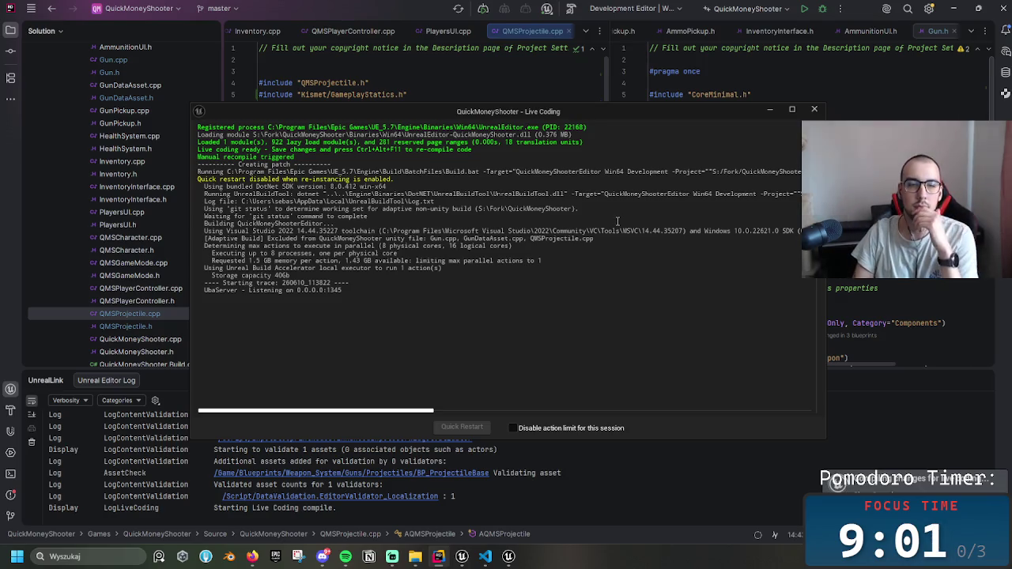
- Read the Live Coding log for the QMSProjectile.cpp patch until it reports 'Live coding succeeded'
{"action": "mouse_move", "coordinate": [329, 562]}
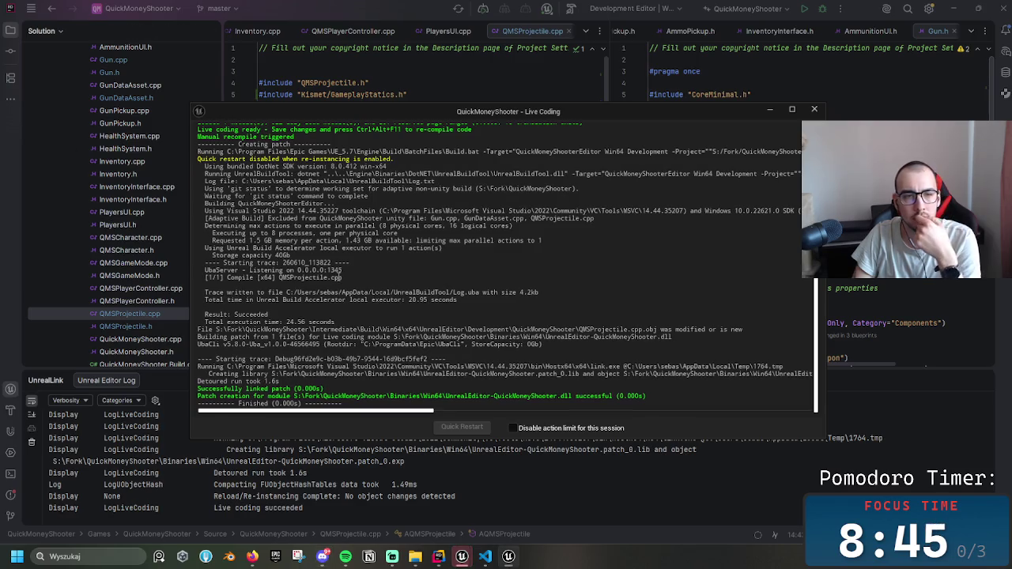
{"action": "left_click_drag", "start_coordinate": [394, 316], "coordinate": [398, 287]}
{"action": "left_click", "coordinate": [394, 313]}
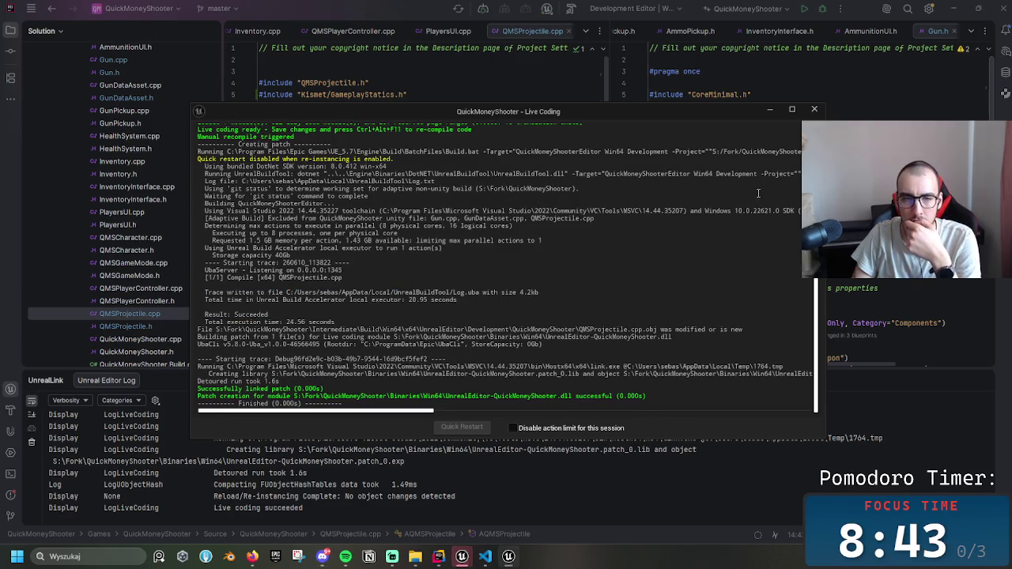
- Close BP_ProjectileBase and reopen it from the Content Browser in the full Blueprint editor
{"action": "mouse_move", "coordinate": [465, 558]}
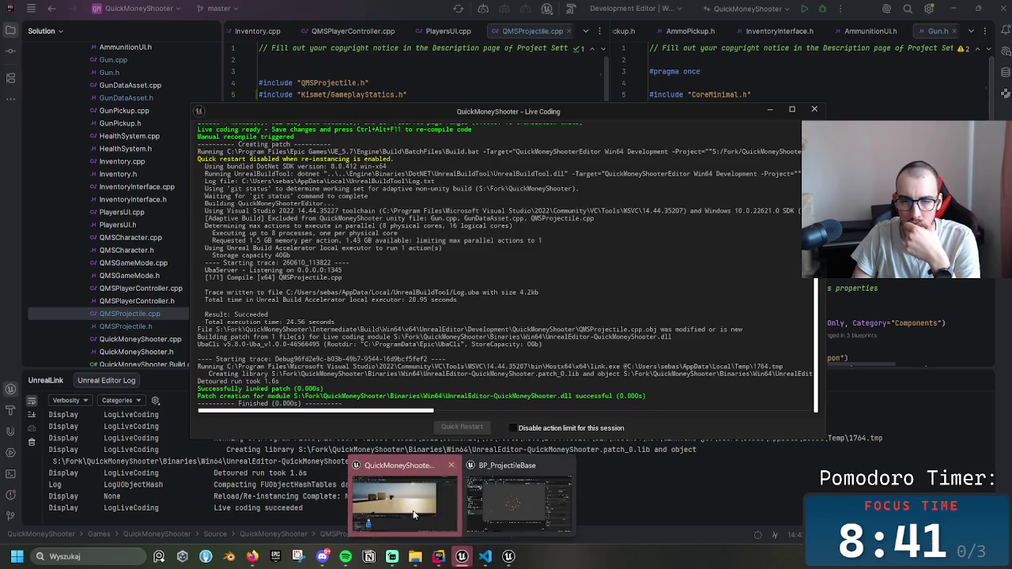
{"action": "left_click", "coordinate": [388, 465]}
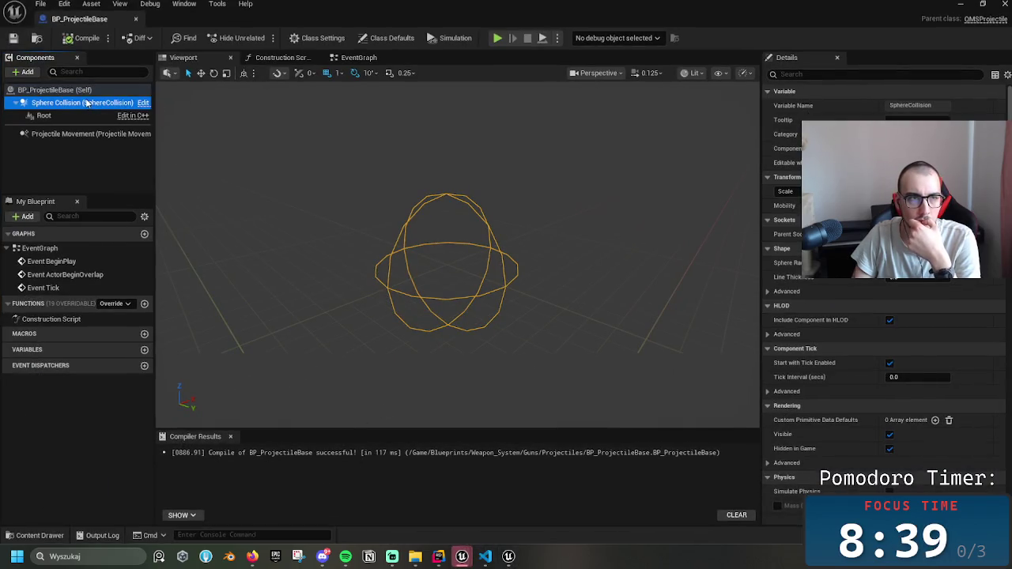
{"action": "left_click", "coordinate": [136, 19]}
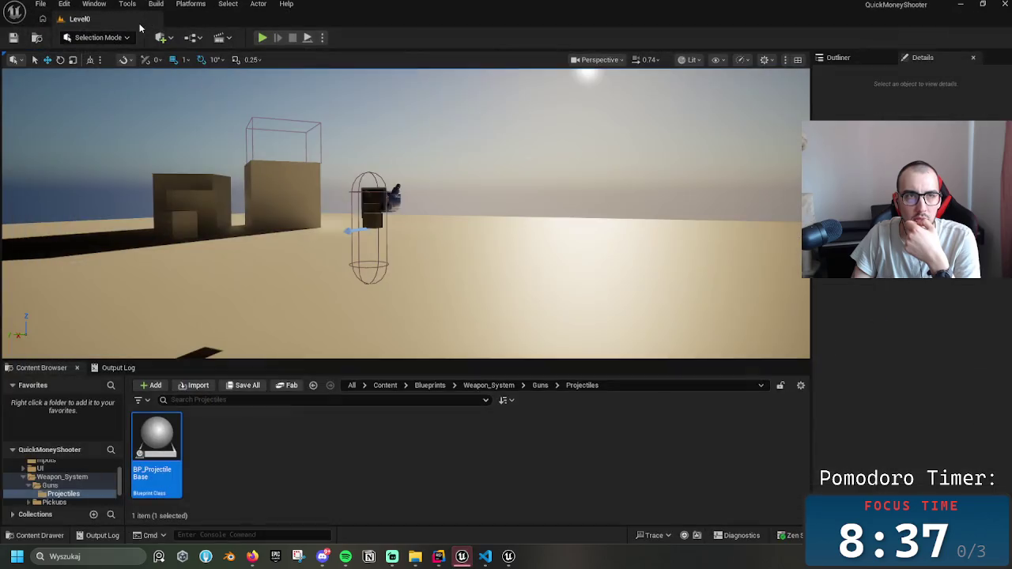
{"action": "double_click", "coordinate": [174, 447]}
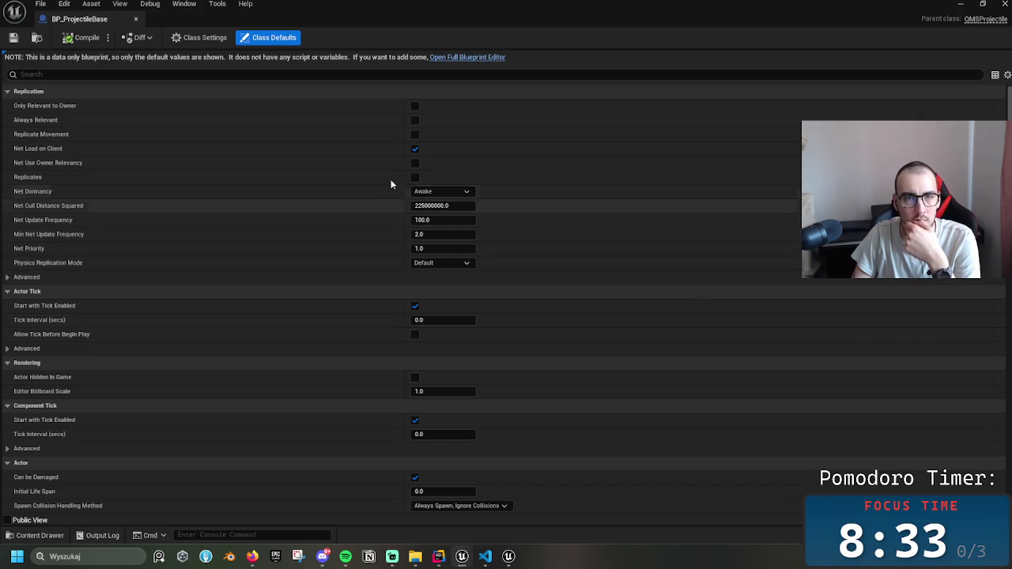
{"action": "left_click", "coordinate": [487, 57]}
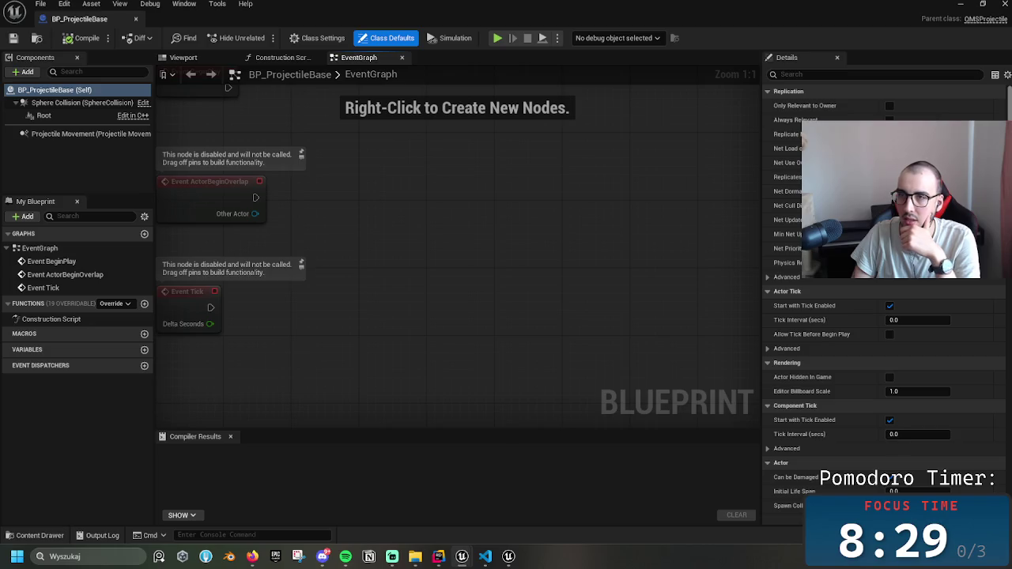
- Review the Projectile Movement component's Details, then return to QMSProjectile.cpp
{"action": "scroll", "coordinate": [1003, 305], "scroll_direction": "down", "scroll_amount": 10}
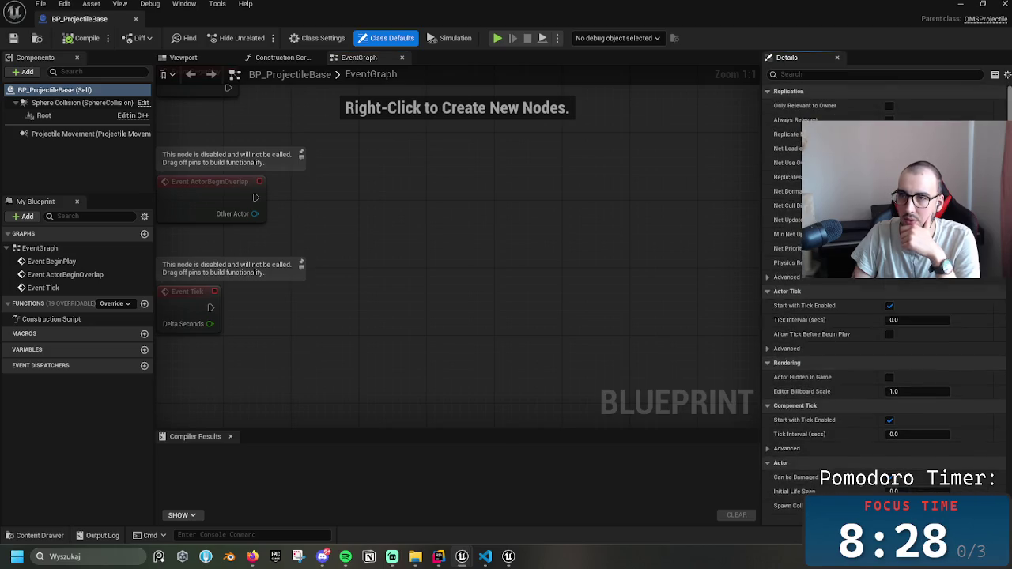
{"action": "left_click", "coordinate": [87, 134]}
{"action": "scroll", "coordinate": [971, 301], "scroll_direction": "up", "scroll_amount": 8}
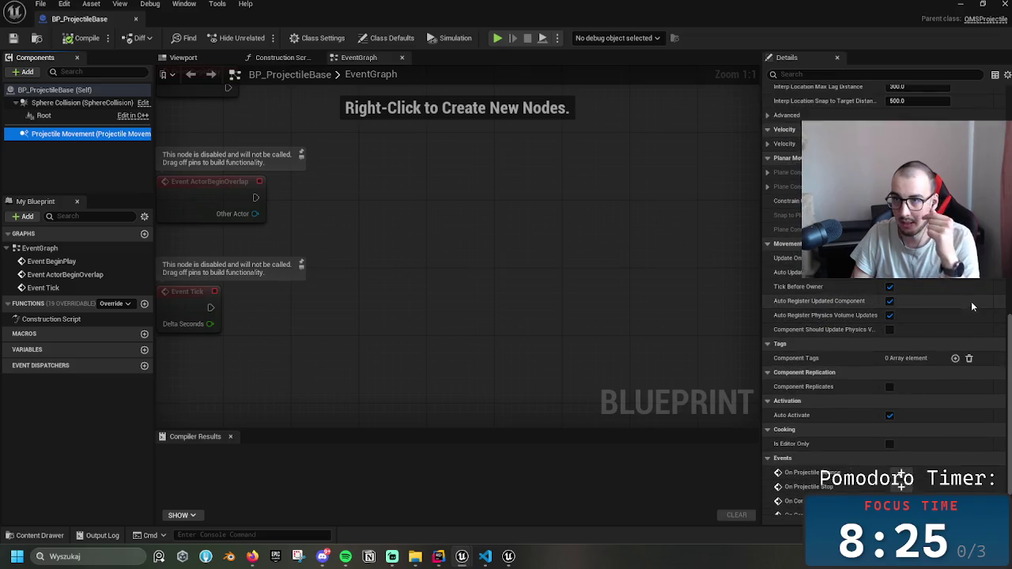
{"action": "scroll", "coordinate": [886, 301], "scroll_direction": "up", "scroll_amount": 8}
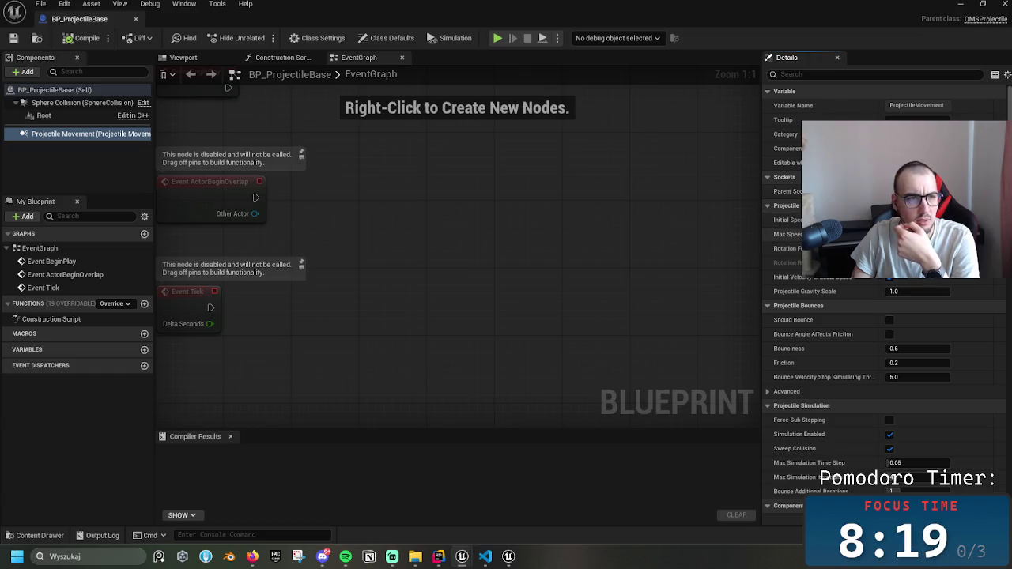
{"action": "left_click", "coordinate": [439, 556]}
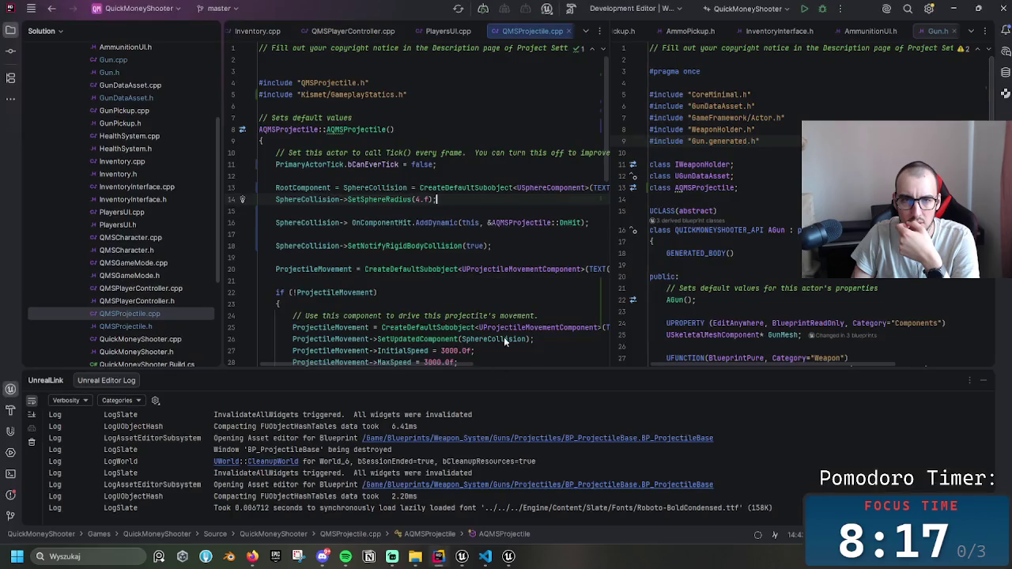
- Look up the ProjectileMovement declaration from the line 22 (!ProjectileMovement) condition
{"action": "left_click", "coordinate": [514, 269]}
{"action": "scroll", "coordinate": [458, 238], "scroll_direction": "down", "scroll_amount": 5}
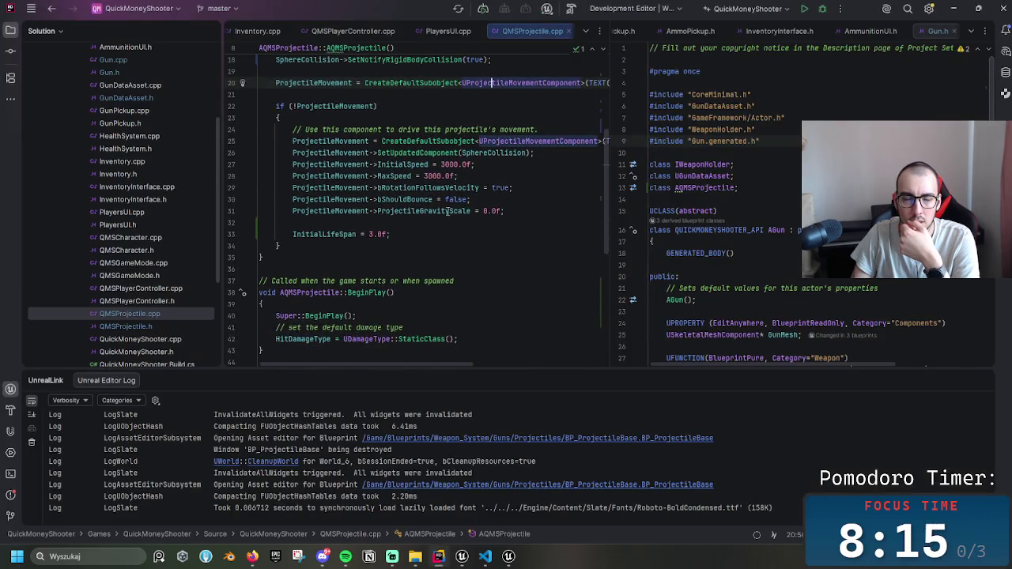
{"action": "left_click_drag", "start_coordinate": [289, 106], "coordinate": [379, 106]}
{"action": "left_click", "coordinate": [391, 106]}
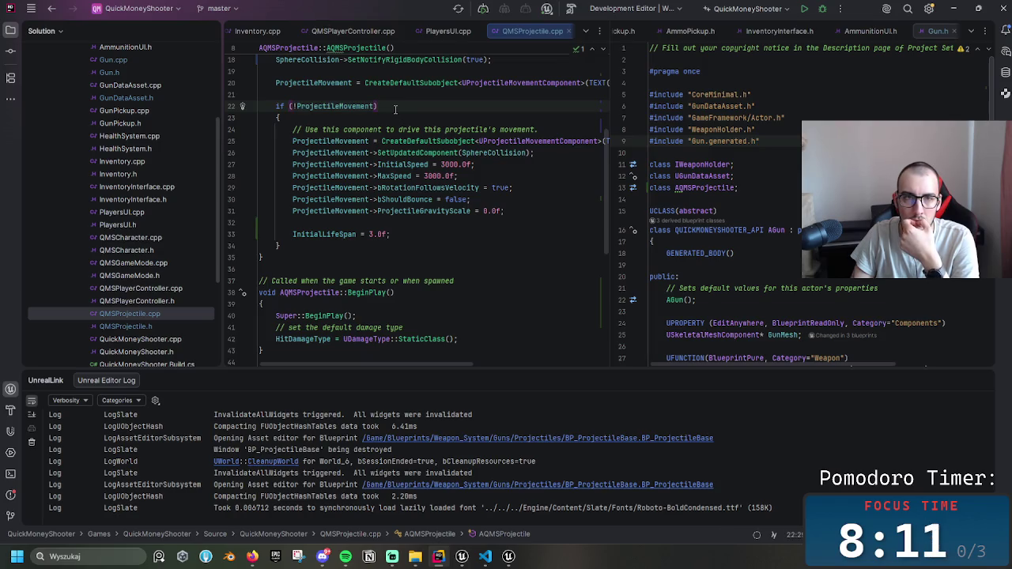
{"action": "left_click", "coordinate": [300, 106]}
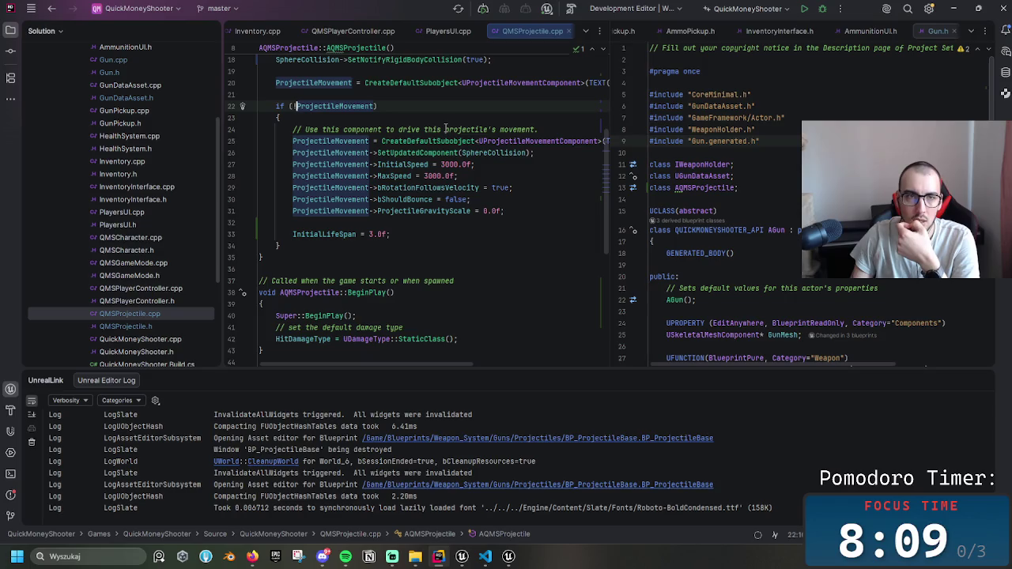
{"action": "key", "text": "ctrl+b"}
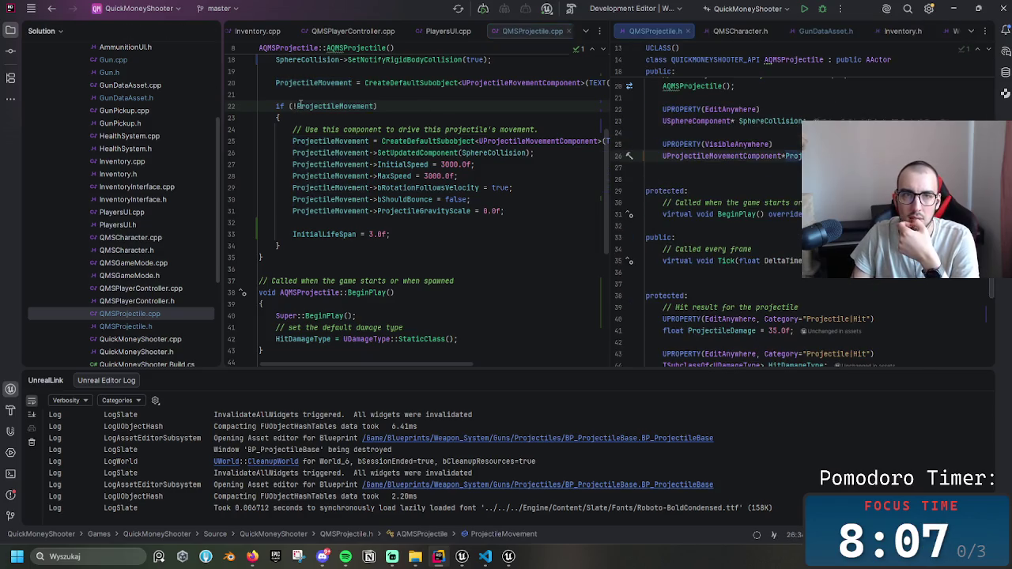
{"action": "left_click", "coordinate": [301, 106]}
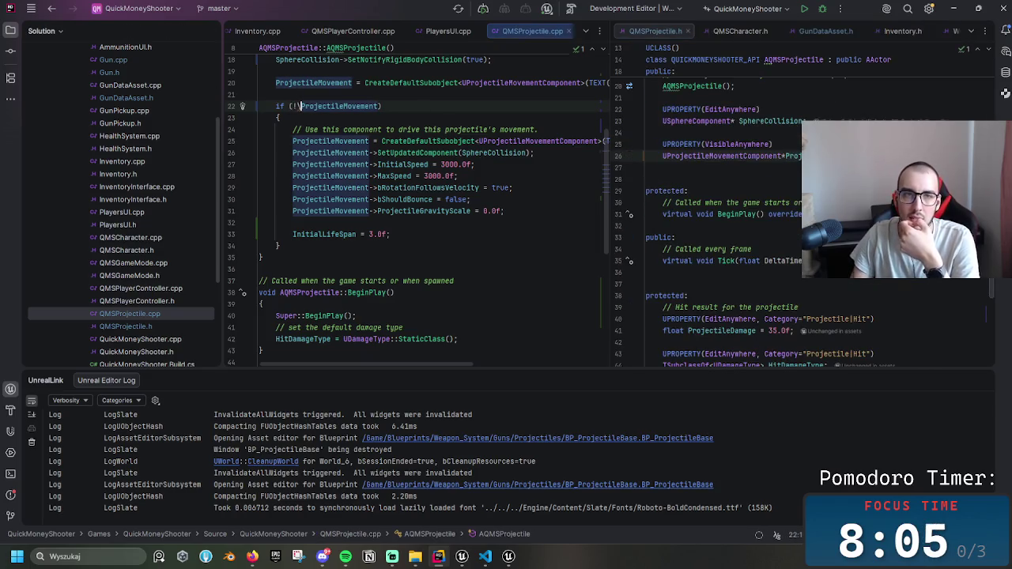
- Delete the '!' so line 22 reads if (ProjectileMovement), and start a Live Coding recompile
{"action": "key", "text": "BackSpace"}
{"action": "scroll", "coordinate": [351, 204], "scroll_direction": "up", "scroll_amount": 5}
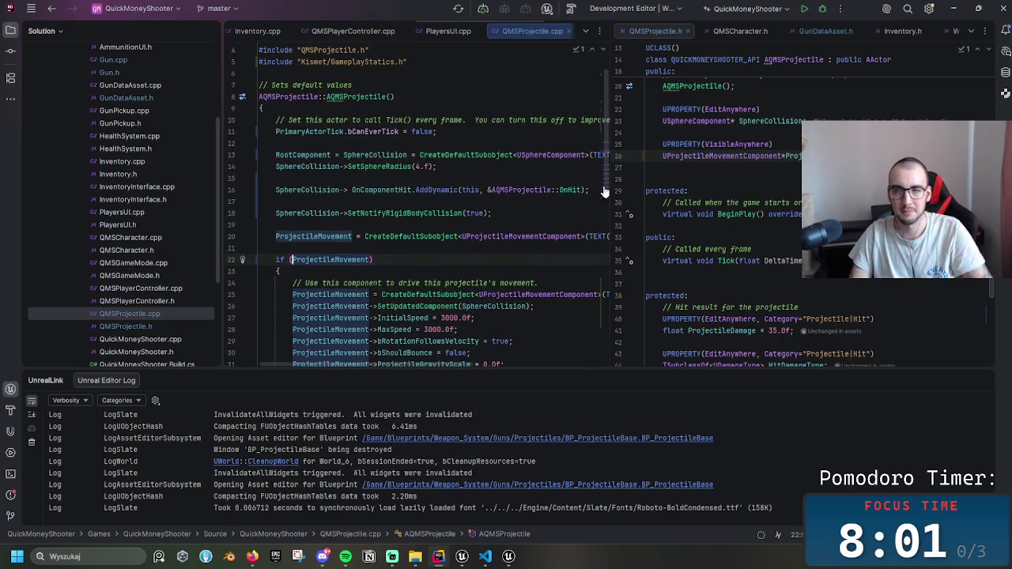
{"action": "left_click", "coordinate": [571, 9]}
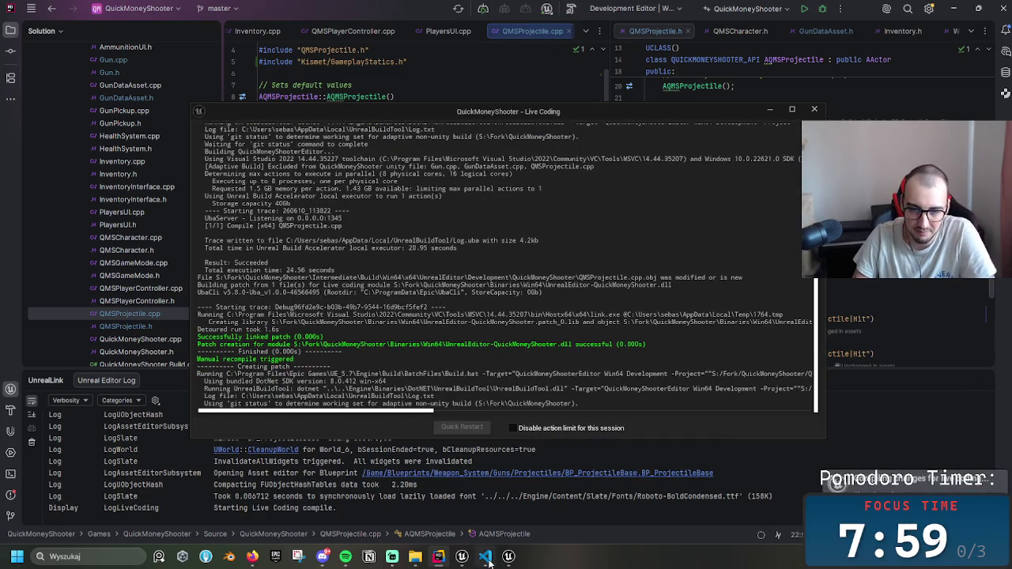
- Check the MaxSpeed setup in the sample ShooterProjectile.cpp, then recompile back in Rider with Ctrl+Alt+F11
{"action": "key", "text": "alt+Tab"}
{"action": "scroll", "coordinate": [376, 340], "scroll_direction": "up", "scroll_amount": 7}
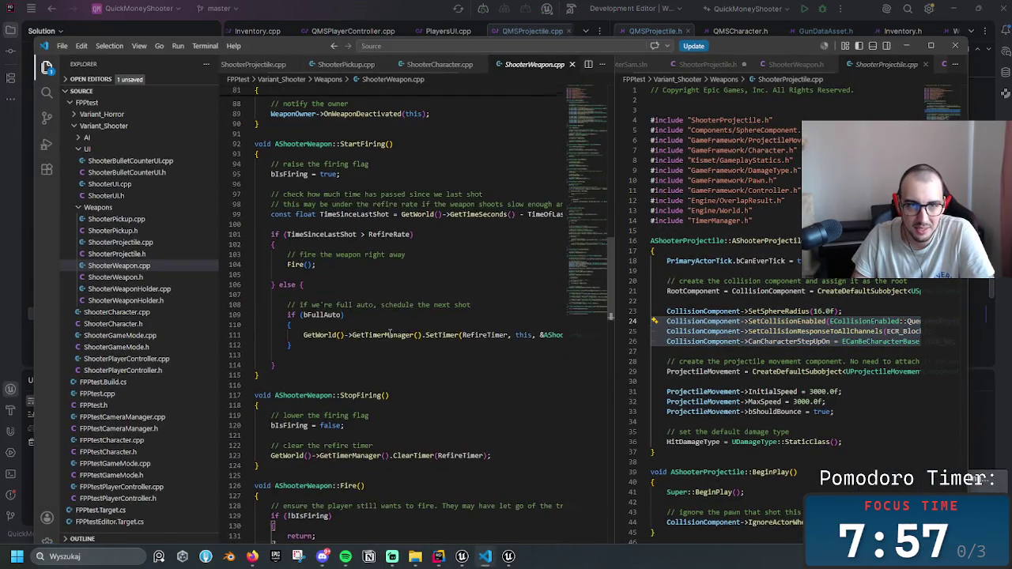
{"action": "scroll", "coordinate": [446, 317], "scroll_direction": "up", "scroll_amount": 2}
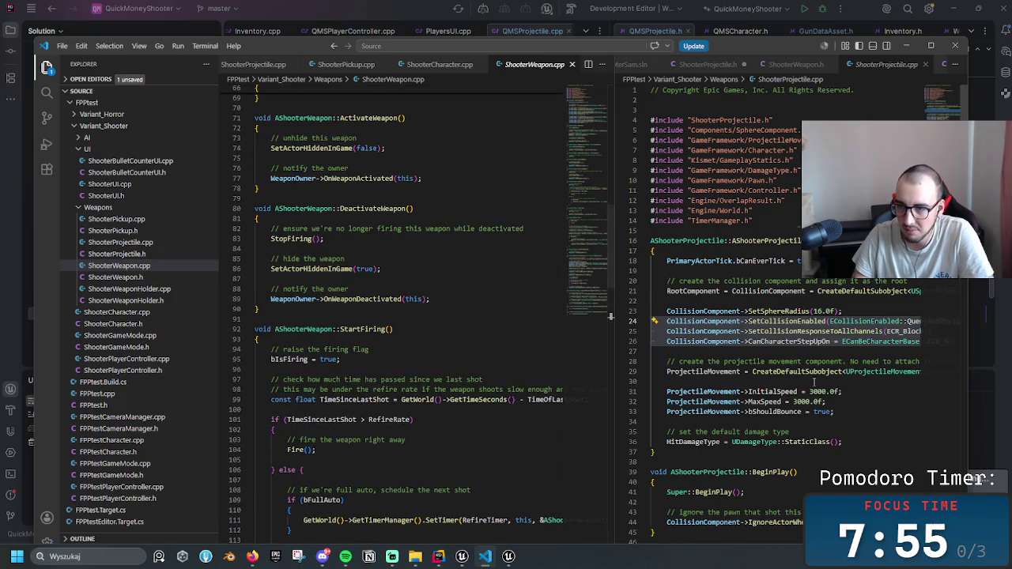
{"action": "scroll", "coordinate": [710, 387], "scroll_direction": "down", "scroll_amount": 4}
{"action": "left_click", "coordinate": [786, 296]}
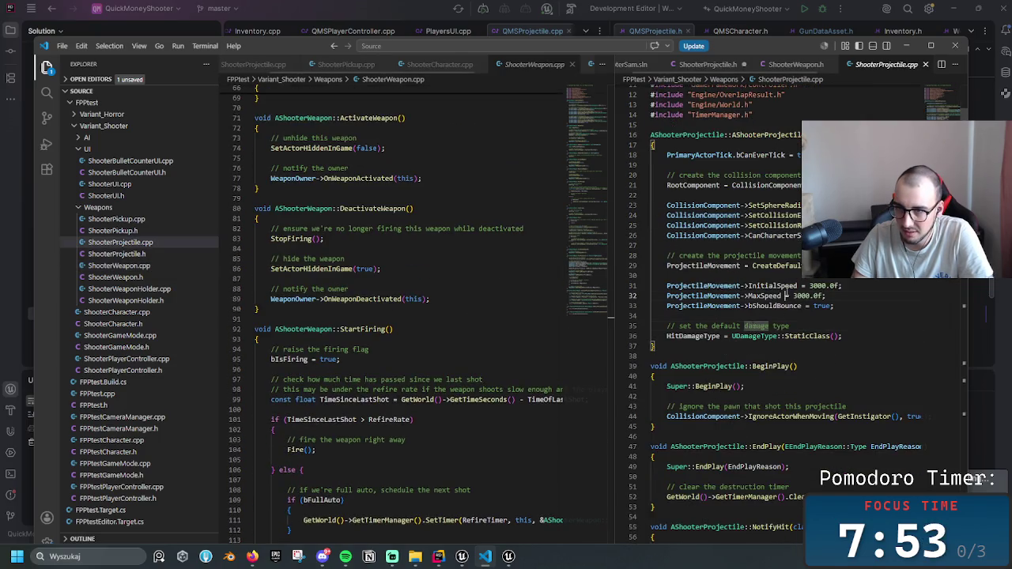
{"action": "left_click", "coordinate": [927, 46]}
{"action": "key", "text": "ctrl+alt+F11"}
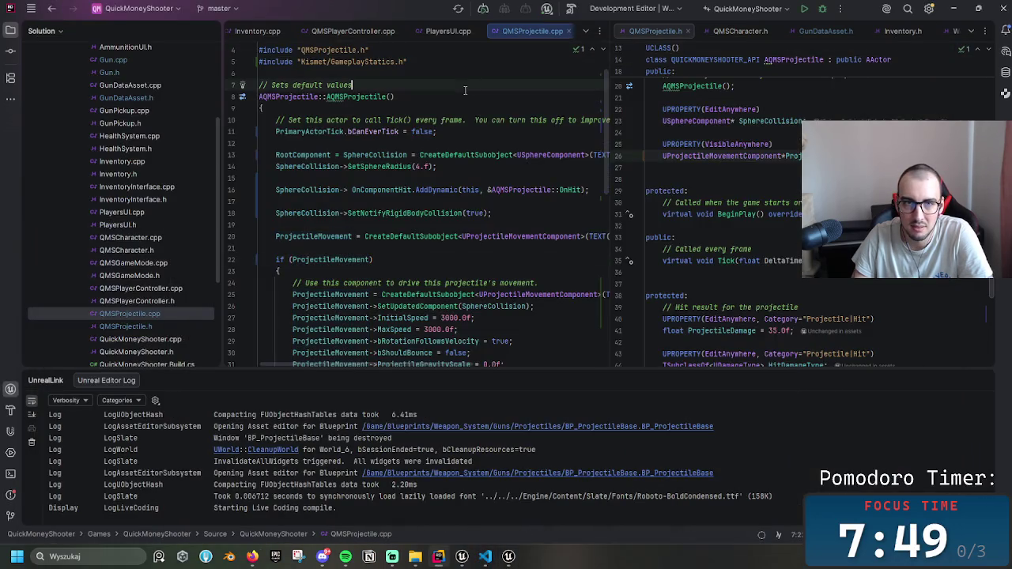
- Delete the if (ProjectileMovement) line and its opening brace from the constructor
{"action": "left_click", "coordinate": [347, 263]}
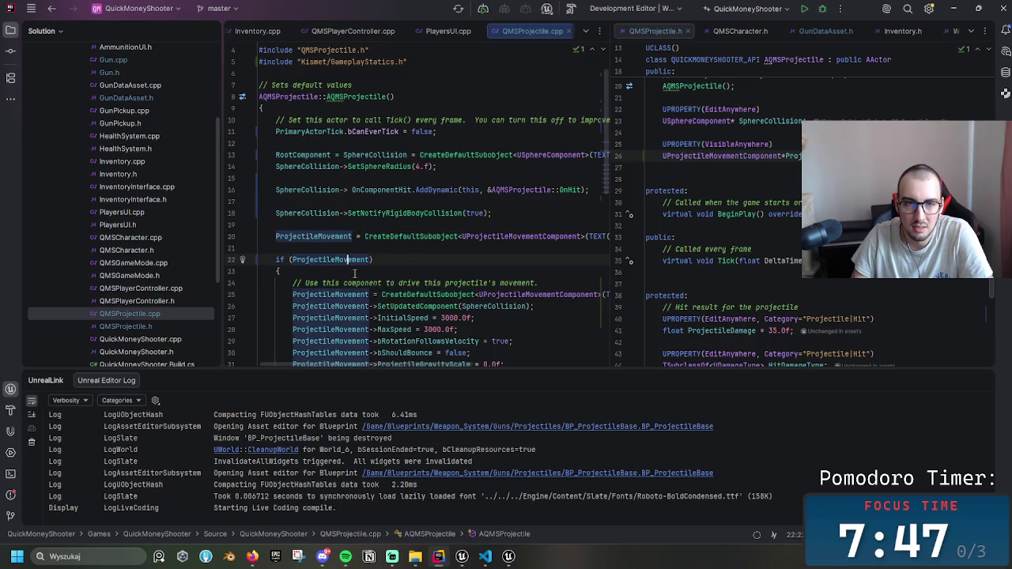
{"action": "left_click", "coordinate": [354, 274]}
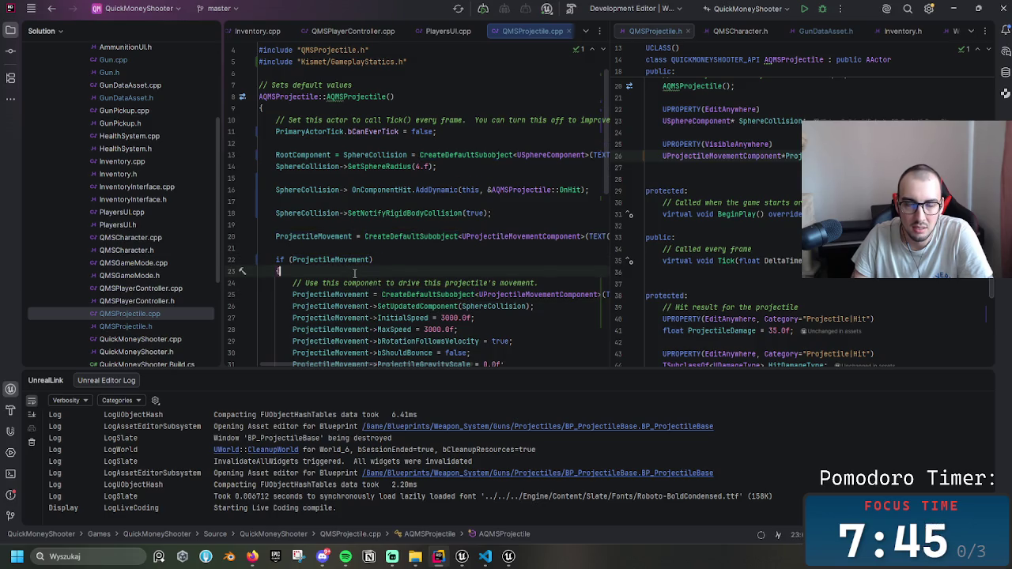
{"action": "scroll", "coordinate": [348, 269], "scroll_direction": "down", "scroll_amount": 5}
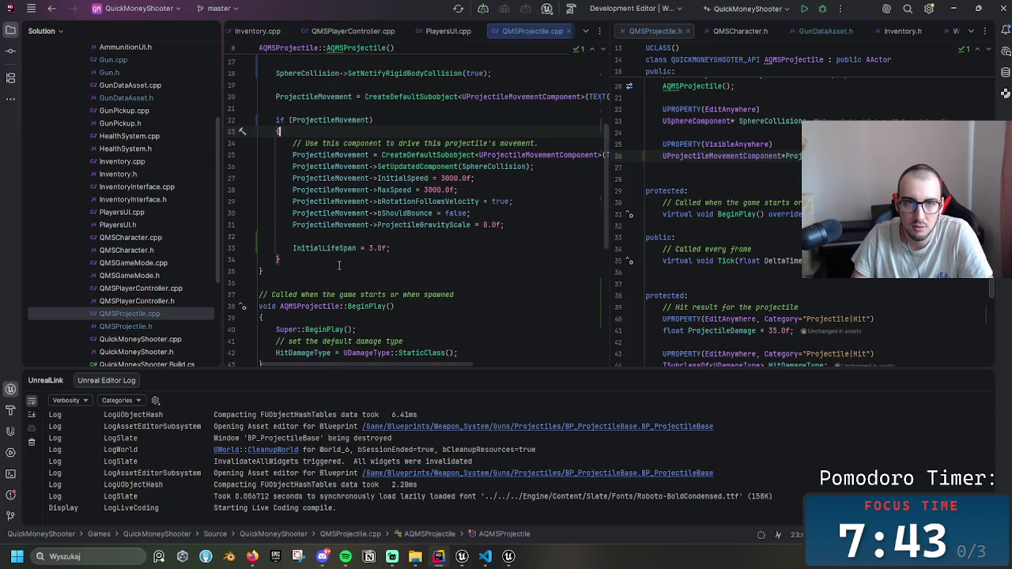
{"action": "scroll", "coordinate": [340, 265], "scroll_direction": "up", "scroll_amount": 2}
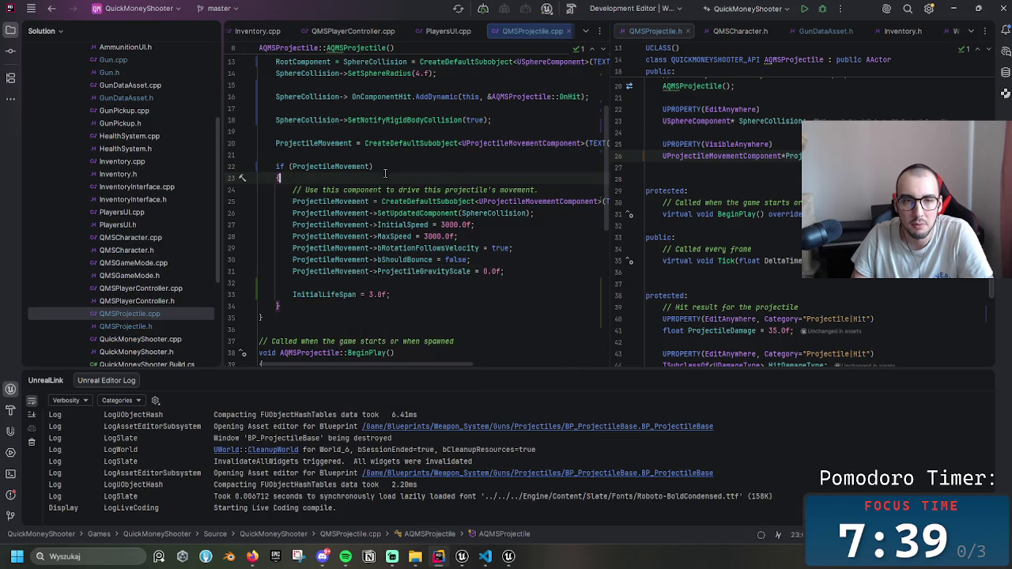
{"action": "scroll", "coordinate": [356, 247], "scroll_direction": "up", "scroll_amount": 2}
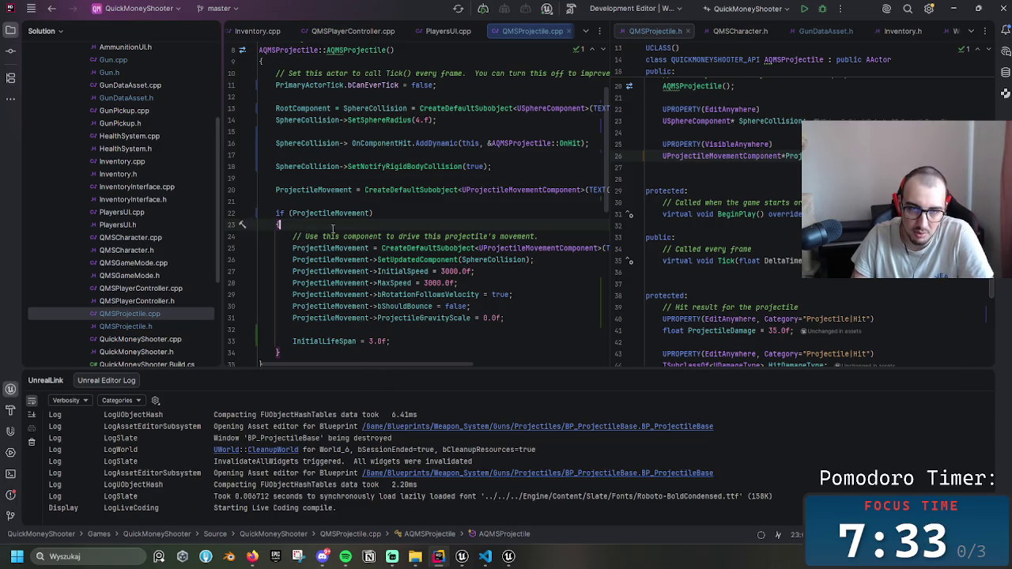
{"action": "key", "text": "shift+Up"}
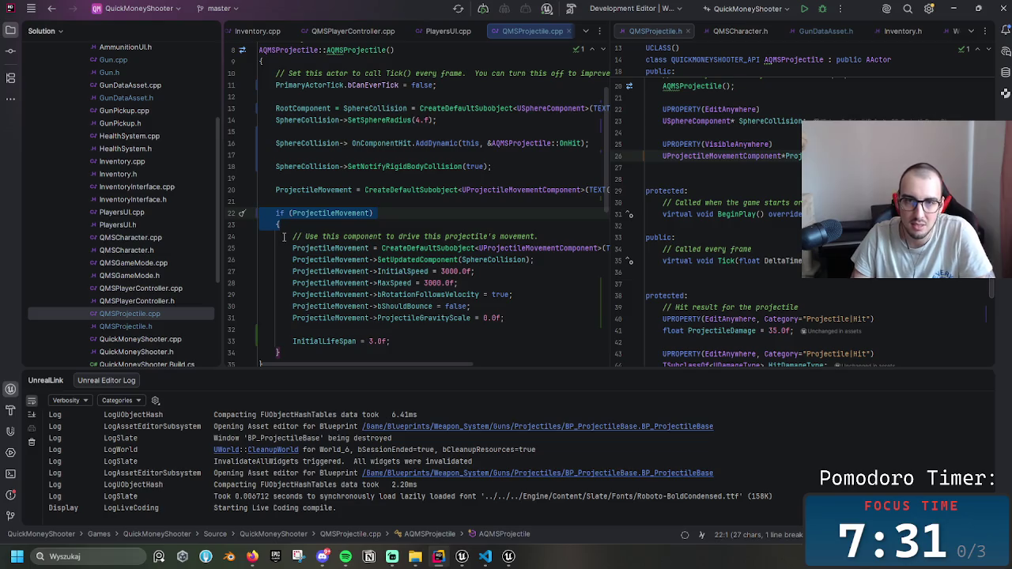
{"action": "key", "text": "BackSpace"}
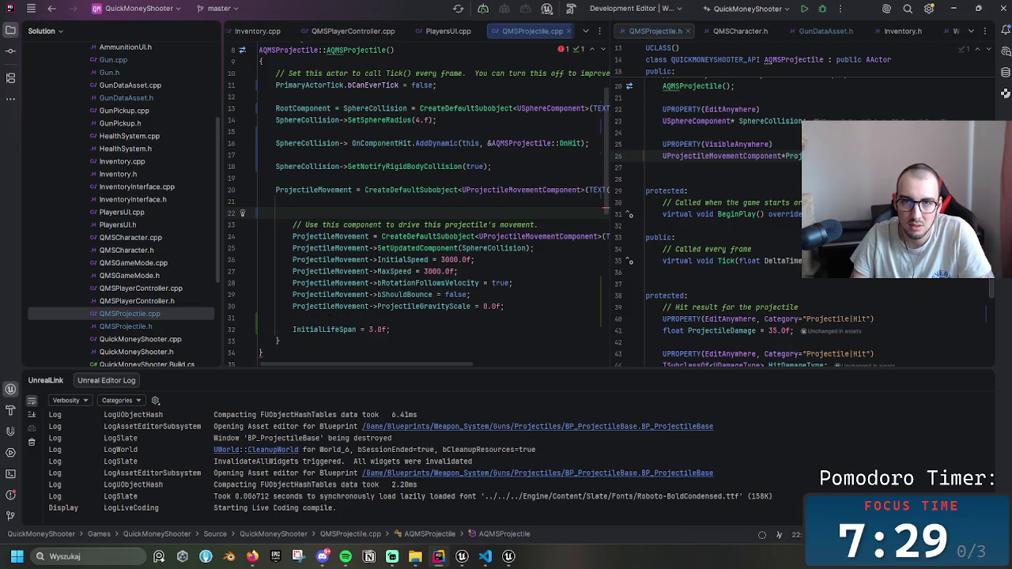
- Delete the earlier duplicate ProjectileMovement CreateDefaultSubobject line
{"action": "mouse_move", "coordinate": [355, 364]}
{"action": "left_mouse_down"}
{"action": "mouse_move", "coordinate": [463, 359]}
{"action": "mouse_move", "coordinate": [348, 356]}
{"action": "left_mouse_up"}
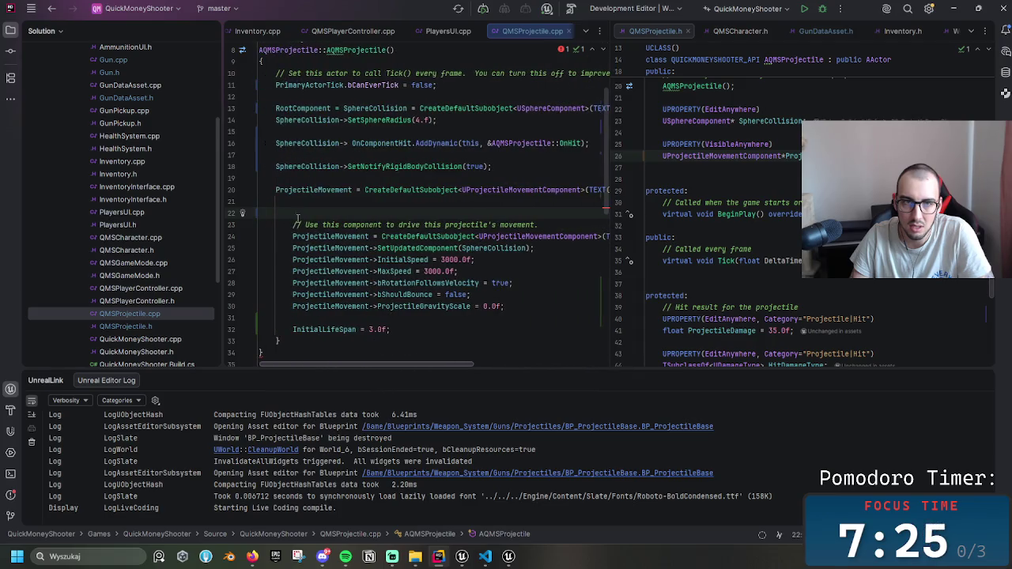
{"action": "triple_click", "coordinate": [310, 190]}
{"action": "key", "text": "BackSpace"}
{"action": "key", "text": "BackSpace"}
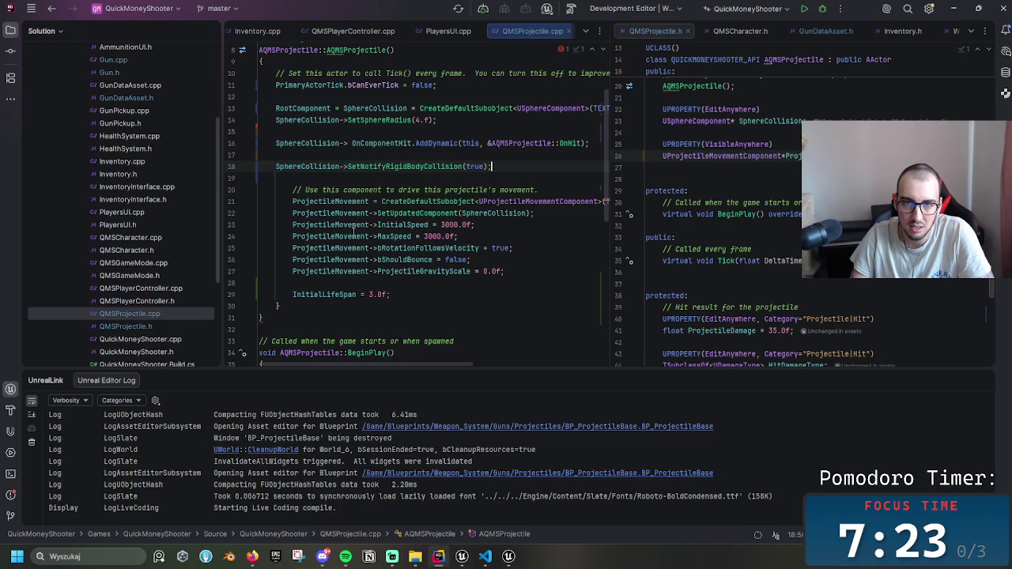
{"action": "left_click", "coordinate": [294, 306]}
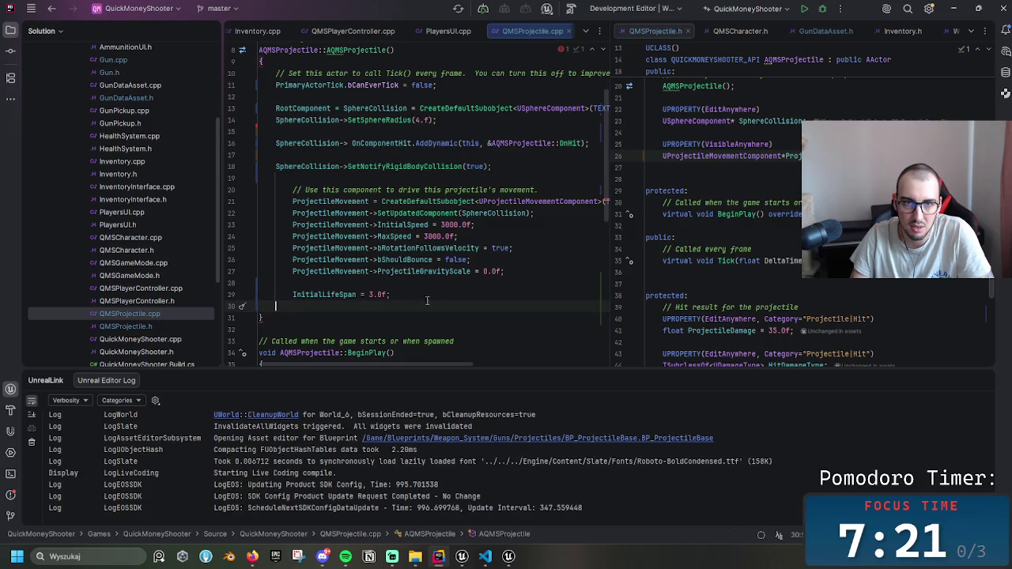
- Remove the empty line after InitialLifeSpan and glance at the Live Coding console
{"action": "key", "text": "BackSpace"}
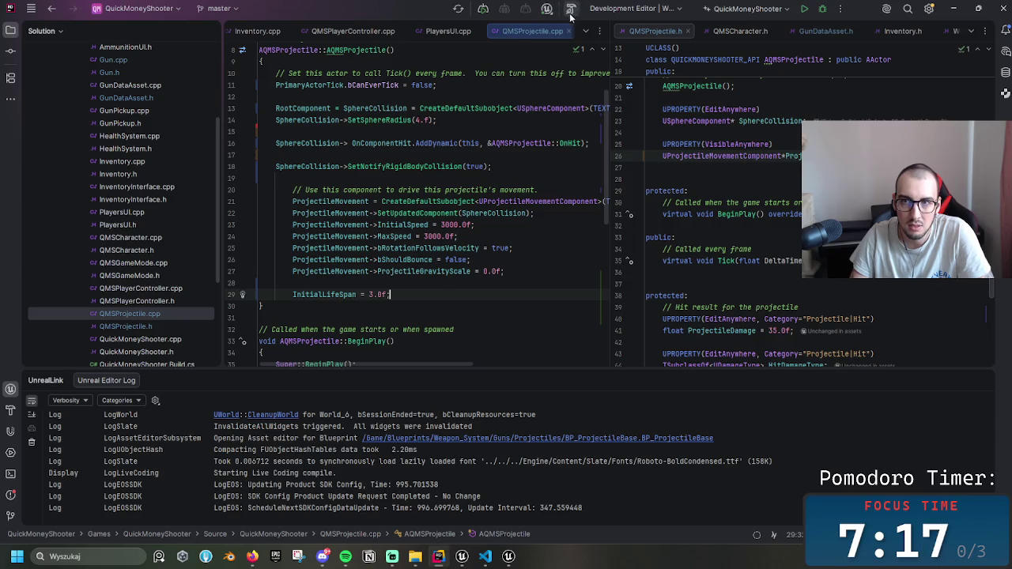
{"action": "left_click", "coordinate": [510, 558]}
{"action": "left_click", "coordinate": [510, 558]}
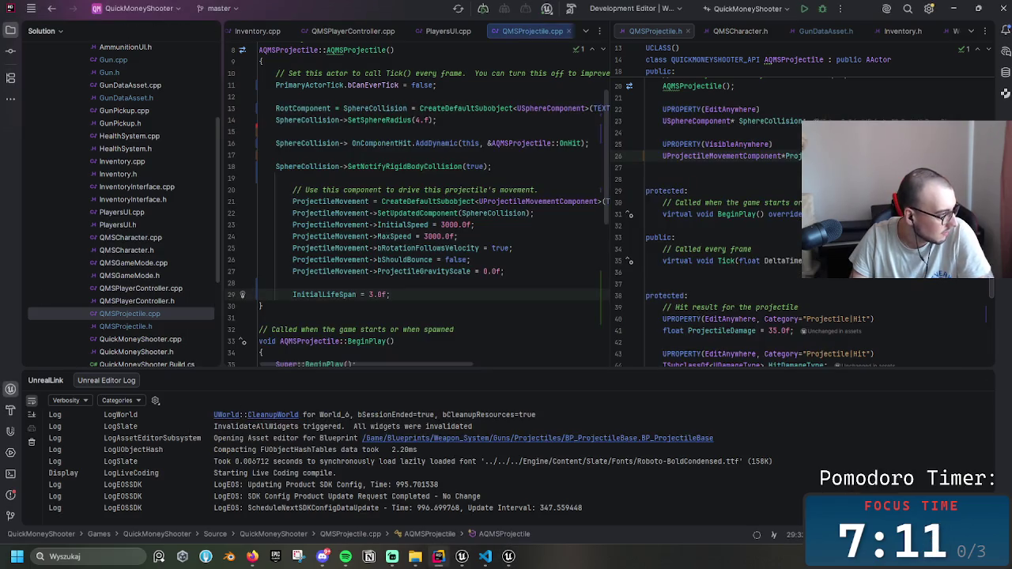
{"action": "key", "text": "alt+Tab"}
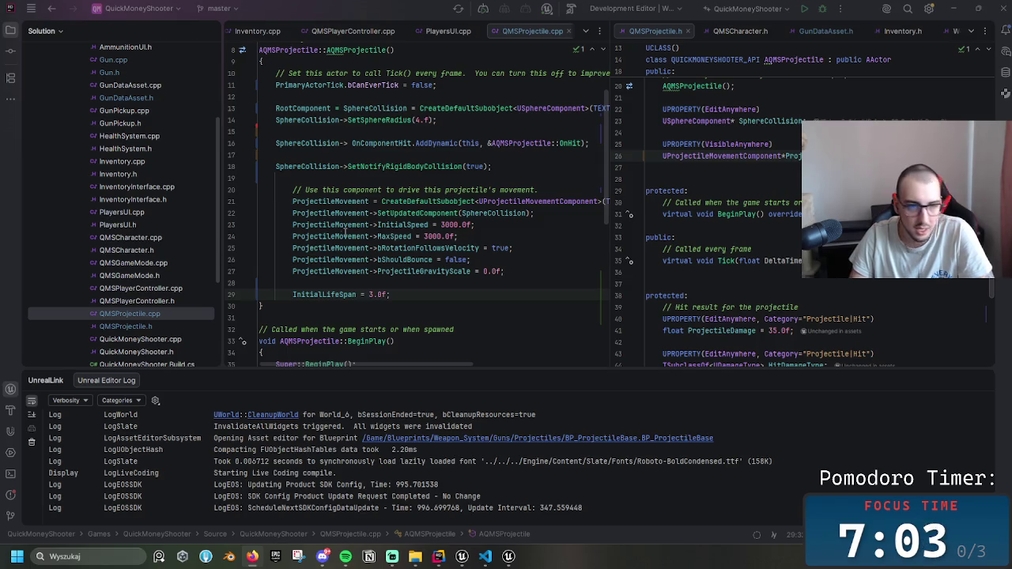
- Tidy the blank line above SetNotifyRigidBodyCollision and start a live-coding recompile
{"action": "left_click", "coordinate": [414, 294]}
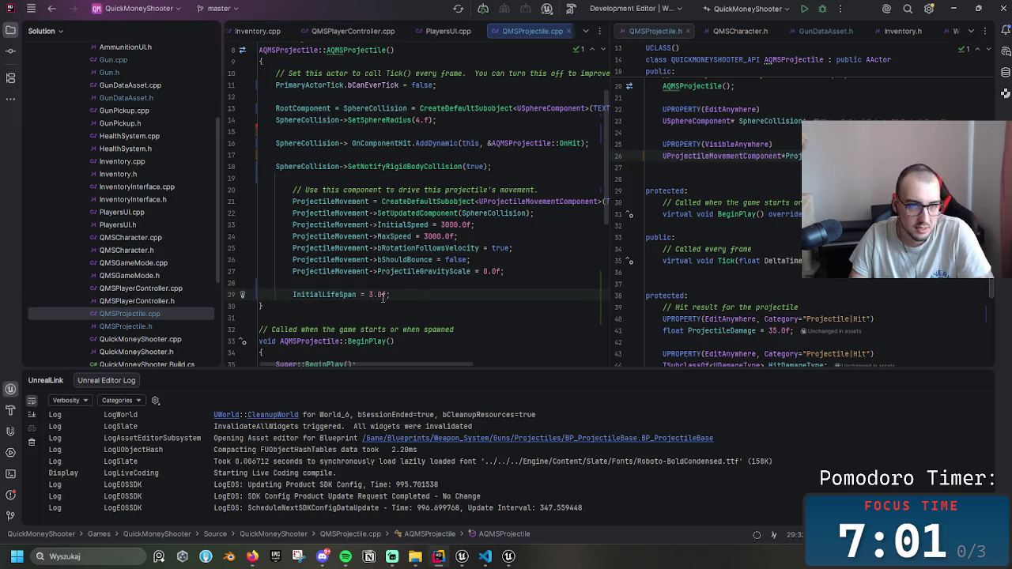
{"action": "left_click", "coordinate": [273, 180]}
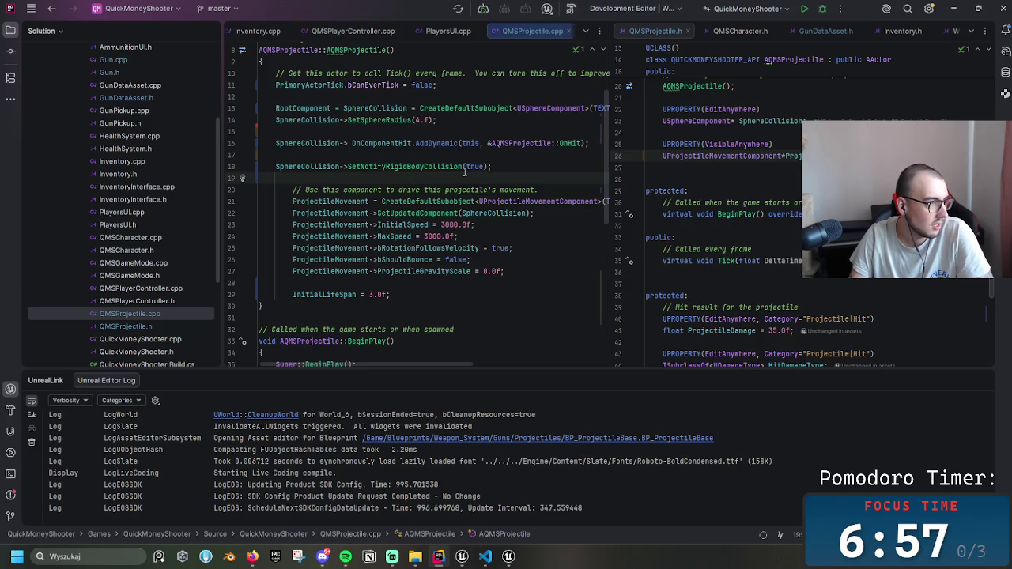
{"action": "left_click_drag", "start_coordinate": [508, 165], "coordinate": [274, 166]}
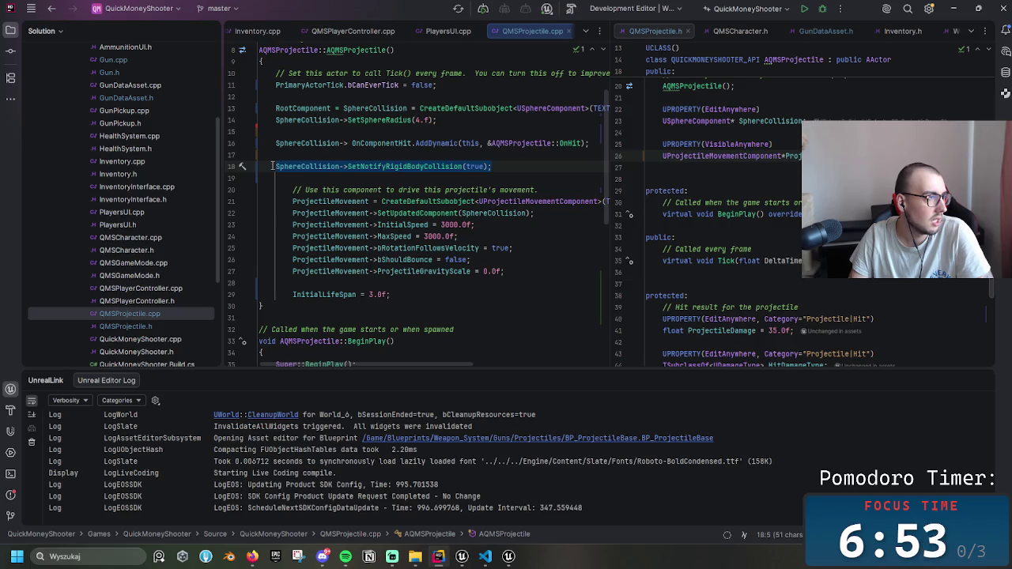
{"action": "key", "text": "Left"}
{"action": "key", "text": "BackSpace"}
{"action": "key", "text": "Up"}
{"action": "key", "text": "End"}
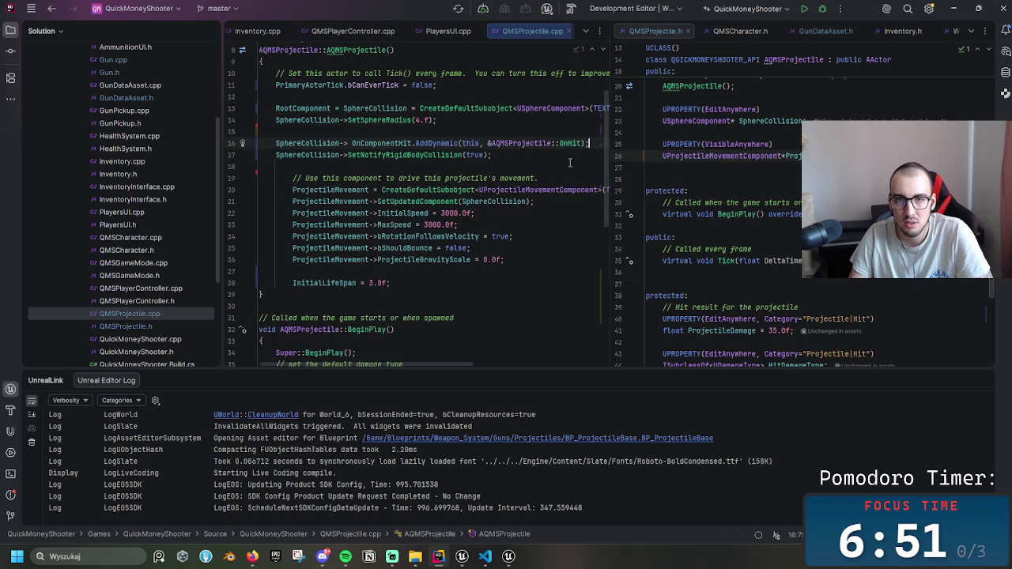
{"action": "key", "text": "Return"}
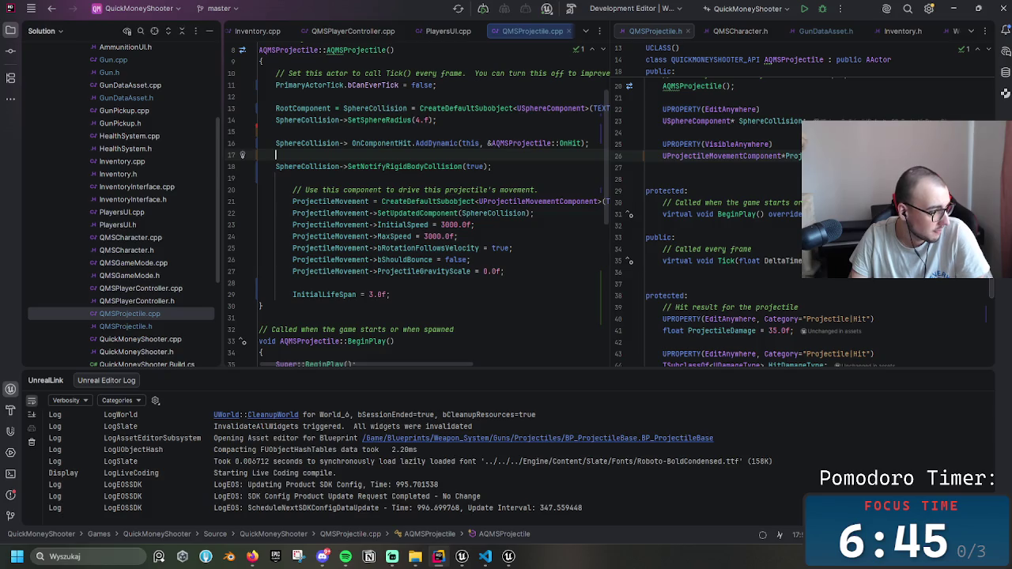
{"action": "key", "text": "alt+Tab"}
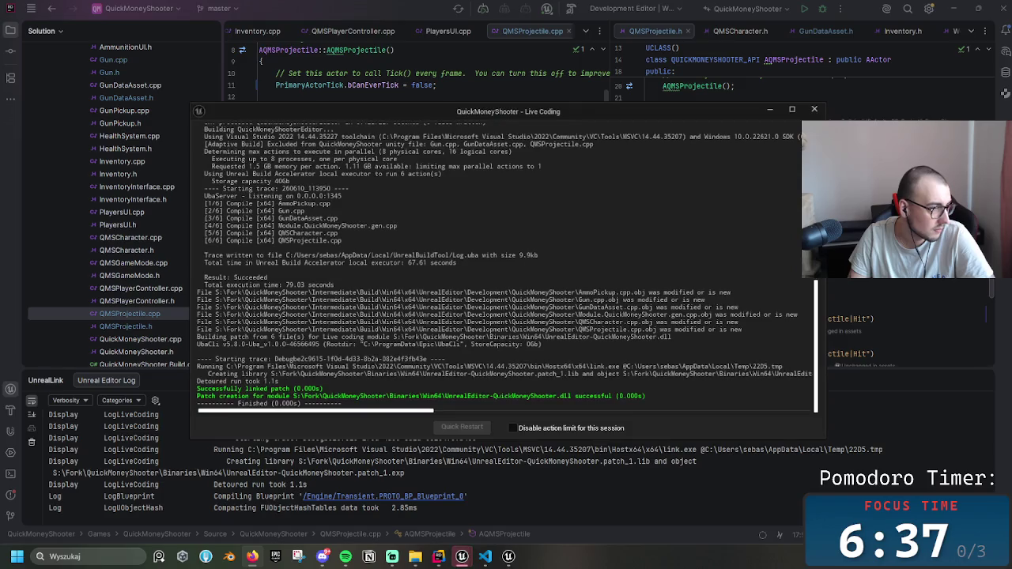
- Trigger a manual Live Coding recompile, then hide the Fork and Live Coding console windows
{"action": "left_click", "coordinate": [813, 110]}
{"action": "left_click", "coordinate": [569, 9]}
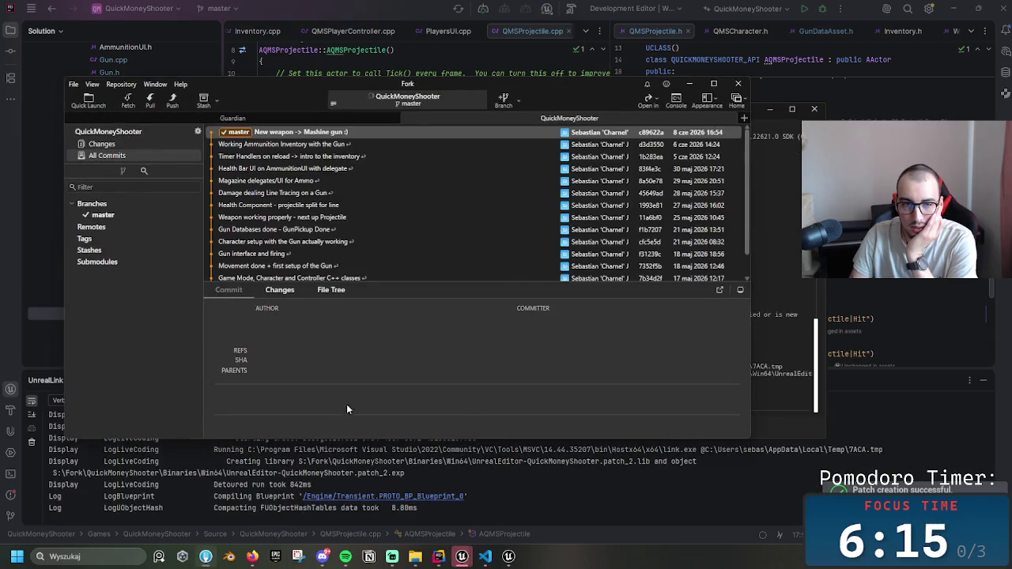
{"action": "left_click", "coordinate": [689, 83]}
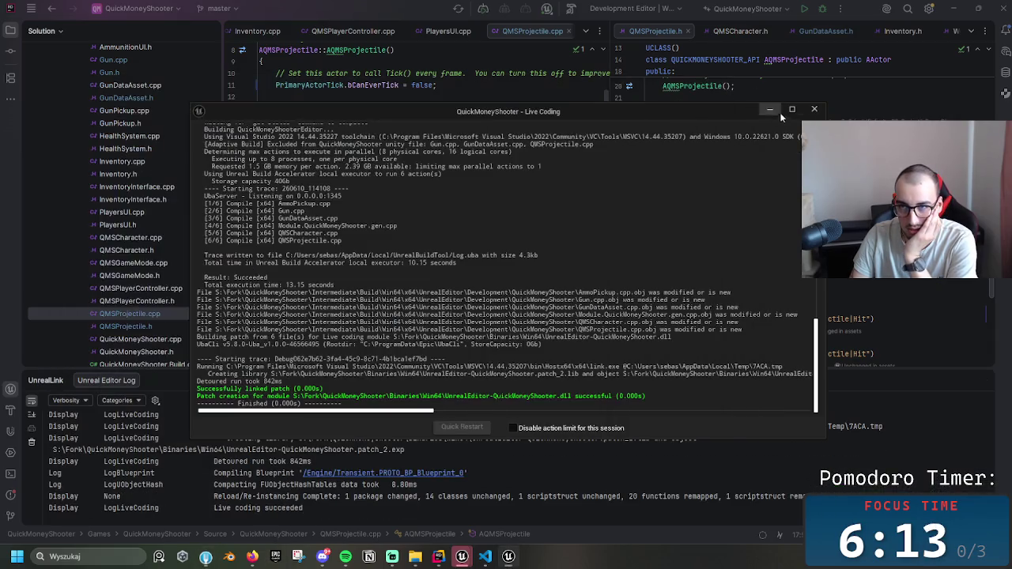
{"action": "left_click", "coordinate": [774, 112]}
{"action": "scroll", "coordinate": [524, 320], "scroll_direction": "down", "scroll_amount": 4}
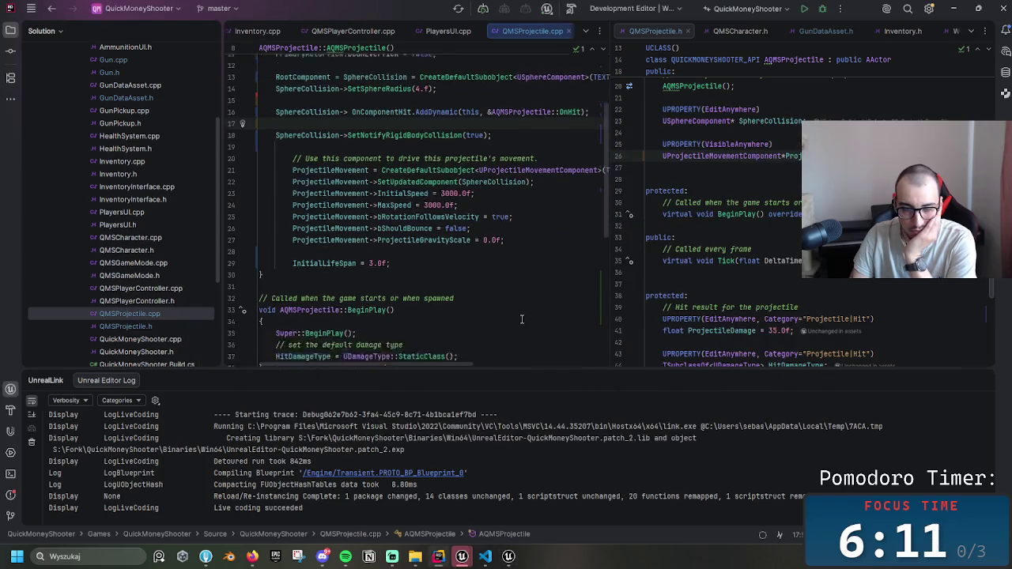
- Inspect BP_ProjectileBase's Root, Sphere Collision and Projectile Movement components and its viewport
{"action": "mouse_move", "coordinate": [467, 545]}
{"action": "left_click", "coordinate": [518, 506]}
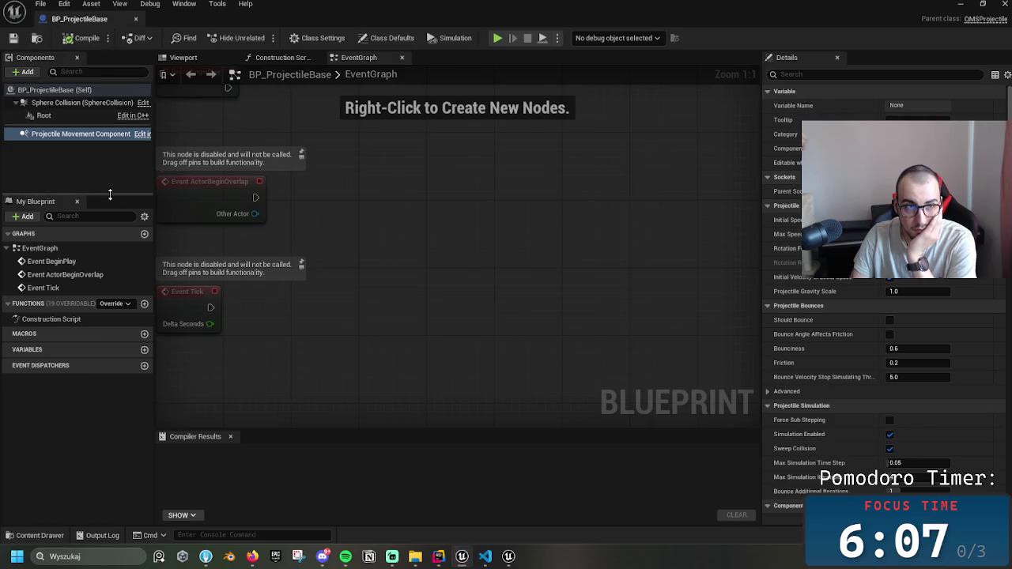
{"action": "left_click", "coordinate": [68, 103]}
{"action": "left_click", "coordinate": [71, 135]}
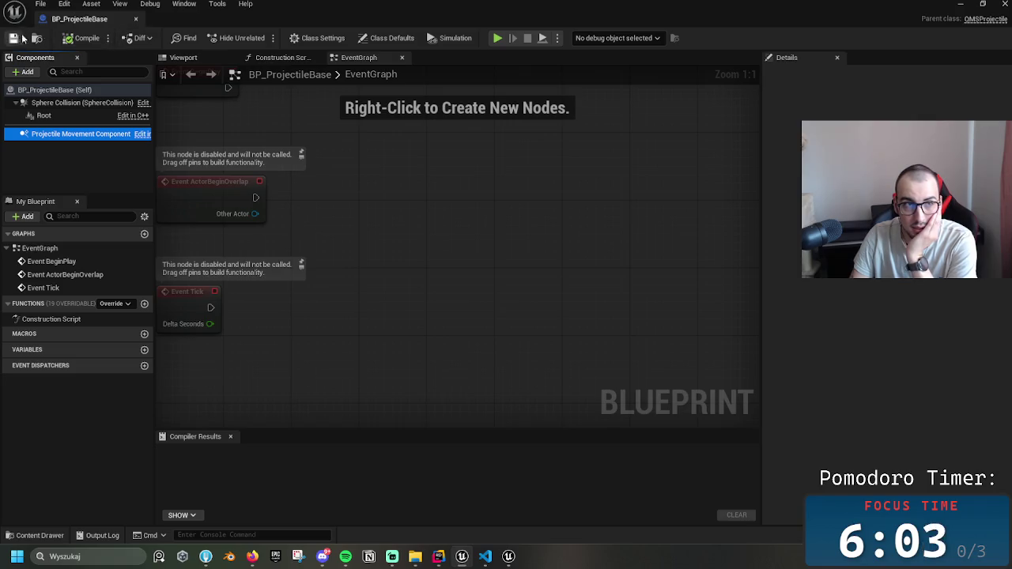
{"action": "left_click", "coordinate": [43, 115]}
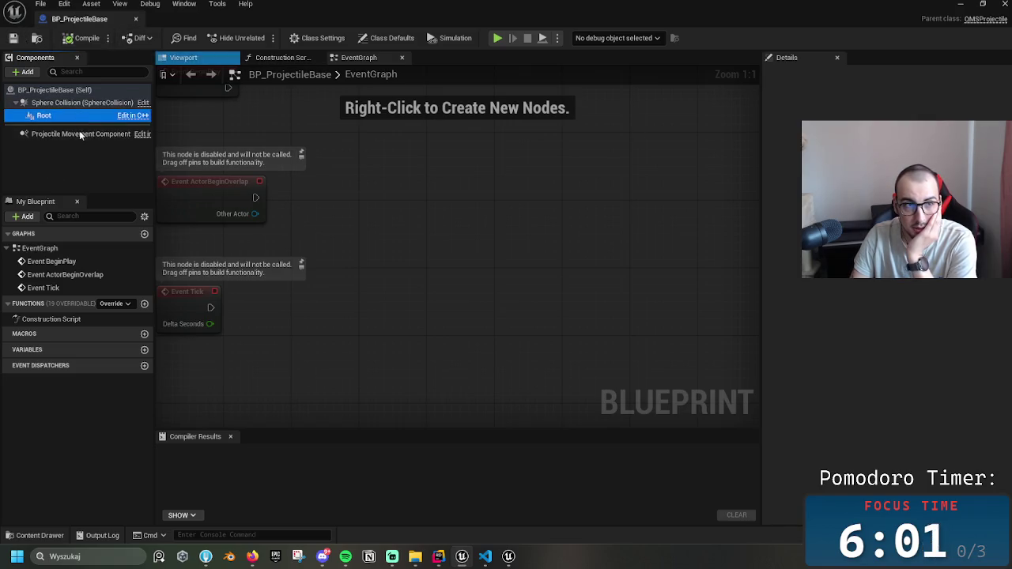
{"action": "left_click", "coordinate": [79, 135]}
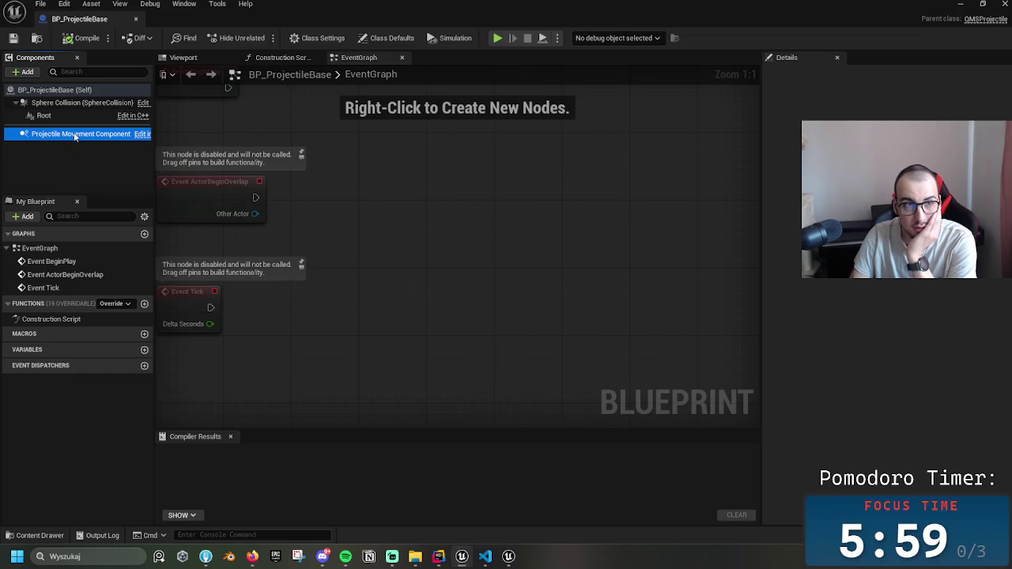
{"action": "left_click", "coordinate": [75, 136]}
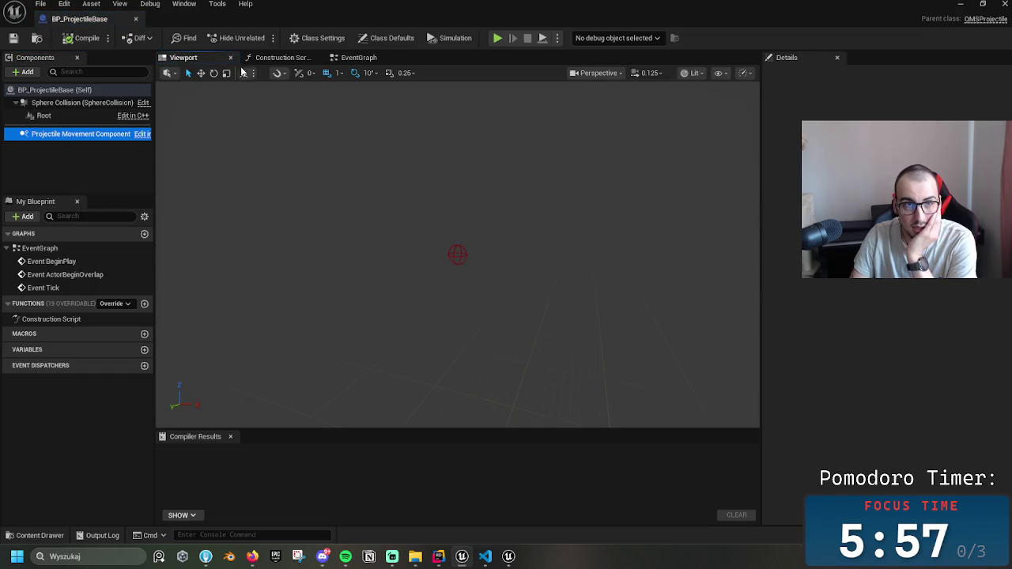
{"action": "left_click", "coordinate": [44, 115]}
{"action": "left_click", "coordinate": [79, 103]}
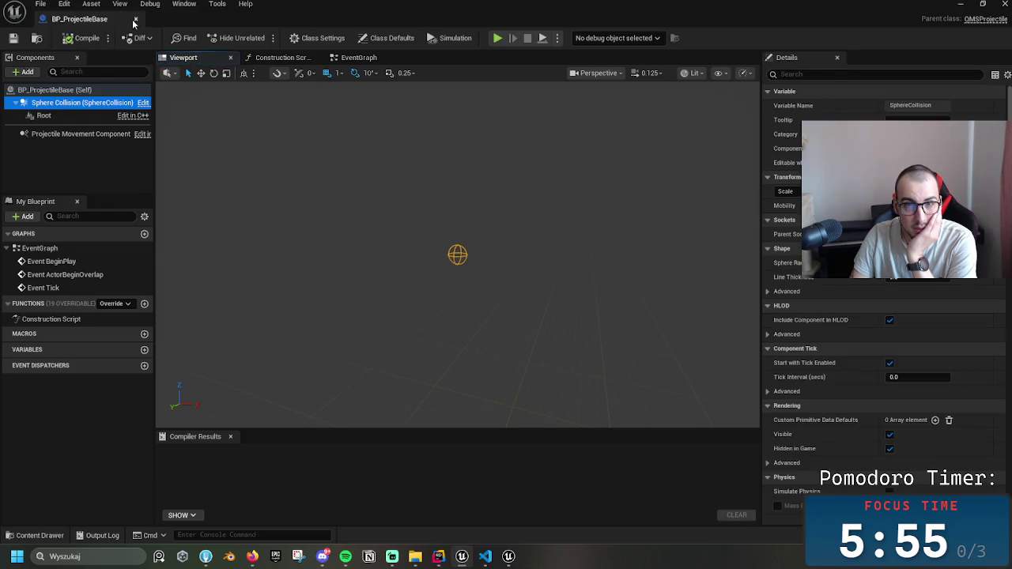
- Reopen BP_ProjectileBase to check Projectile Movement again, then close the Blueprint editor
{"action": "left_click", "coordinate": [135, 18]}
{"action": "double_click", "coordinate": [158, 449]}
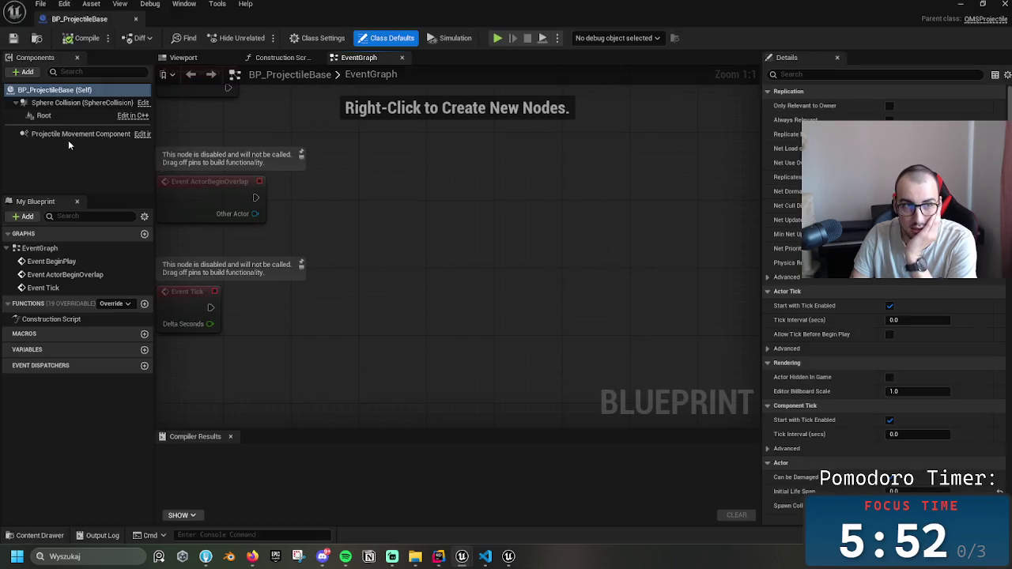
{"action": "left_click", "coordinate": [69, 136]}
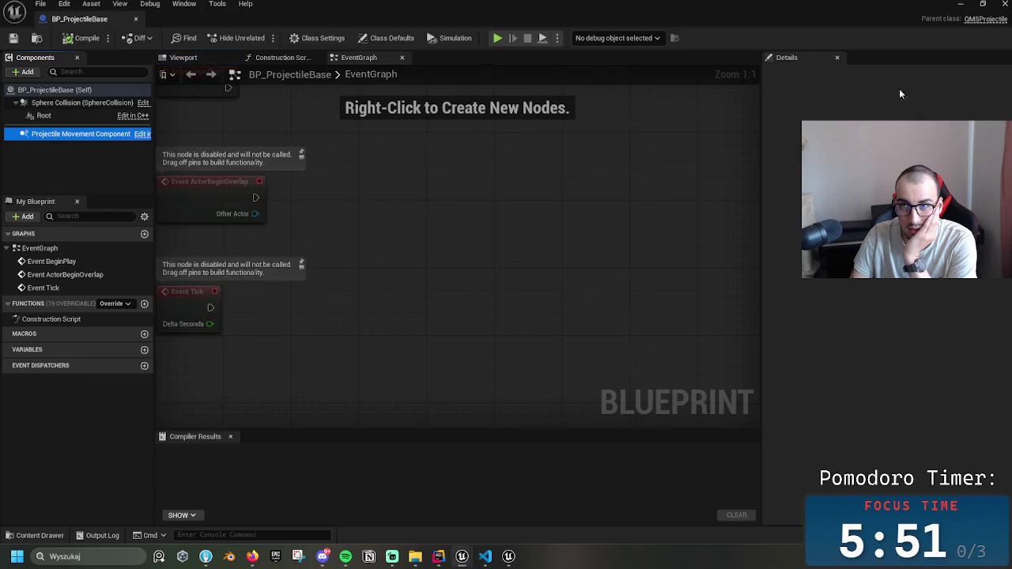
{"action": "left_click", "coordinate": [838, 57]}
{"action": "left_click", "coordinate": [960, 4]}
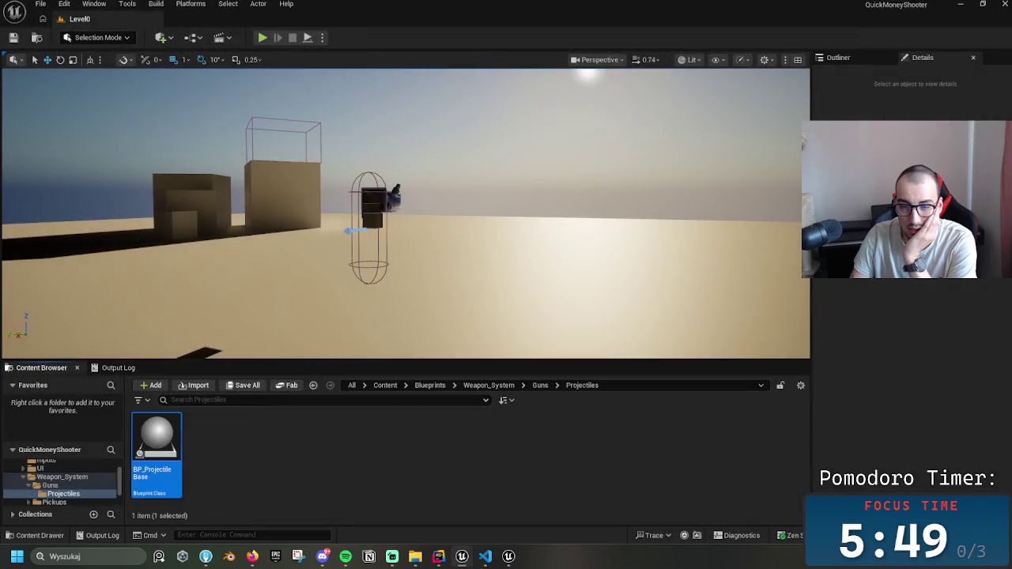
- Close the Live Coding console and Unreal Editor from the taskbar, leaving File Explorer showing
{"action": "right_click", "coordinate": [465, 558]}
{"action": "left_click", "coordinate": [510, 558]}
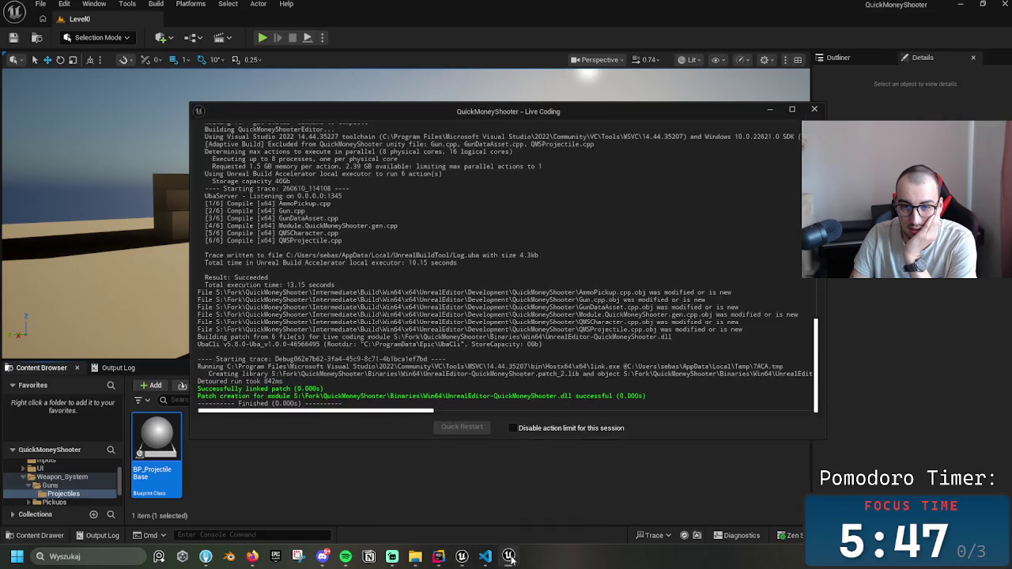
{"action": "right_click", "coordinate": [510, 559]}
{"action": "left_click", "coordinate": [513, 529]}
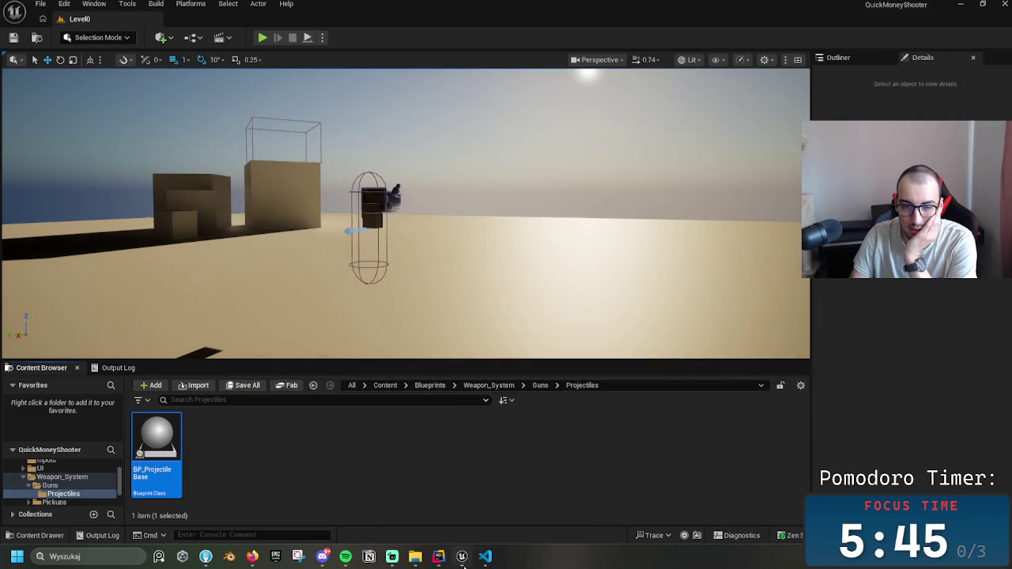
{"action": "right_click", "coordinate": [462, 557]}
{"action": "left_click", "coordinate": [443, 528]}
{"action": "left_click", "coordinate": [415, 556]}
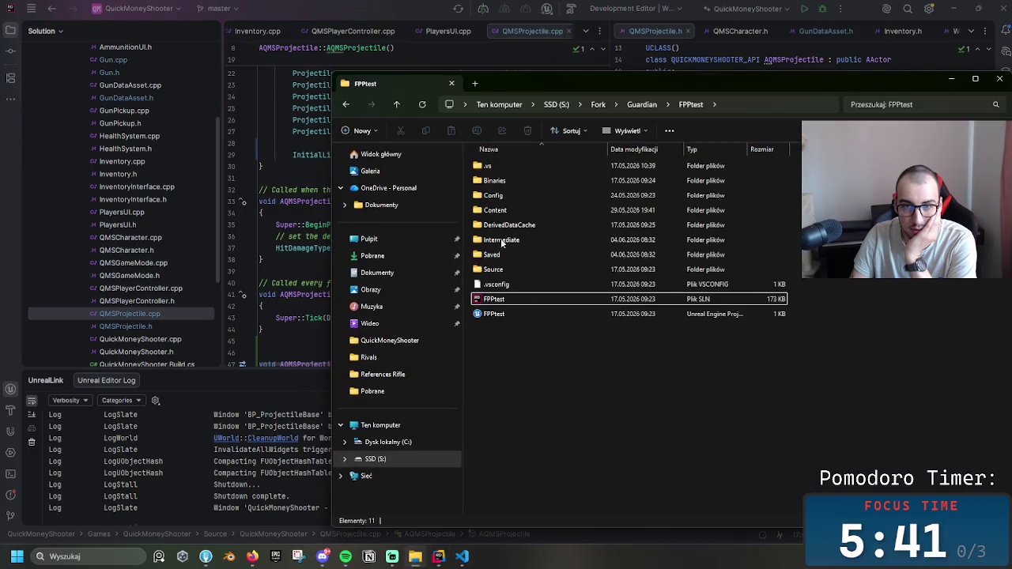
- Launch QuickMoneyShooter.uproject from the QuickMoneyShooter folder and wait for the editor to load Level0
{"action": "left_click", "coordinate": [388, 340]}
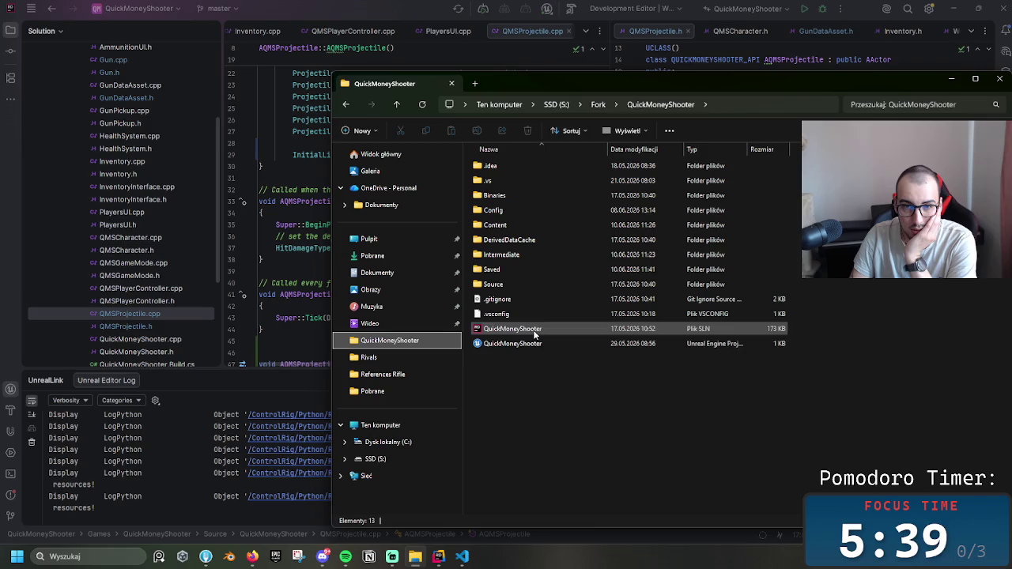
{"action": "double_click", "coordinate": [540, 345]}
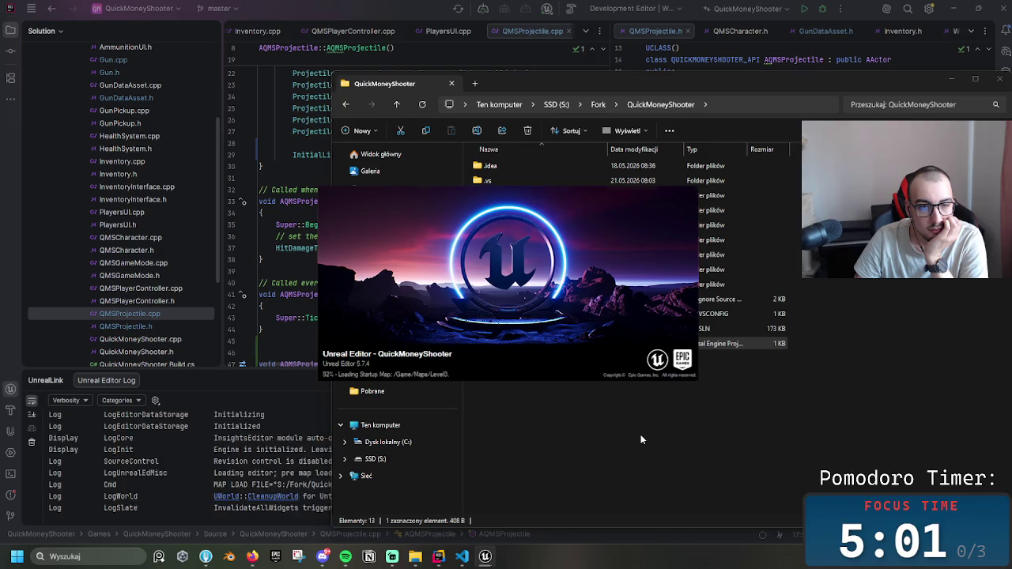
{"action": "left_click", "coordinate": [272, 385]}
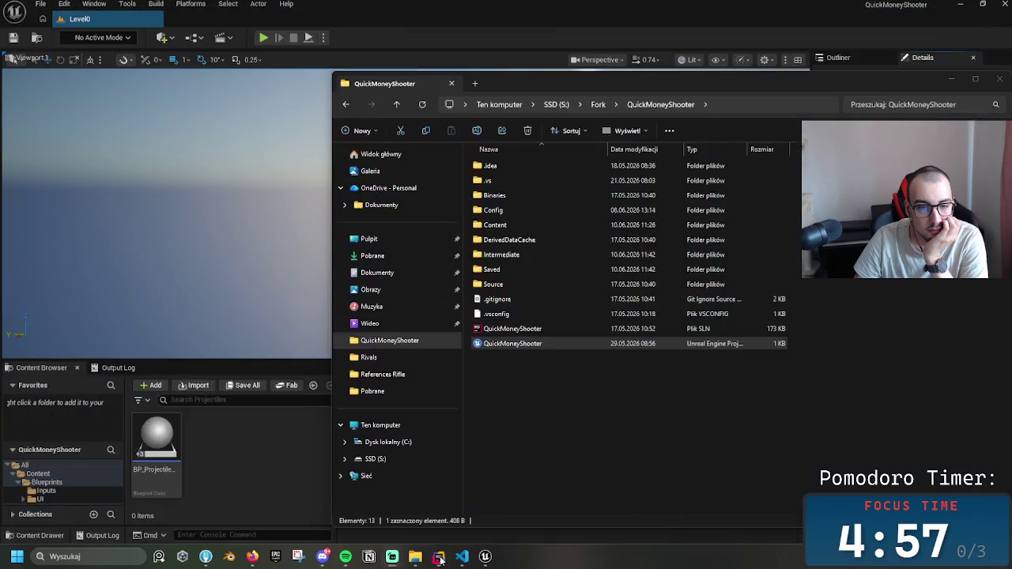
- Open BP_ProjectileBase in the full Blueprint editor and select its Projectile Movement component
{"action": "left_click", "coordinate": [440, 557]}
{"action": "left_click", "coordinate": [486, 556]}
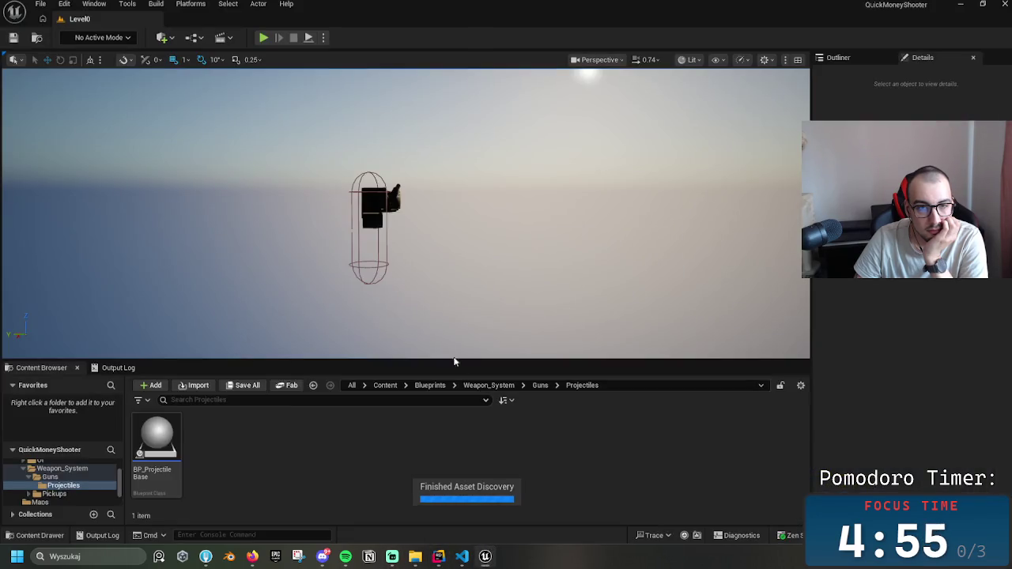
{"action": "left_click", "coordinate": [441, 237]}
{"action": "double_click", "coordinate": [157, 446]}
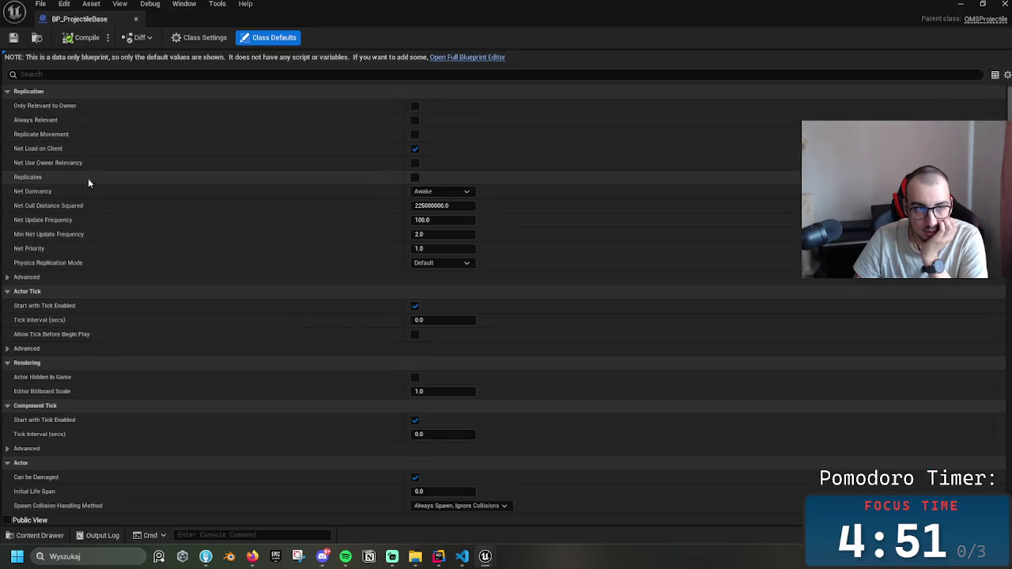
{"action": "left_click", "coordinate": [474, 59]}
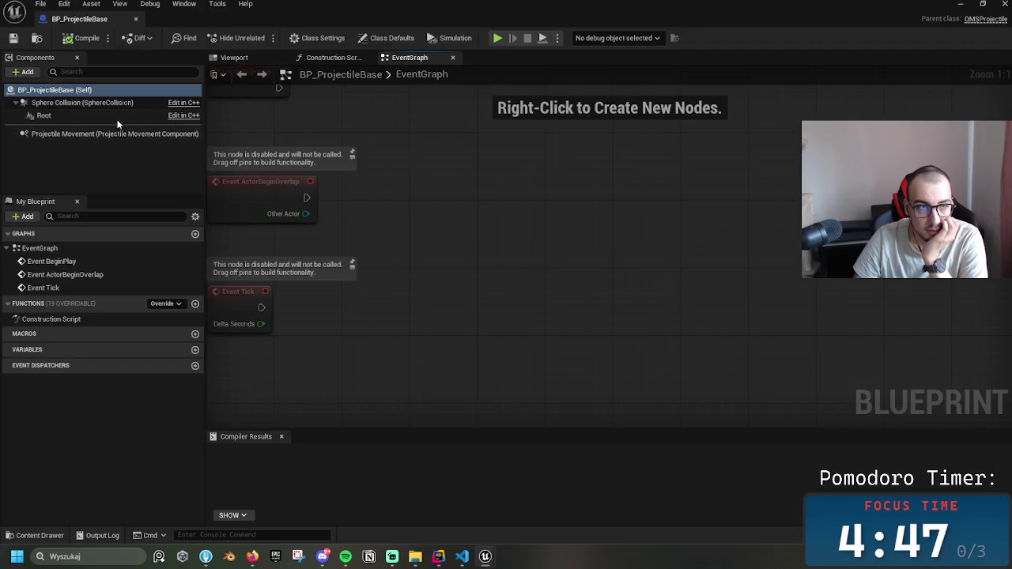
{"action": "left_click", "coordinate": [118, 119]}
{"action": "left_click", "coordinate": [124, 135]}
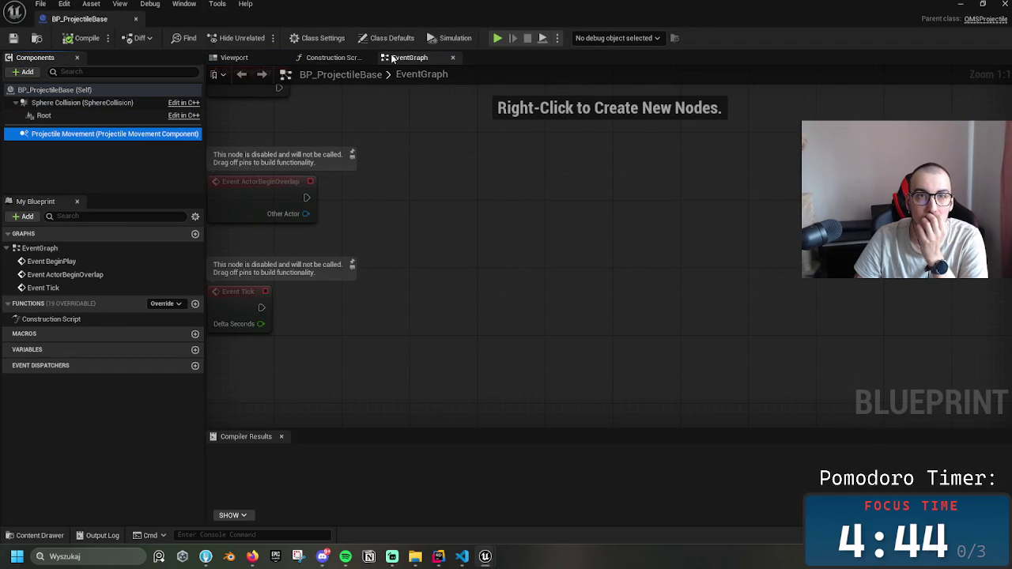
- Dock the Details panel via Window > Details, then close the Blueprint editor to return to Level0
{"action": "left_click", "coordinate": [184, 4]}
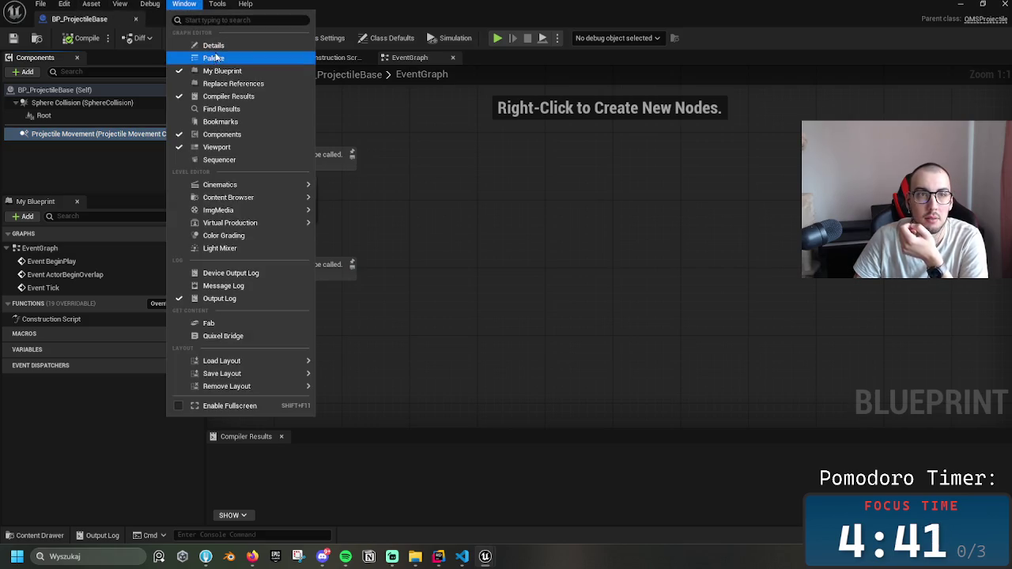
{"action": "left_click", "coordinate": [213, 59]}
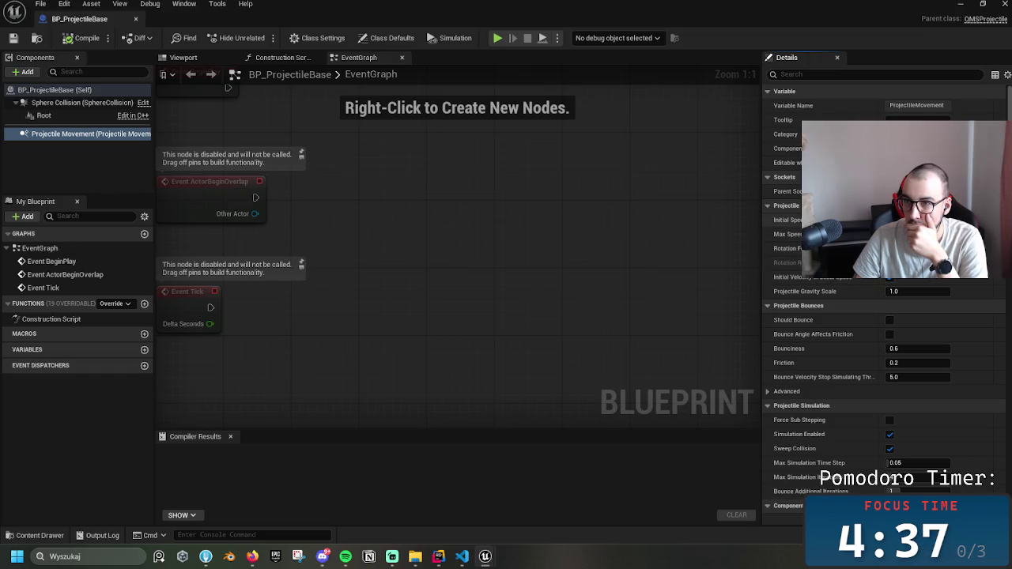
{"action": "mouse_move", "coordinate": [787, 220]}
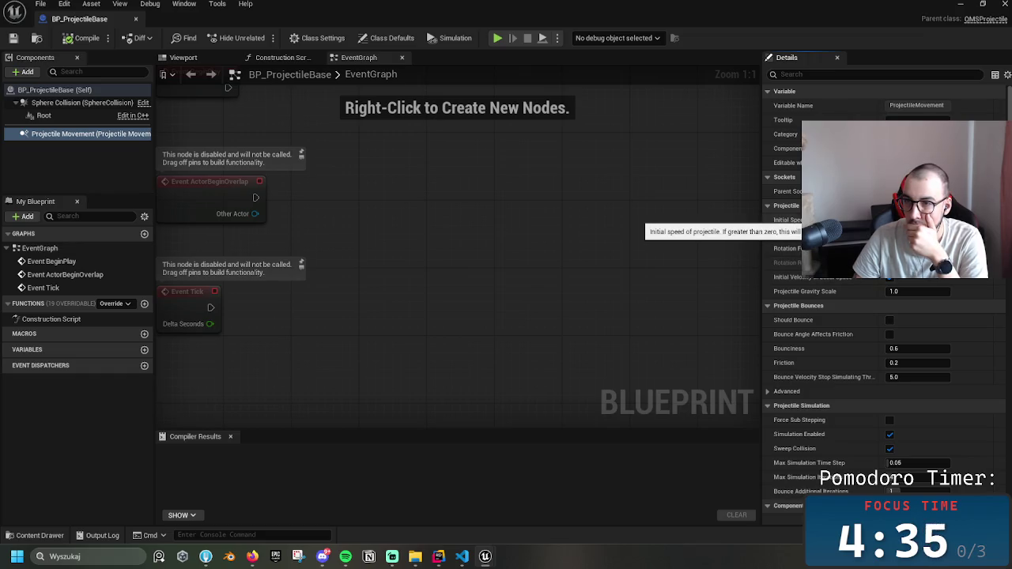
{"action": "left_click", "coordinate": [964, 6]}
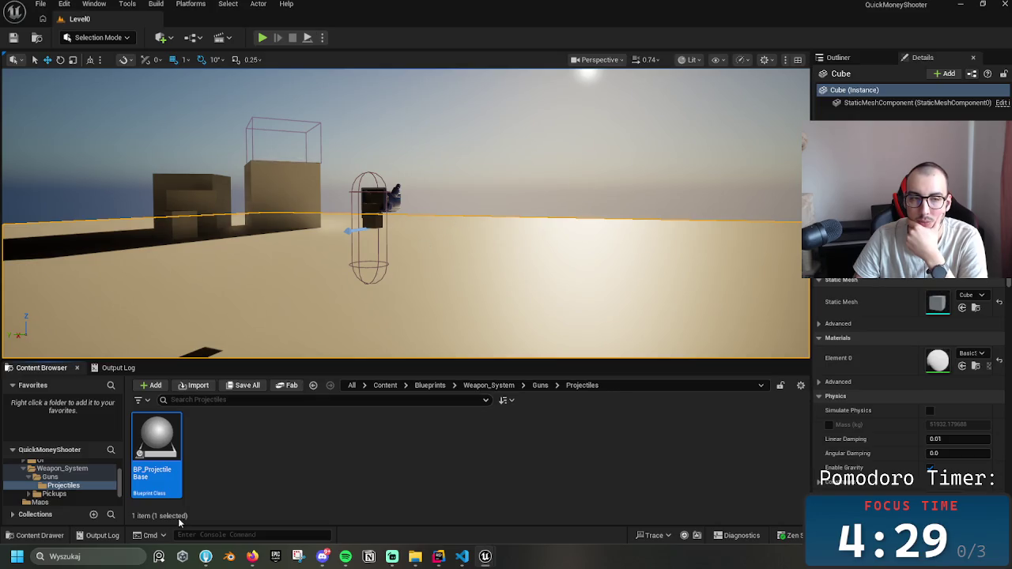
- Reopen BP_ProjectileBase, then minimize it and browse to the Weapon_System/Guns folder
{"action": "double_click", "coordinate": [160, 430]}
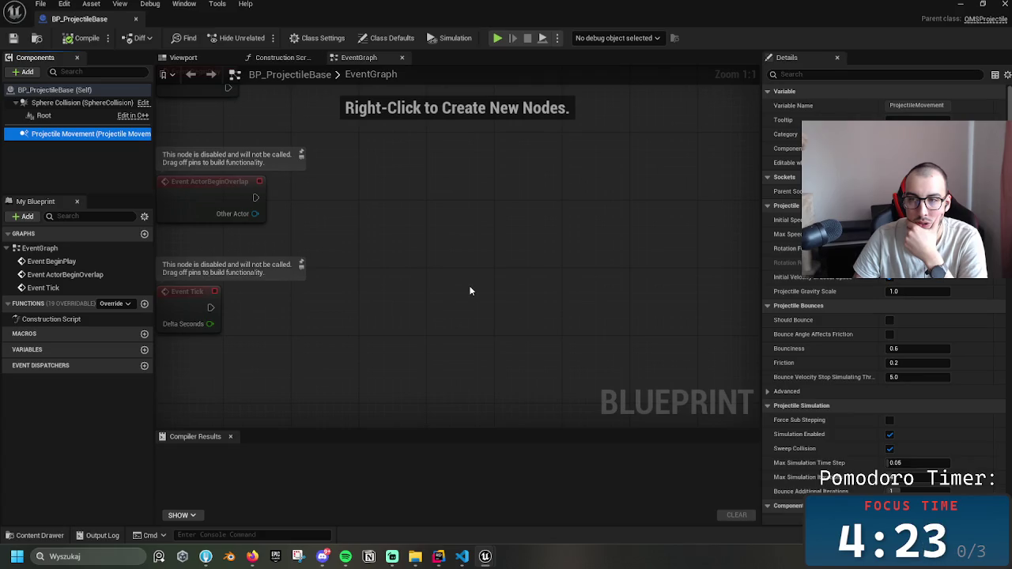
{"action": "left_click", "coordinate": [960, 4]}
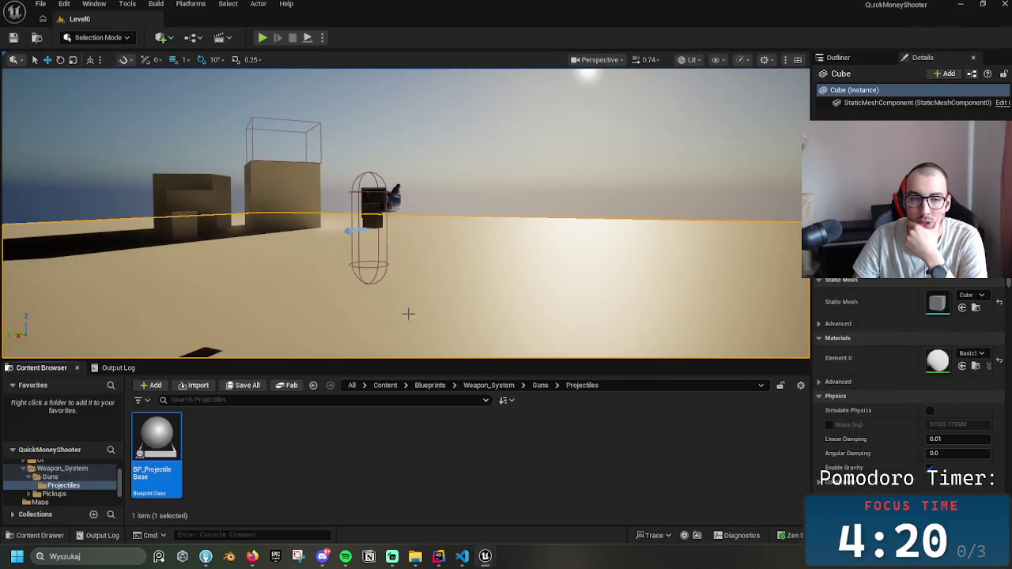
{"action": "left_click", "coordinate": [508, 387]}
{"action": "double_click", "coordinate": [157, 439]}
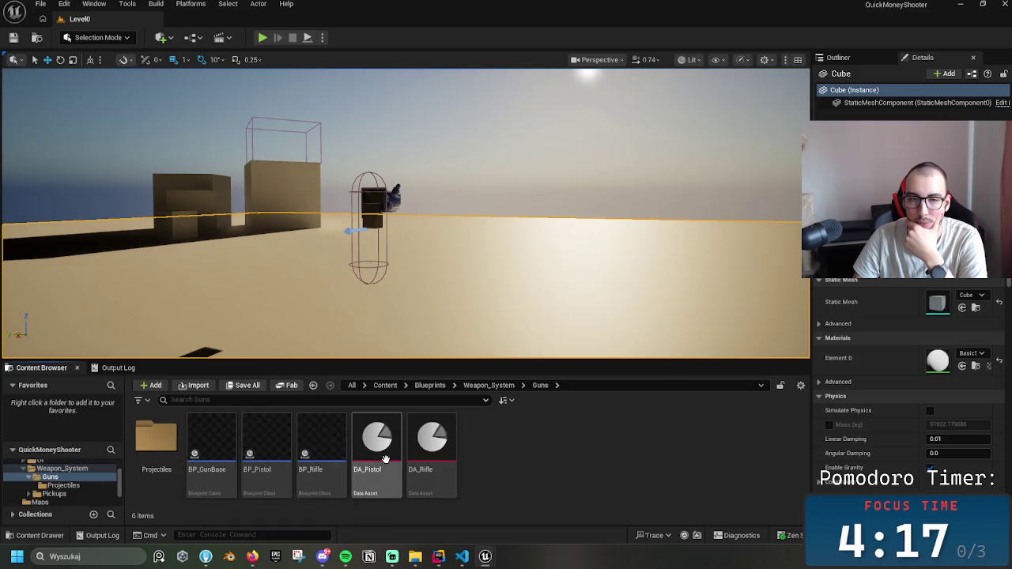
- Duplicate BP_Pistol and name the copy BP_PistolProjectileBased
{"action": "left_click", "coordinate": [261, 447]}
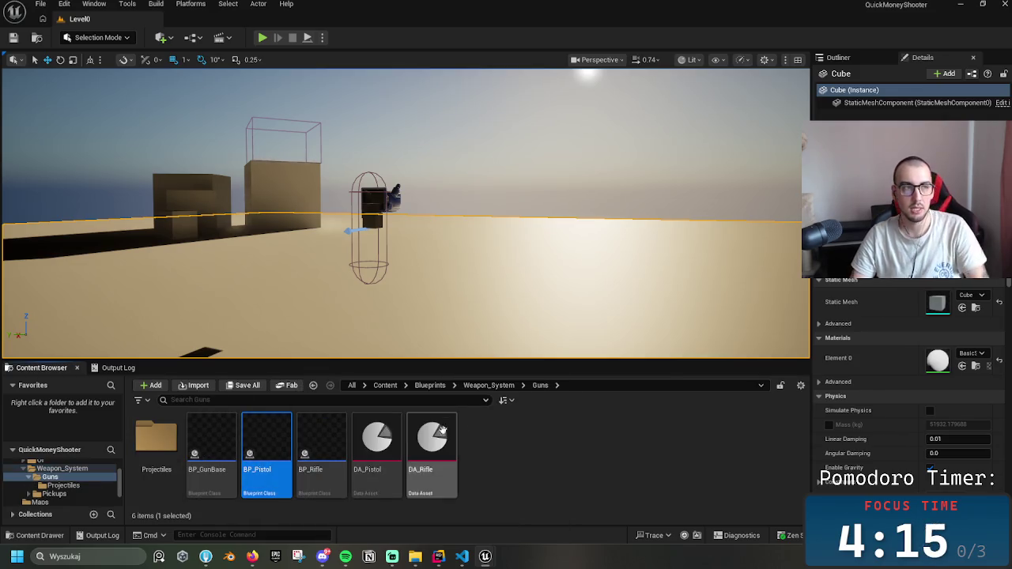
{"action": "key", "text": "ctrl+d"}
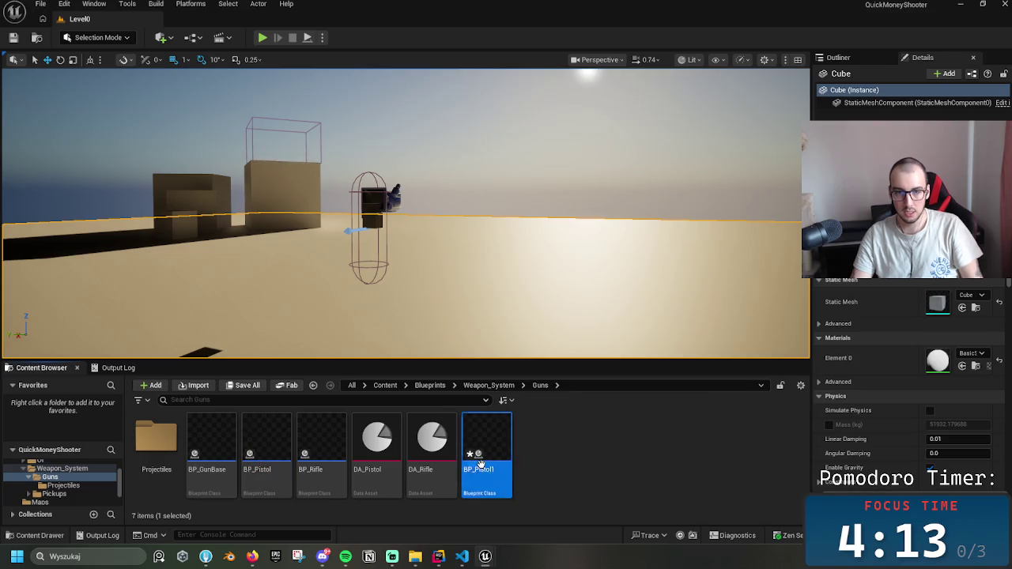
{"action": "key", "text": "End"}
{"action": "key", "text": "BackSpace"}
{"action": "key", "text": "BackSpace"}
{"action": "key", "text": "BackSpace"}
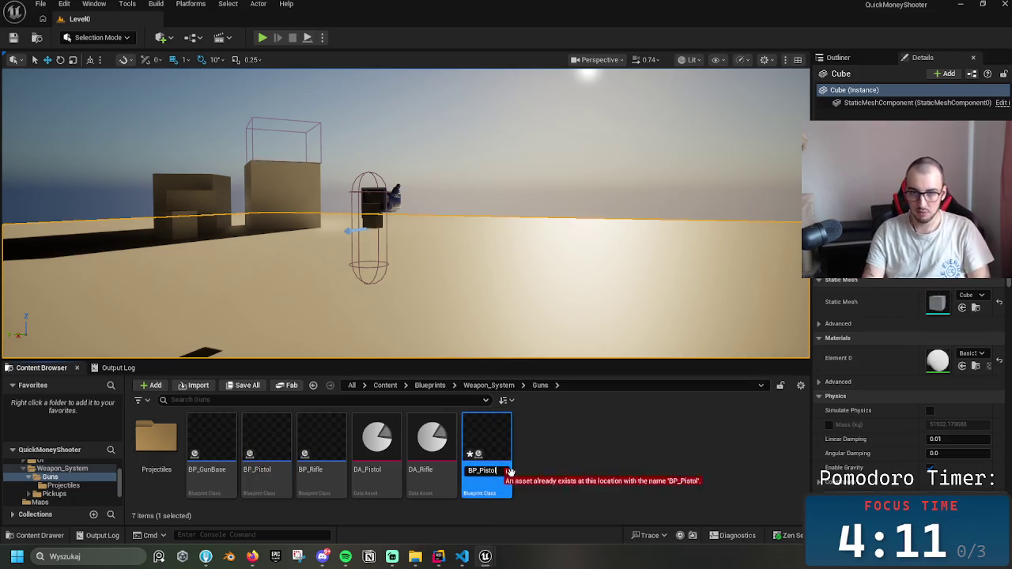
{"action": "type", "text": "tol"}
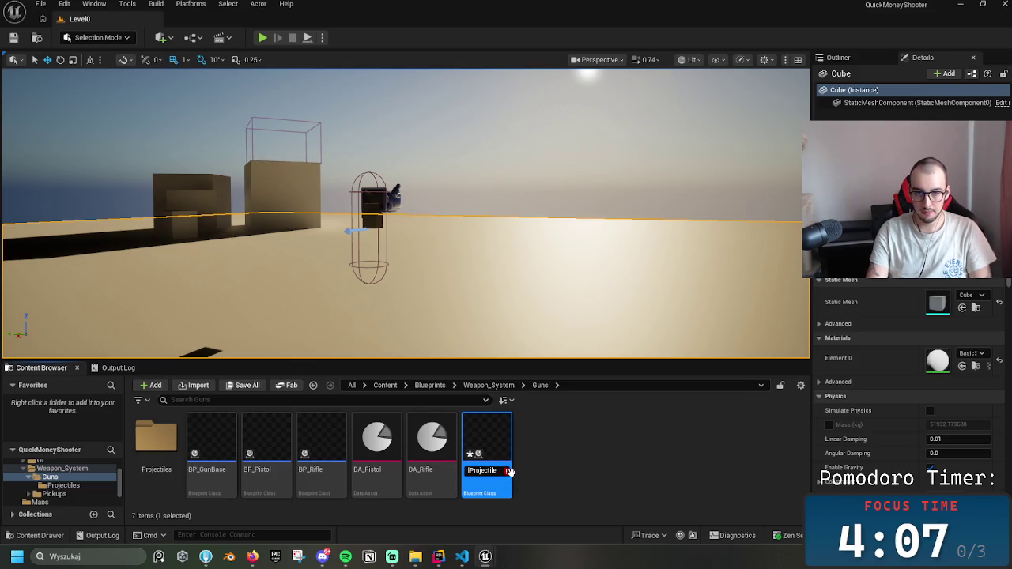
{"action": "key", "text": "Return"}
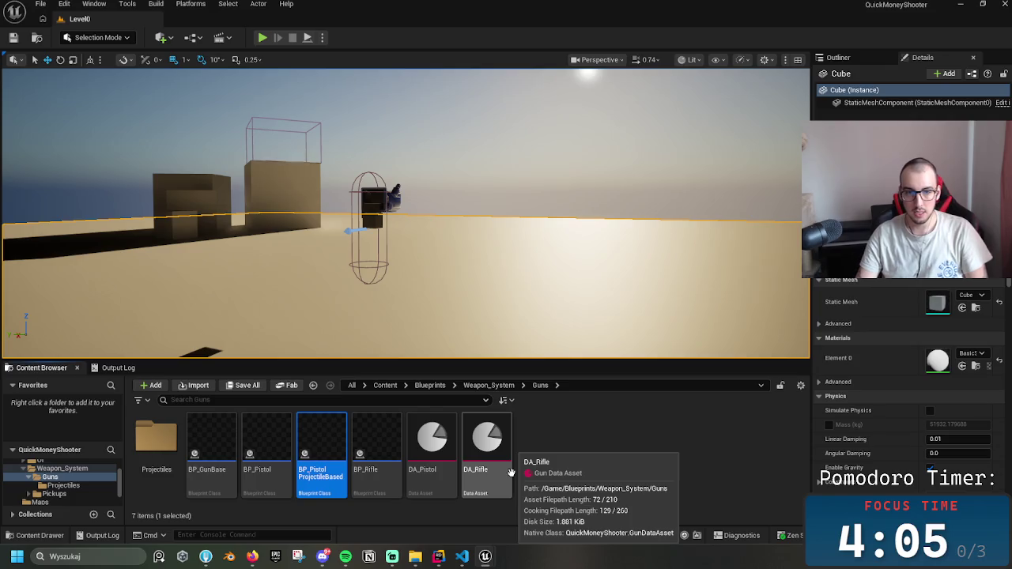
{"action": "left_click", "coordinate": [484, 451]}
- Duplicate DA_Pistol, rename the copy DA_PistolProjectileBased, then open BP_PistolProjectileBased
{"action": "left_click", "coordinate": [432, 450]}
{"action": "key", "text": "ctrl+d"}
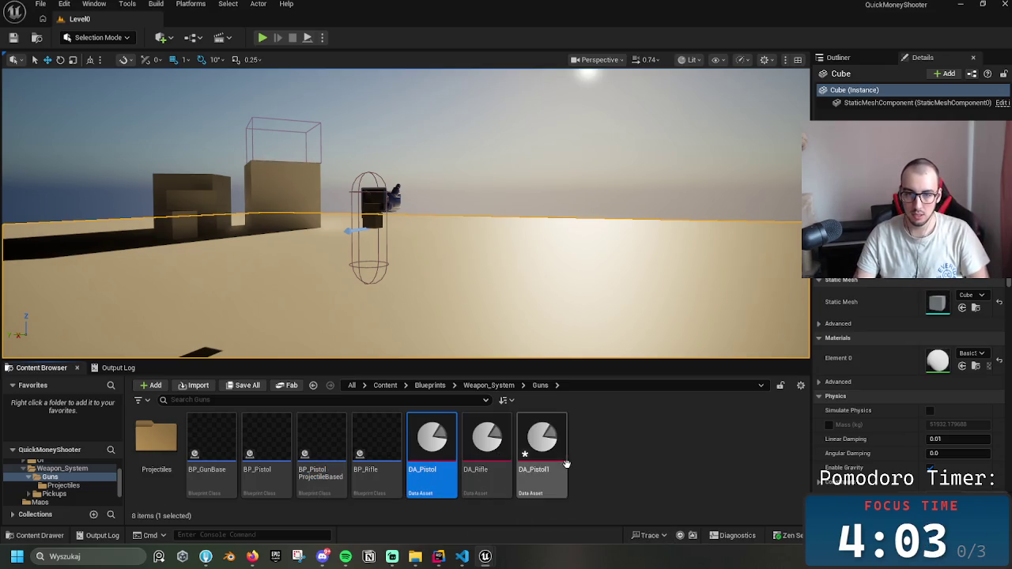
{"action": "double_click", "coordinate": [541, 455]}
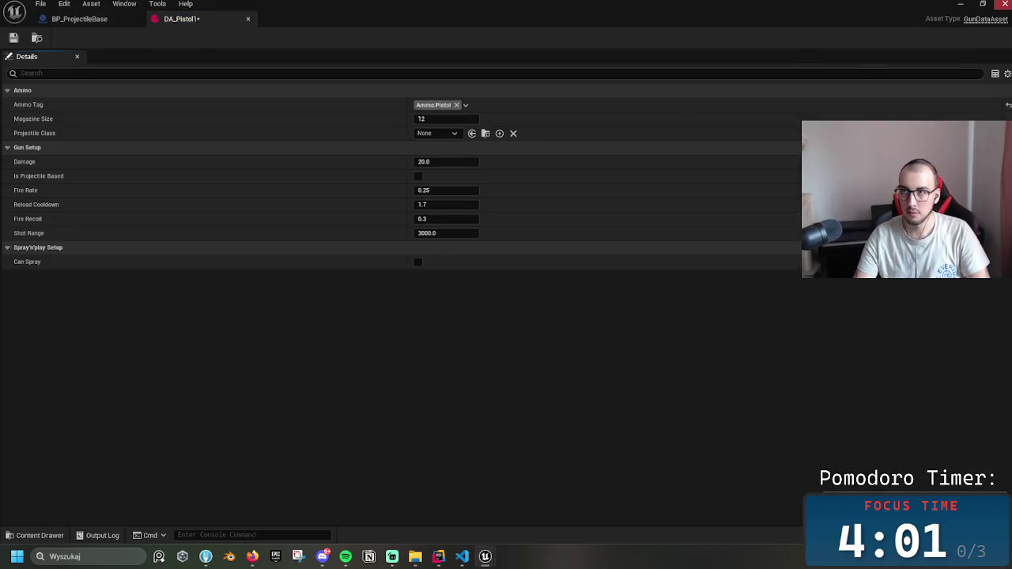
{"action": "left_click", "coordinate": [248, 19]}
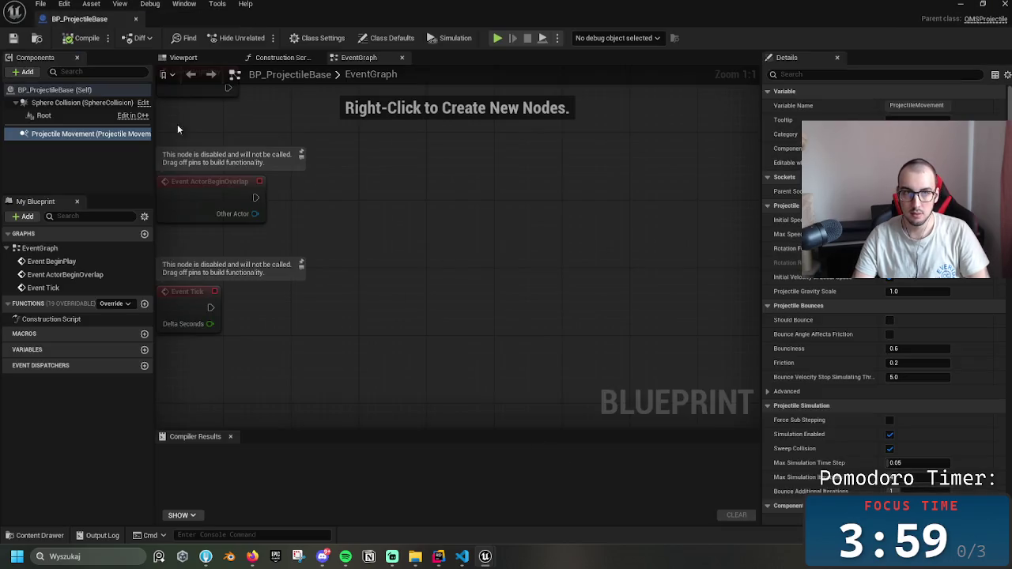
{"action": "left_click", "coordinate": [135, 19]}
{"action": "key", "text": "F2"}
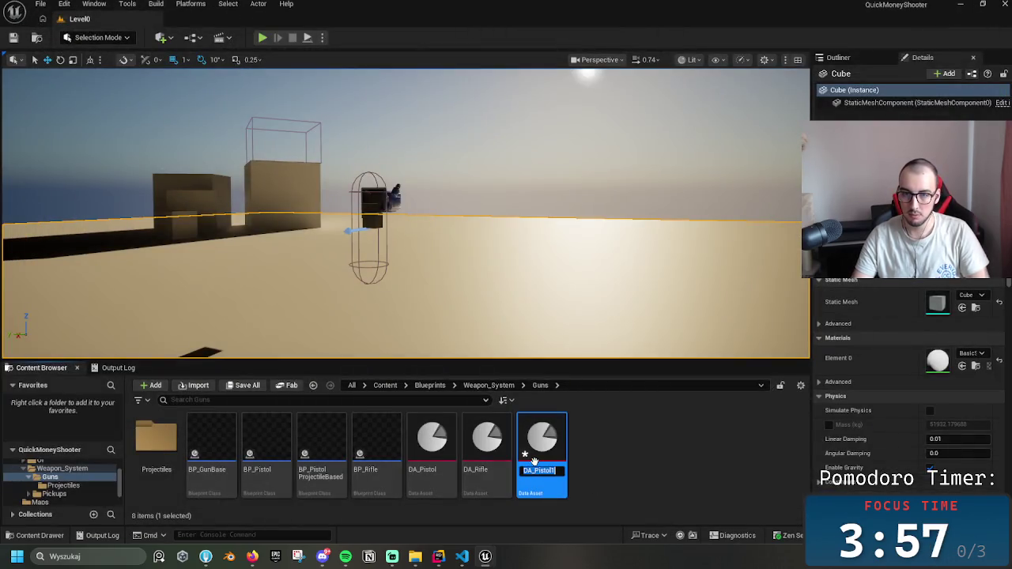
{"action": "key", "text": "BackSpace"}
{"action": "type", "text": "Pro"}
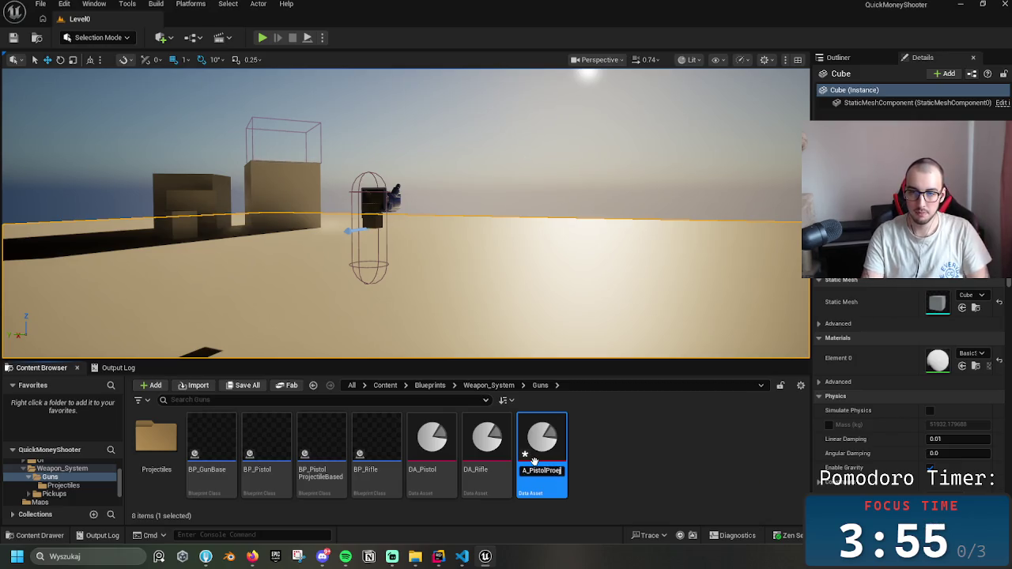
{"action": "type", "text": "jectile"}
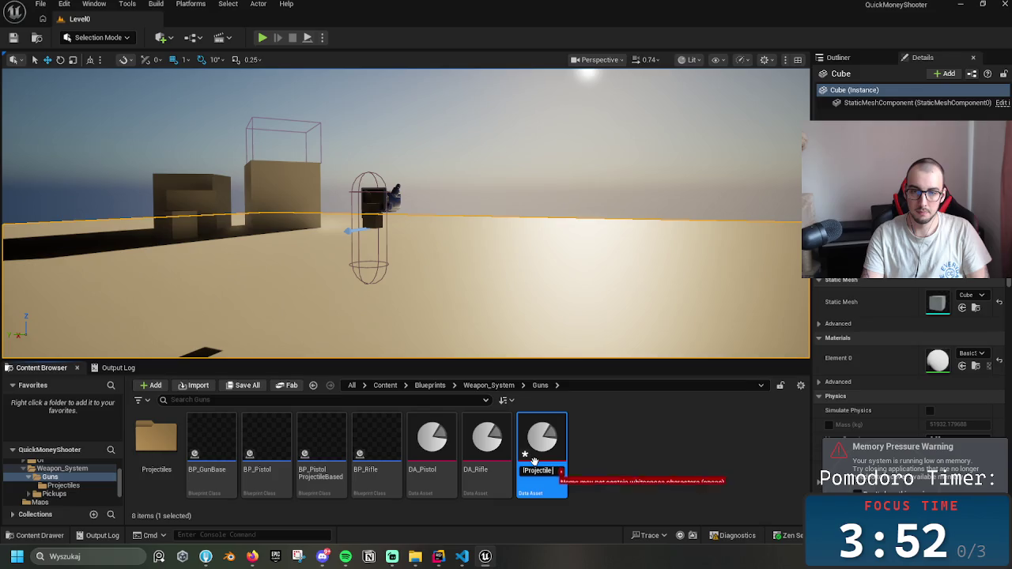
{"action": "key", "text": "BackSpace"}
{"action": "type", "text": "d"}
{"action": "key", "text": "Return"}
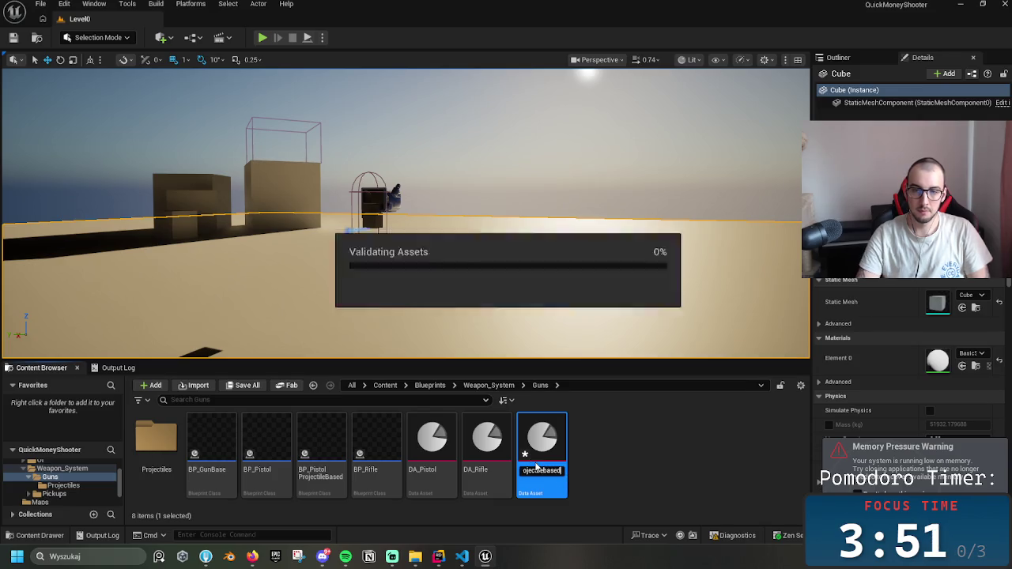
{"action": "double_click", "coordinate": [321, 460]}
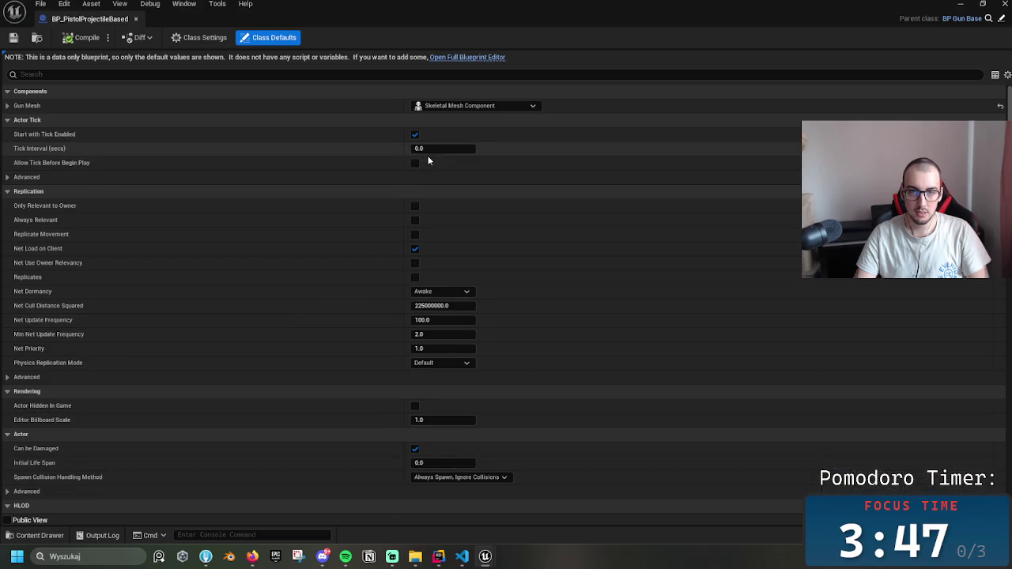
- In the full Blueprint editor, check BP_PistolProjectileBased's Gun Data, compile, and close it
{"action": "left_click", "coordinate": [451, 58]}
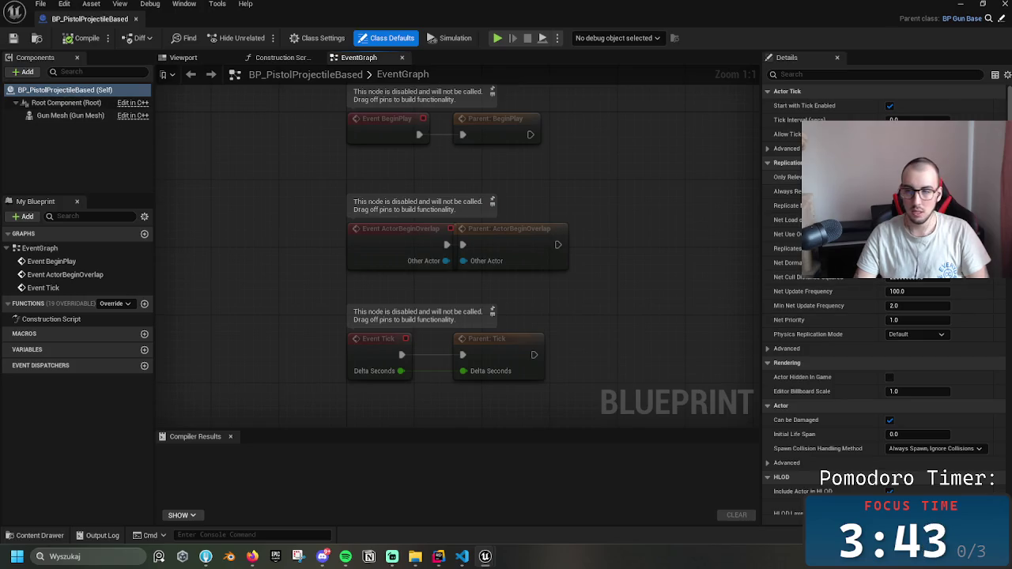
{"action": "scroll", "coordinate": [877, 316], "scroll_direction": "down", "scroll_amount": 10}
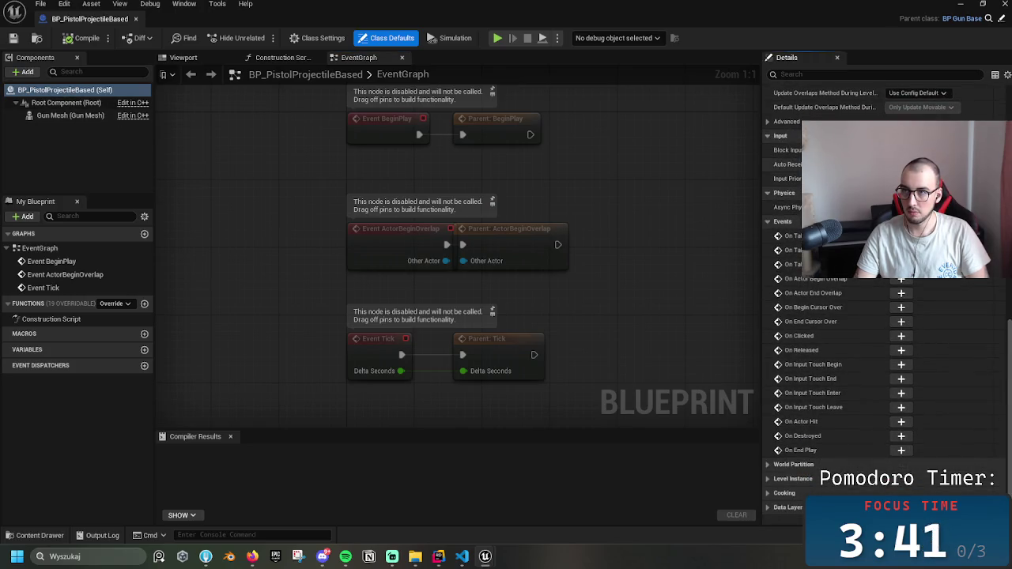
{"action": "scroll", "coordinate": [877, 316], "scroll_direction": "up", "scroll_amount": 2}
{"action": "left_click", "coordinate": [79, 90]}
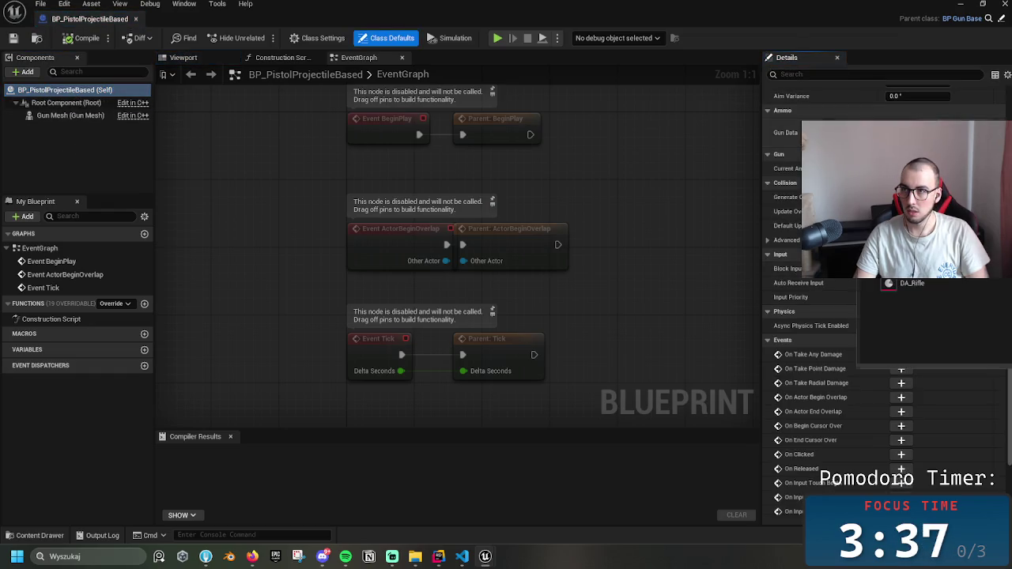
{"action": "left_click", "coordinate": [917, 132]}
{"action": "left_click", "coordinate": [946, 279]}
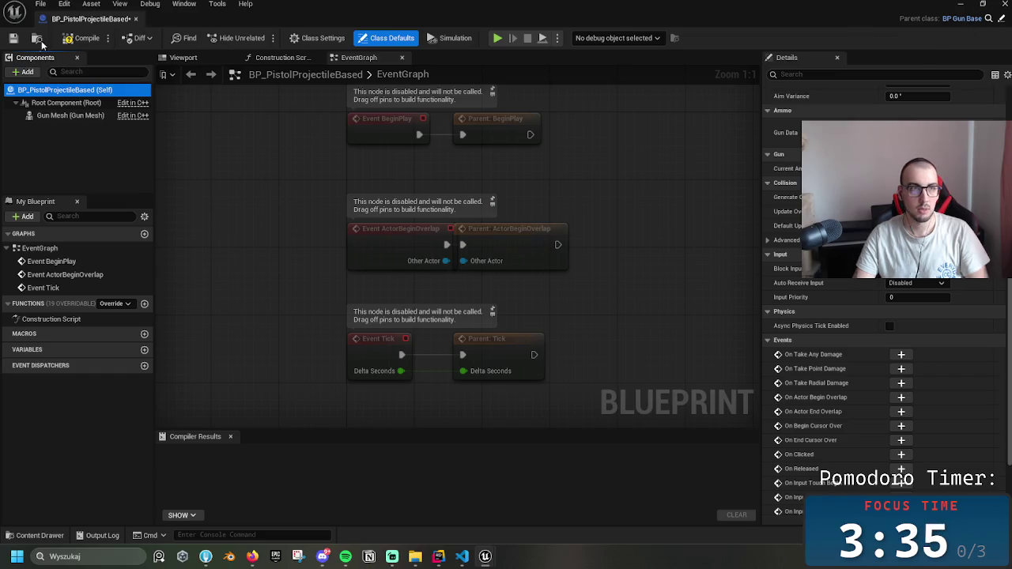
{"action": "left_click", "coordinate": [81, 37]}
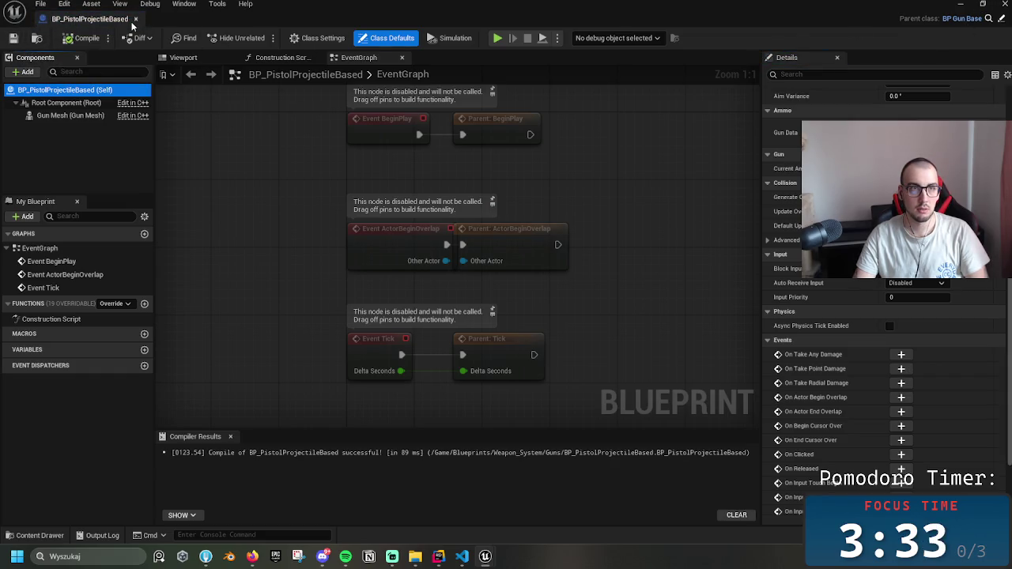
{"action": "left_click", "coordinate": [135, 19]}
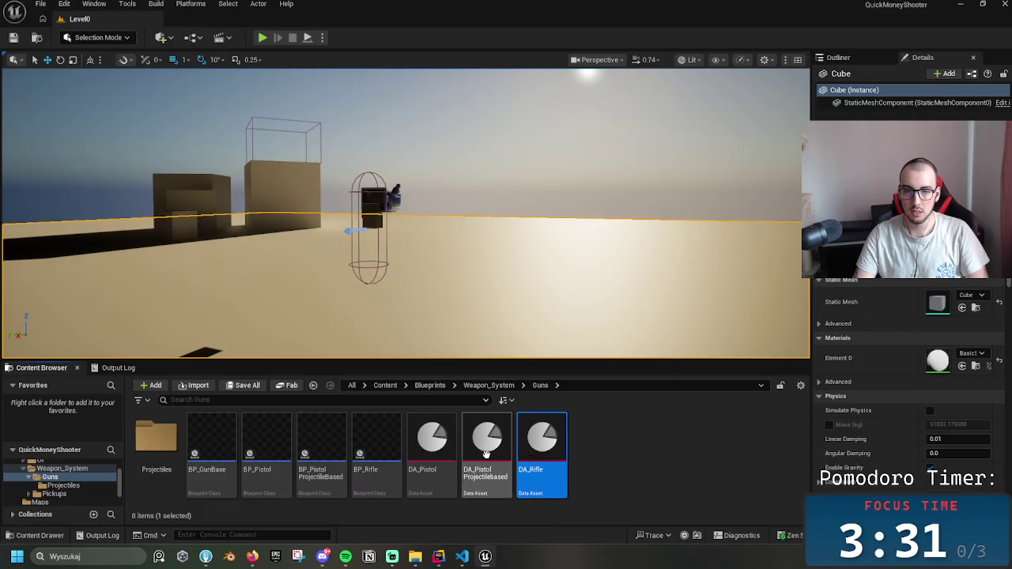
- Set DA_PistolProjectilebased's Projectile Class to BP_ProjectileBase with Is Projectile Based ticked, then close it
{"action": "double_click", "coordinate": [490, 453]}
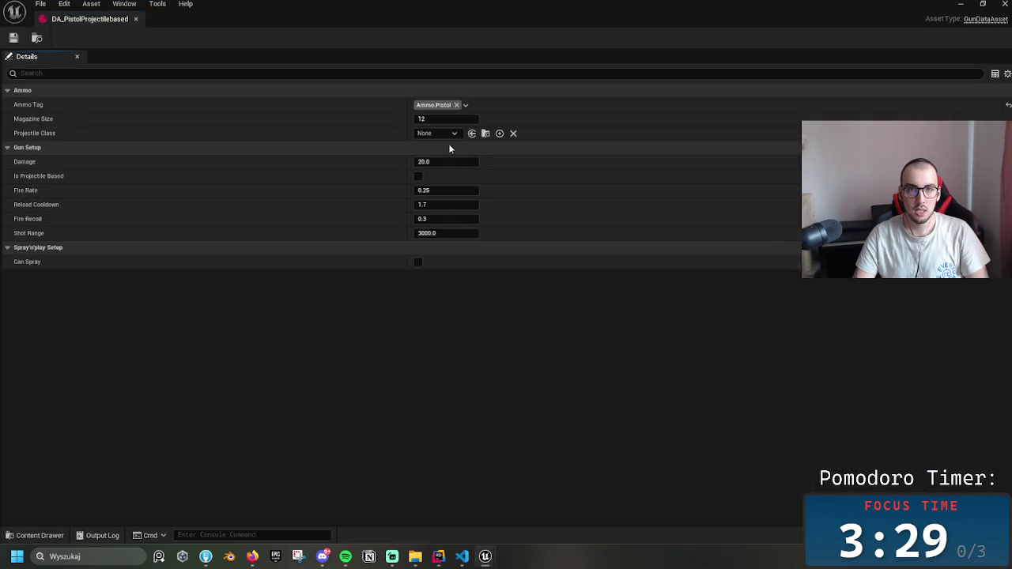
{"action": "left_click", "coordinate": [440, 133]}
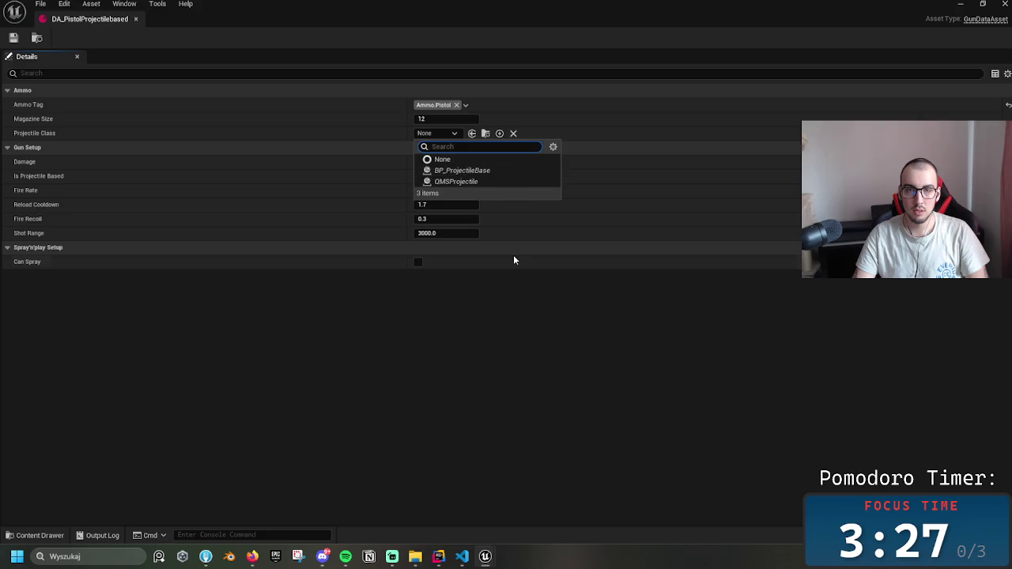
{"action": "left_click", "coordinate": [539, 388]}
{"action": "mouse_move", "coordinate": [428, 563]}
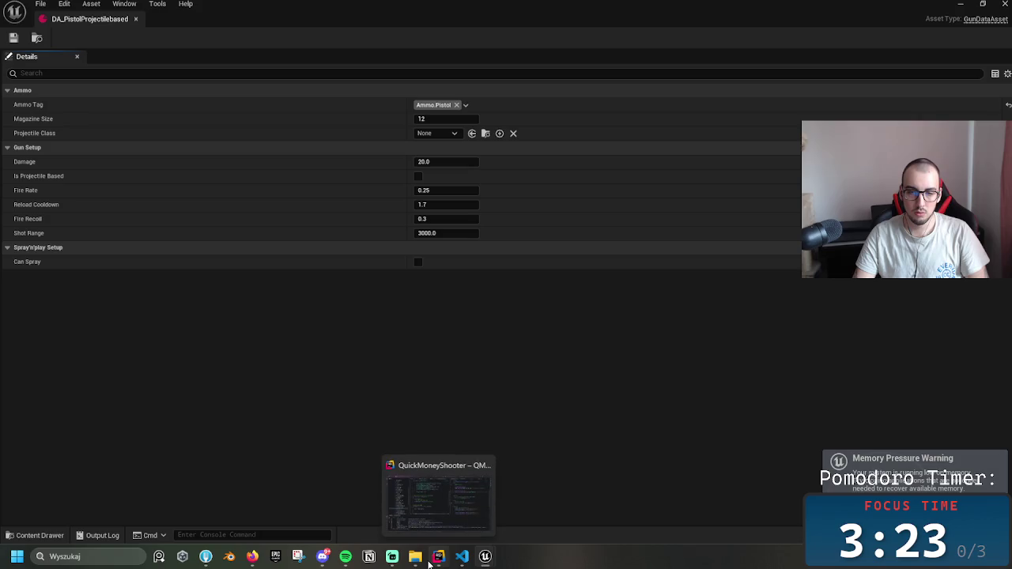
{"action": "left_click", "coordinate": [440, 133]}
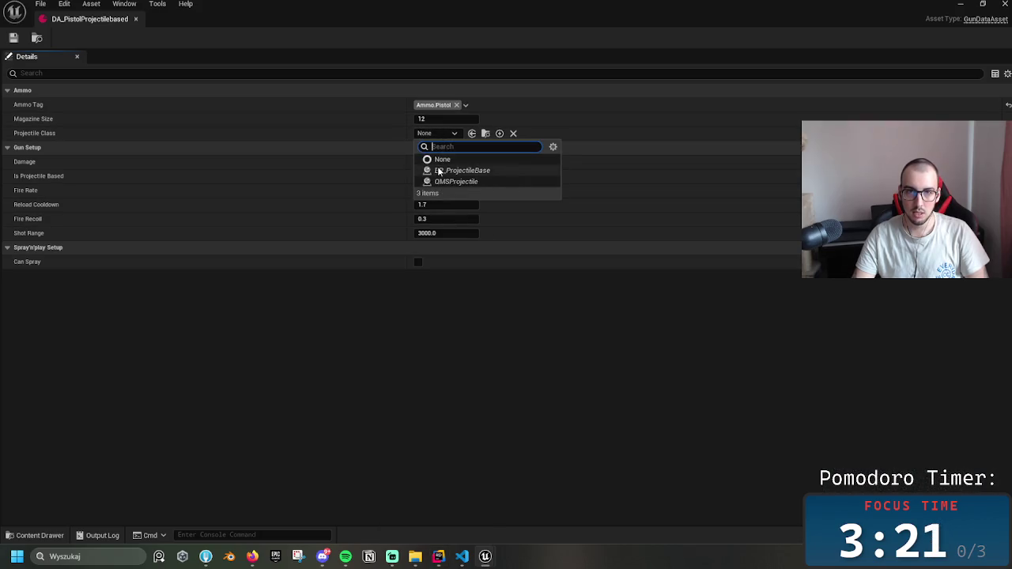
{"action": "left_click", "coordinate": [440, 171]}
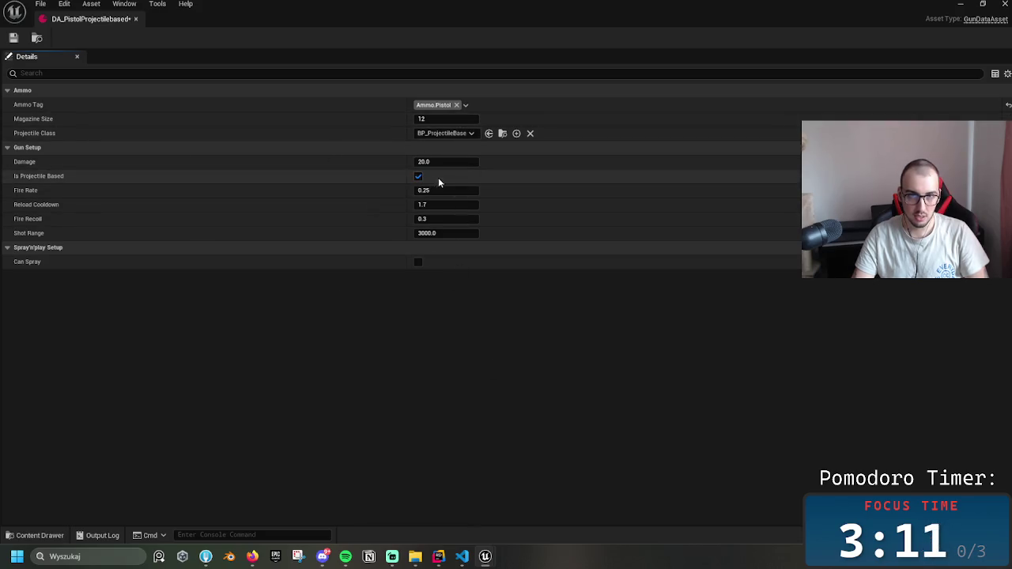
{"action": "left_click", "coordinate": [139, 21]}
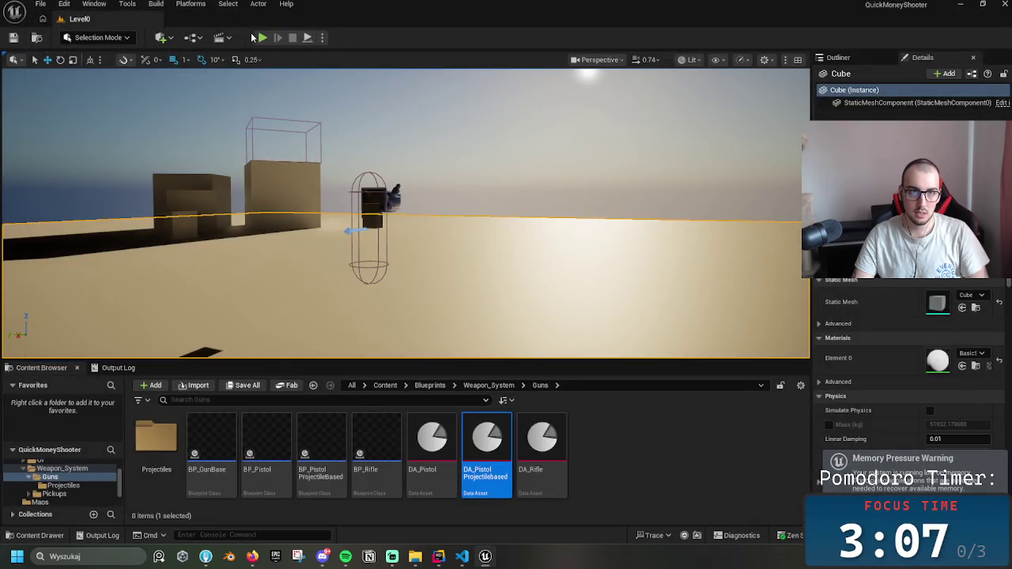
{"action": "mouse_move", "coordinate": [459, 261]}
{"action": "left_mouse_down"}
{"action": "mouse_move", "coordinate": [462, 312]}
{"action": "mouse_move", "coordinate": [458, 252]}
{"action": "left_mouse_up"}
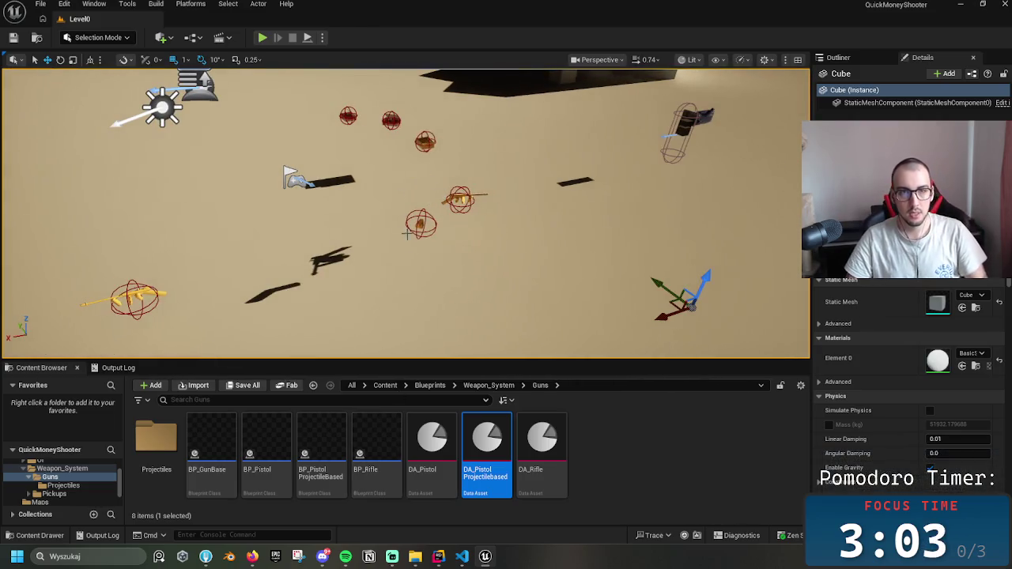
- Duplicate BP_PistolPickup in Pickups/GunPickup as BP_PistolPickup1 and check its defaults
{"action": "left_click", "coordinate": [489, 385]}
{"action": "left_click", "coordinate": [218, 442]}
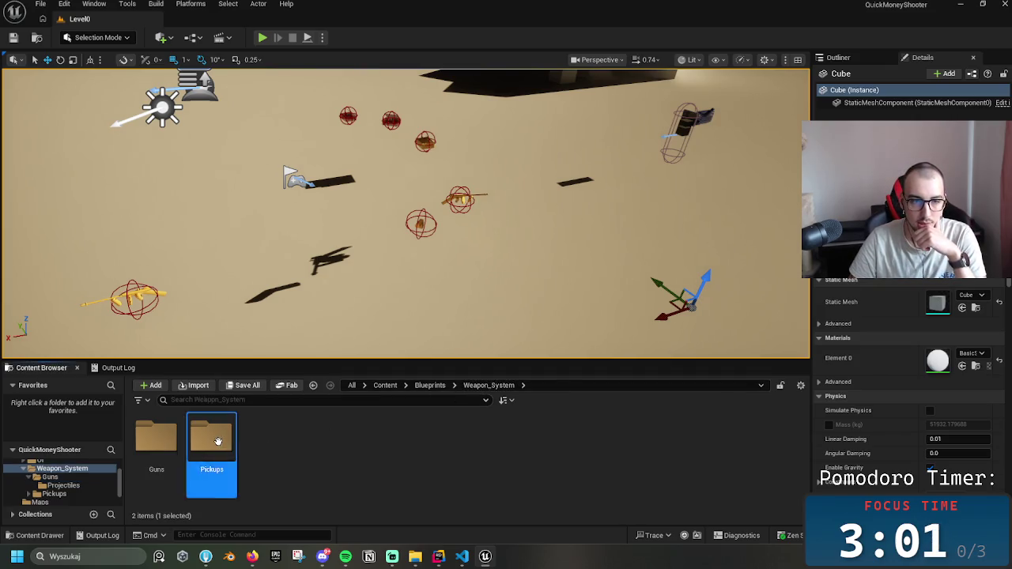
{"action": "double_click", "coordinate": [218, 442]}
{"action": "left_click", "coordinate": [221, 443]}
{"action": "double_click", "coordinate": [223, 445]}
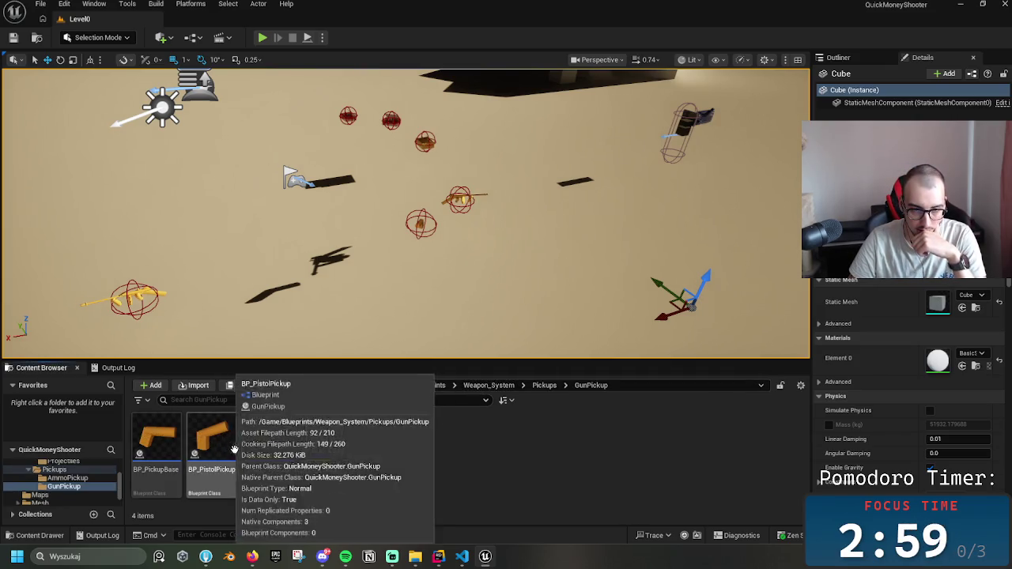
{"action": "left_click", "coordinate": [232, 448]}
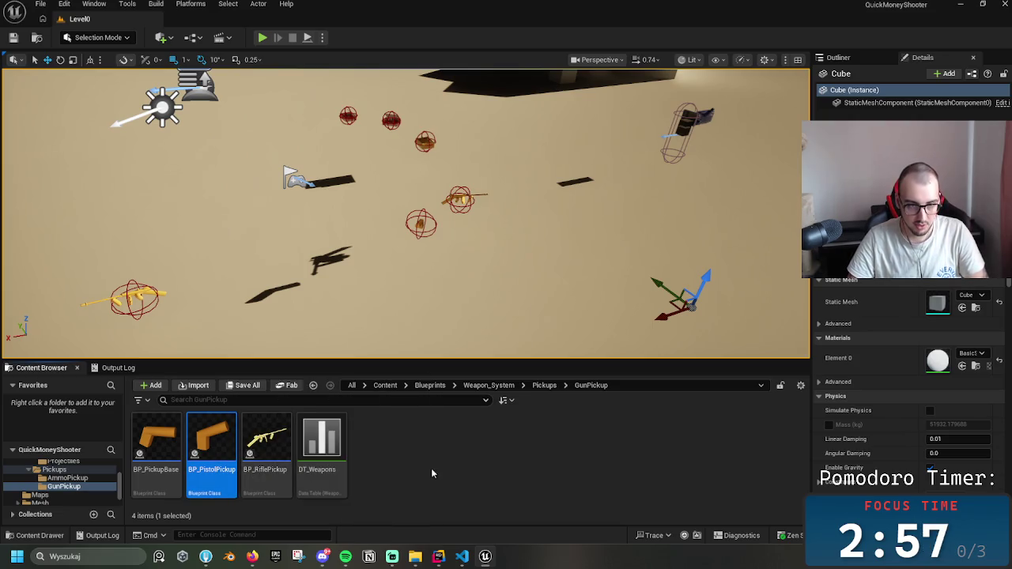
{"action": "key", "text": "ctrl+d"}
{"action": "double_click", "coordinate": [391, 465]}
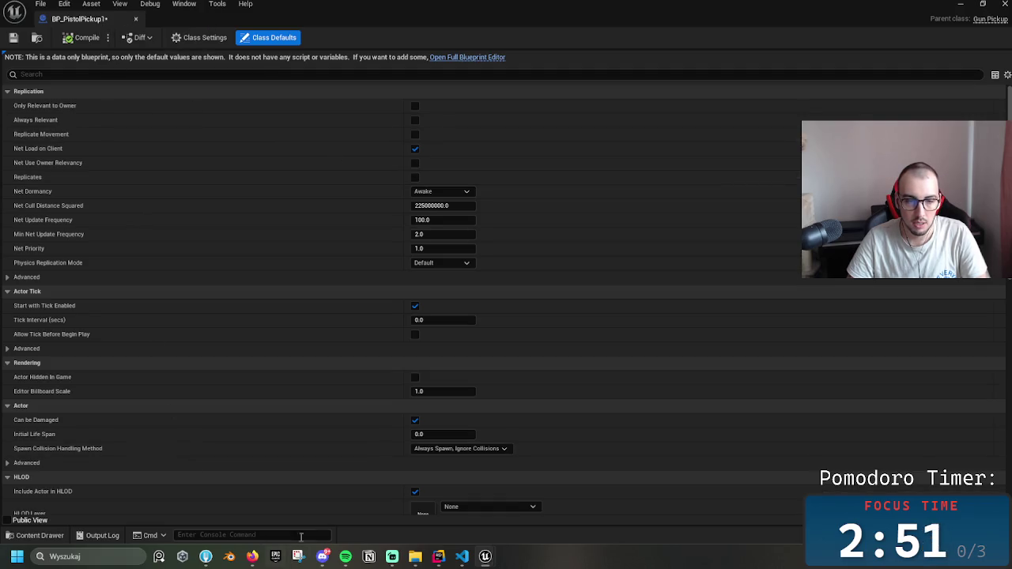
{"action": "left_click", "coordinate": [137, 20]}
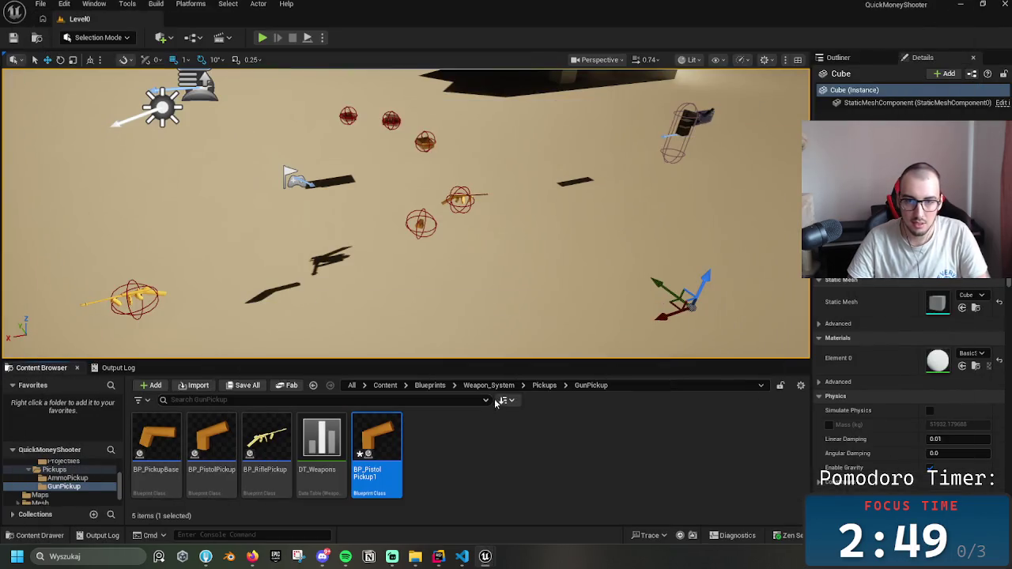
- Return to the Guns folder and open BP_PistolProjectileBased
{"action": "left_click", "coordinate": [489, 385]}
{"action": "double_click", "coordinate": [156, 436]}
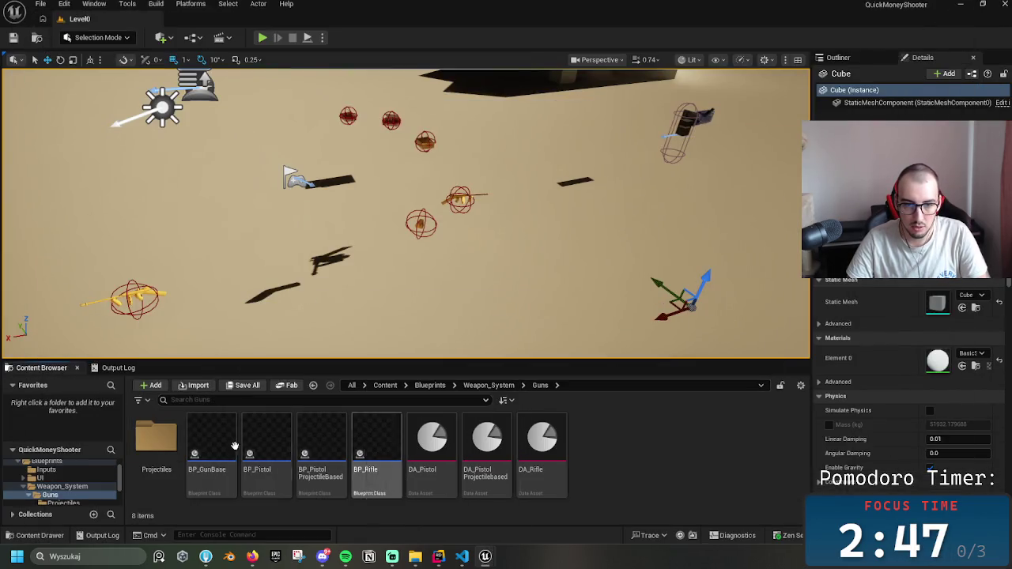
{"action": "double_click", "coordinate": [331, 457]}
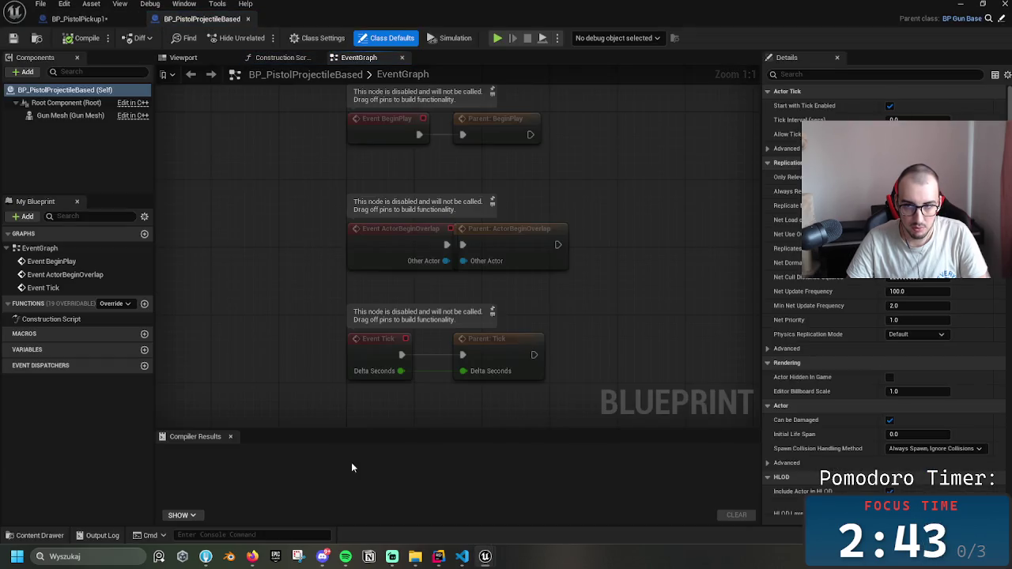
- Assign the blue reference material to Element 0 of the Gun Mesh component
{"action": "left_click", "coordinate": [70, 115]}
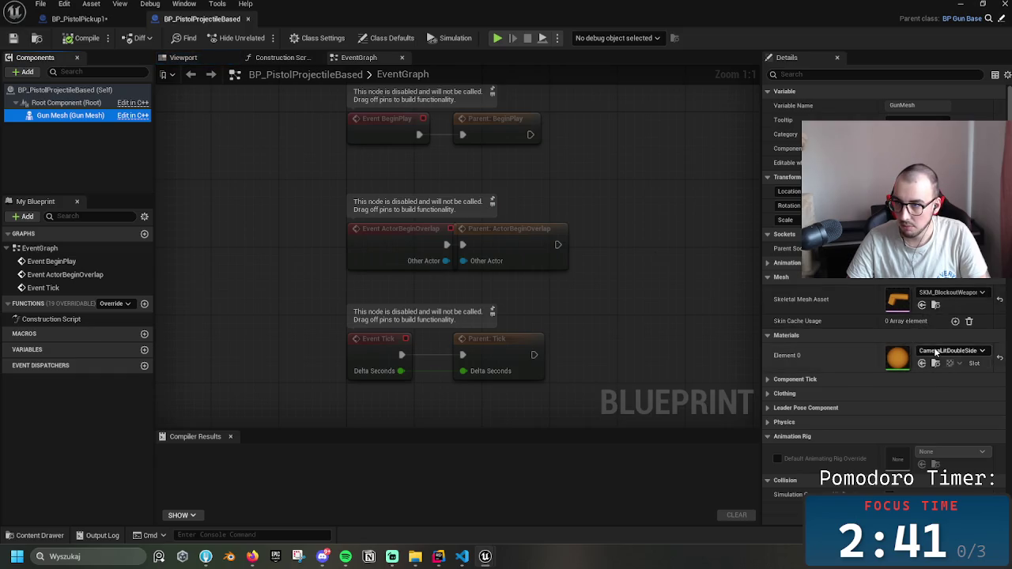
{"action": "left_click", "coordinate": [922, 351]}
{"action": "left_click", "coordinate": [915, 335]}
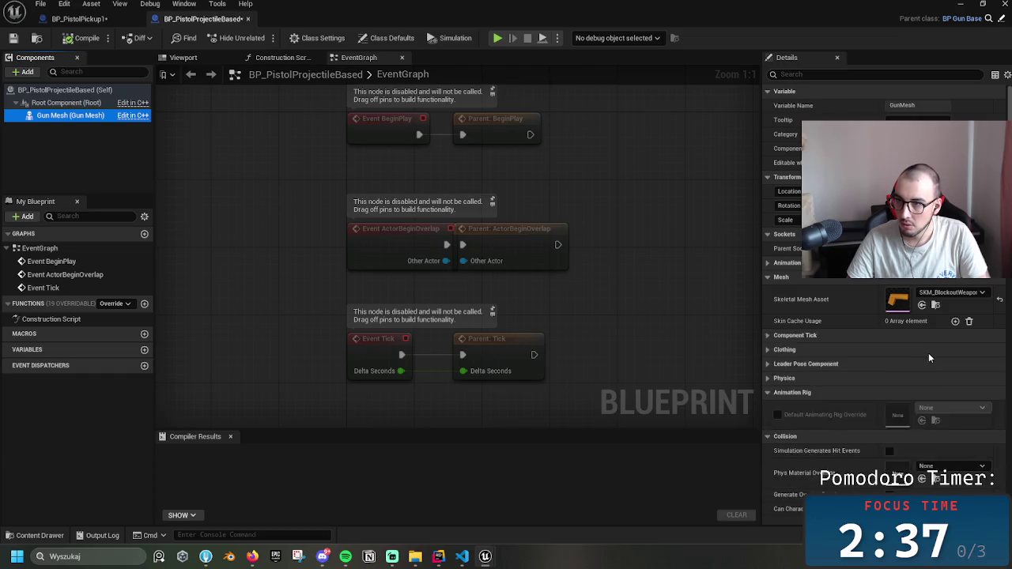
{"action": "left_click", "coordinate": [937, 352]}
{"action": "scroll", "coordinate": [932, 291], "scroll_direction": "up", "scroll_amount": 5}
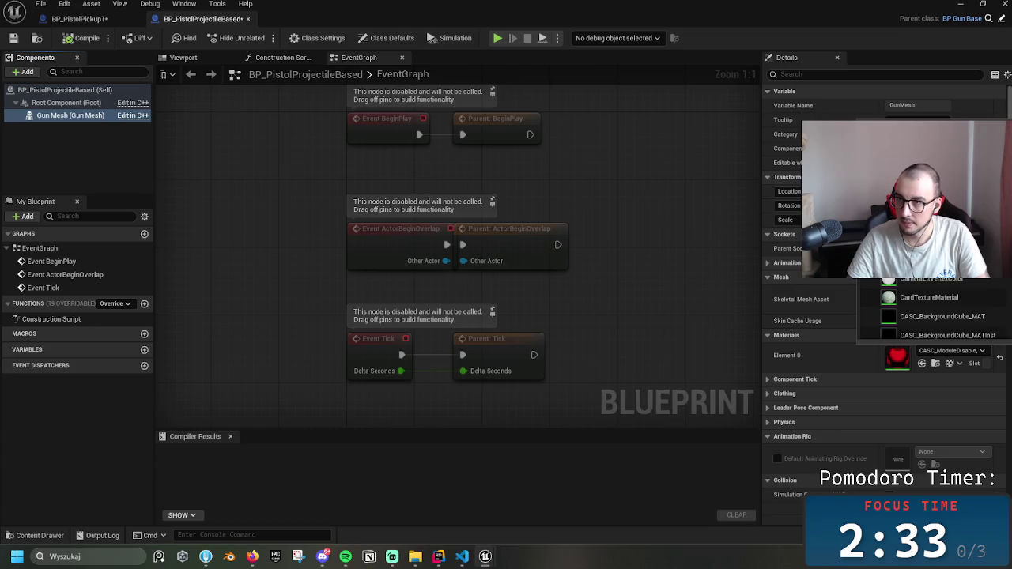
{"action": "scroll", "coordinate": [956, 313], "scroll_direction": "down", "scroll_amount": 10}
{"action": "scroll", "coordinate": [956, 312], "scroll_direction": "down", "scroll_amount": 10}
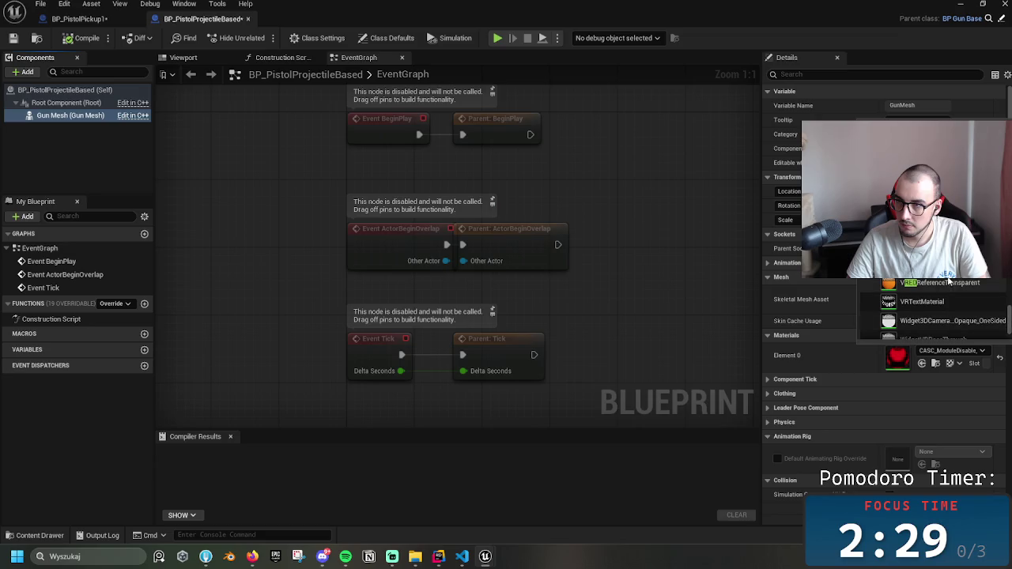
{"action": "left_click", "coordinate": [941, 285]}
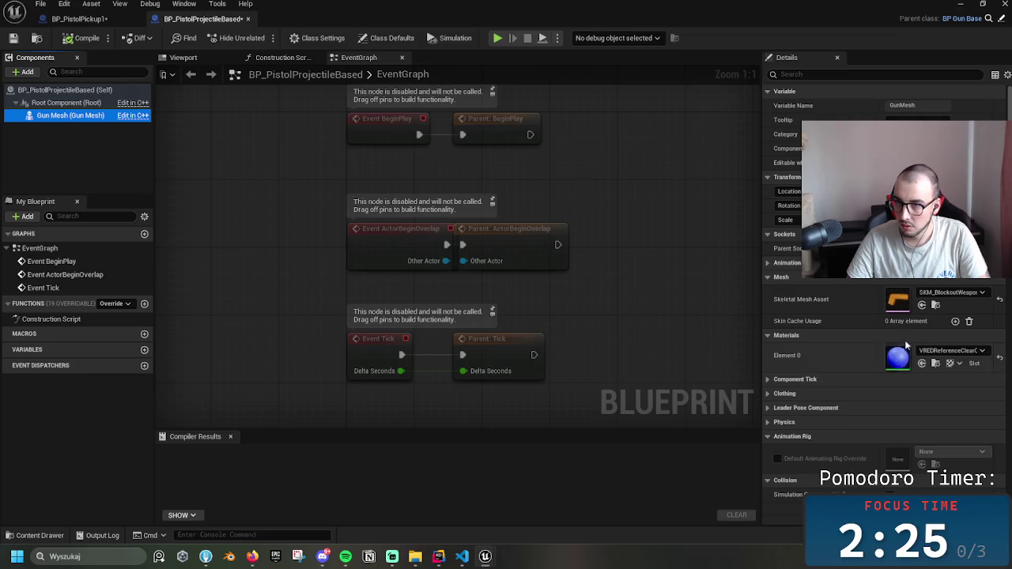
- Locate the gun's skeletal mesh asset in the Mesh/Guns folder
{"action": "left_click", "coordinate": [940, 294]}
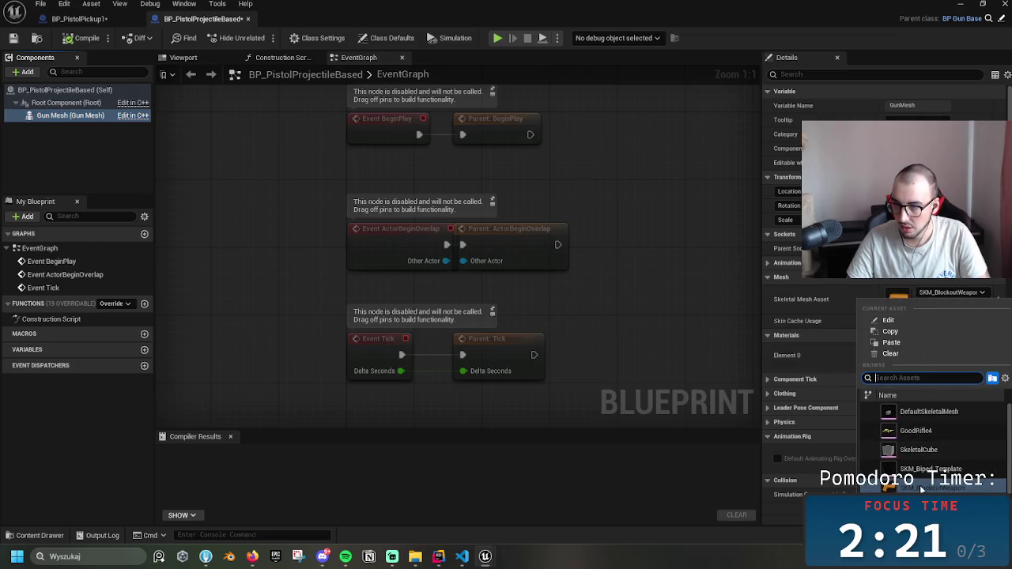
{"action": "left_click", "coordinate": [901, 277]}
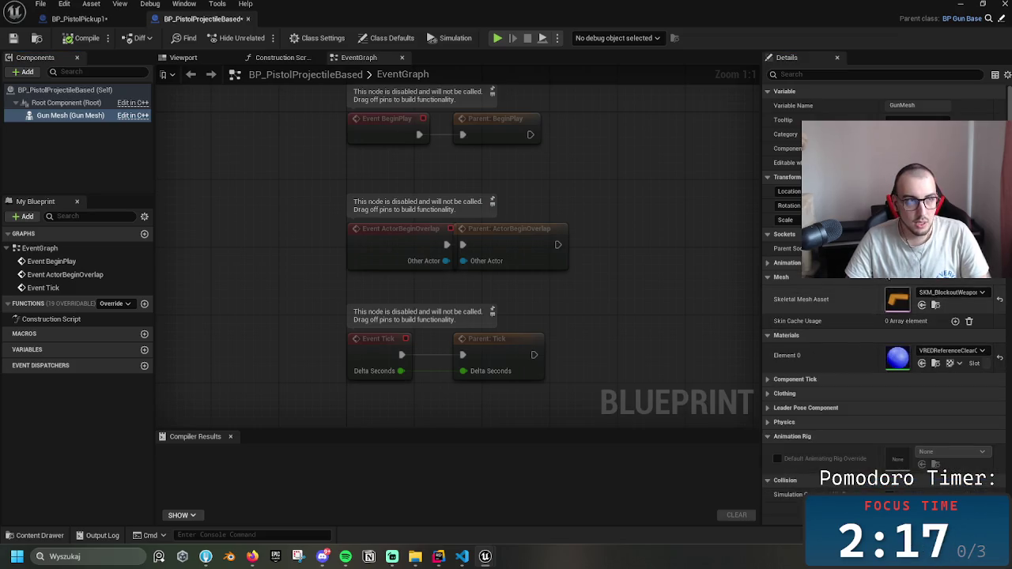
{"action": "left_click", "coordinate": [961, 3]}
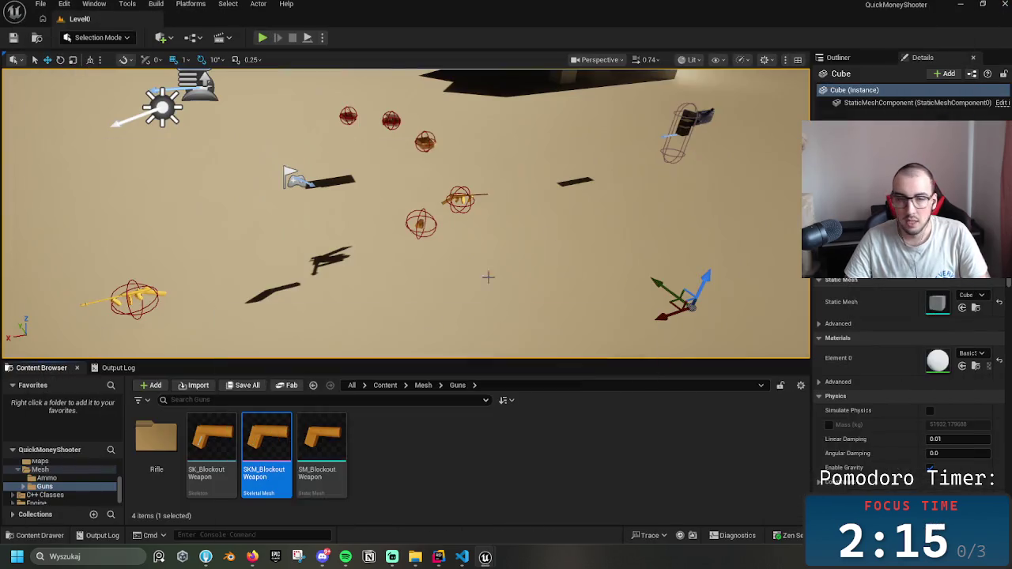
- Duplicate SKM_BlockoutWeapon and name the copy SKM_ProjectileBasedPistol
{"action": "left_click", "coordinate": [350, 485]}
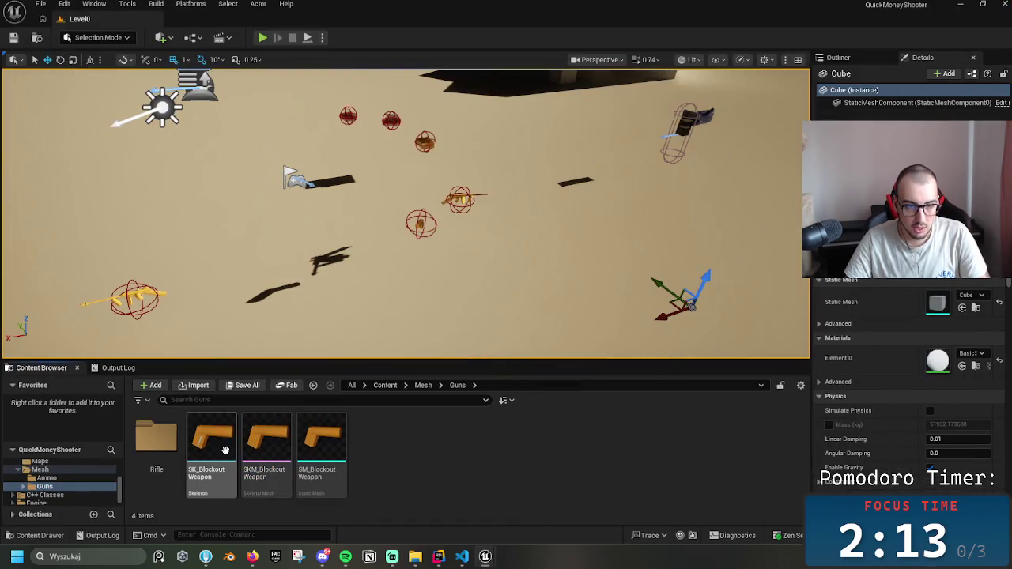
{"action": "left_click", "coordinate": [267, 457]}
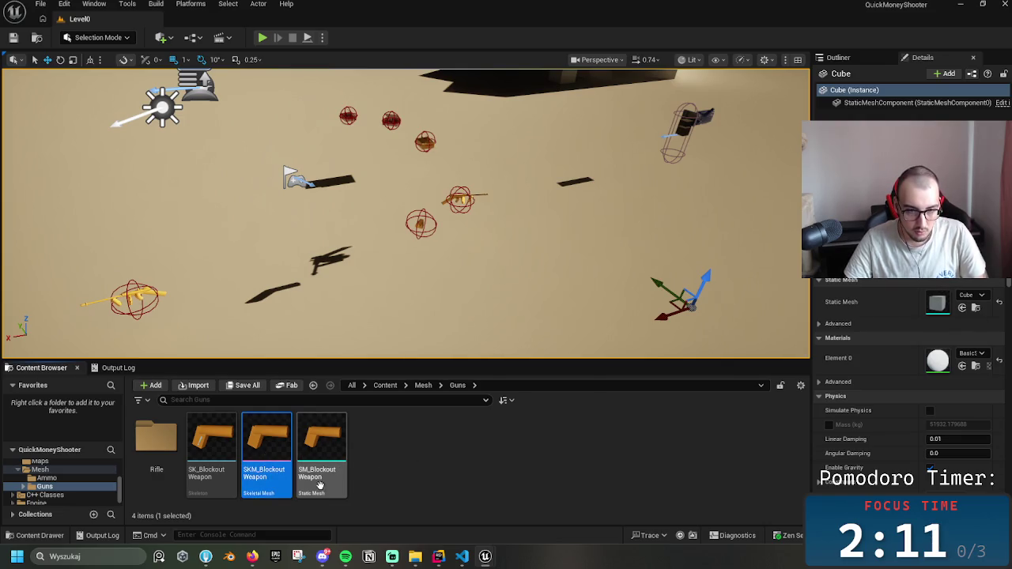
{"action": "key", "text": "ctrl+d"}
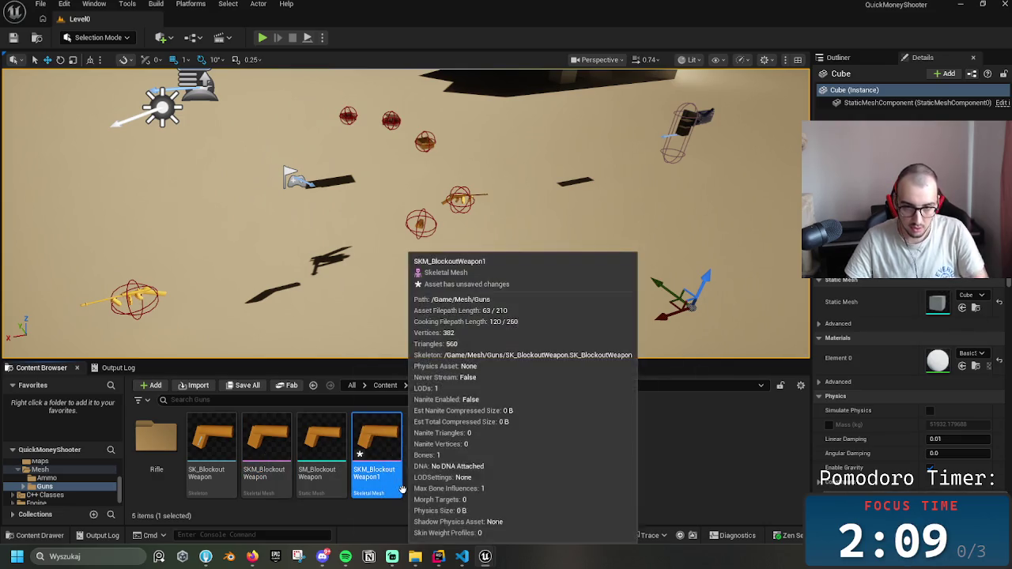
{"action": "key", "text": "End"}
{"action": "key", "text": "BackSpace"}
{"action": "key", "text": "BackSpace"}
{"action": "key", "text": "BackSpace"}
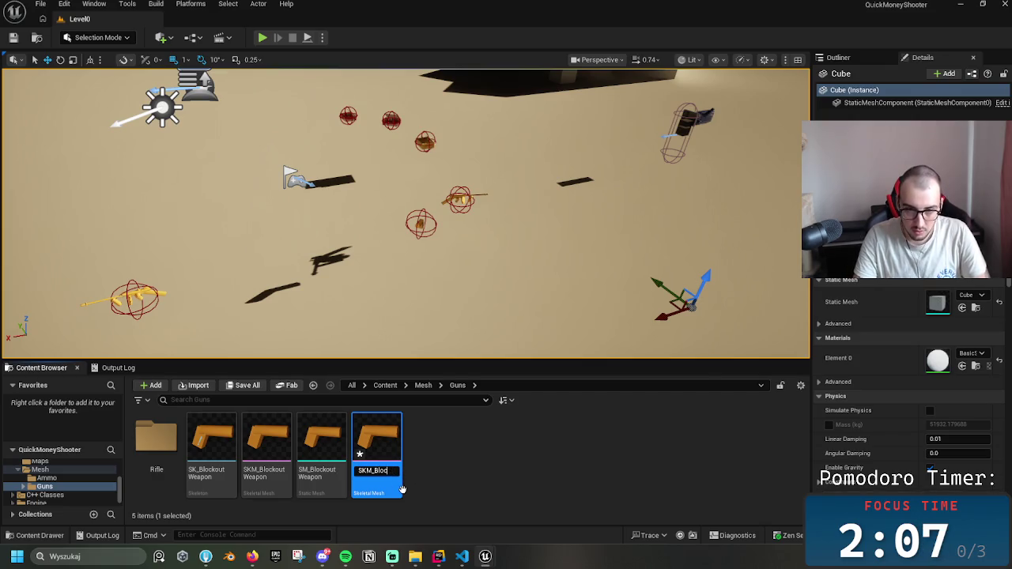
{"action": "type", "text": "PRo"}
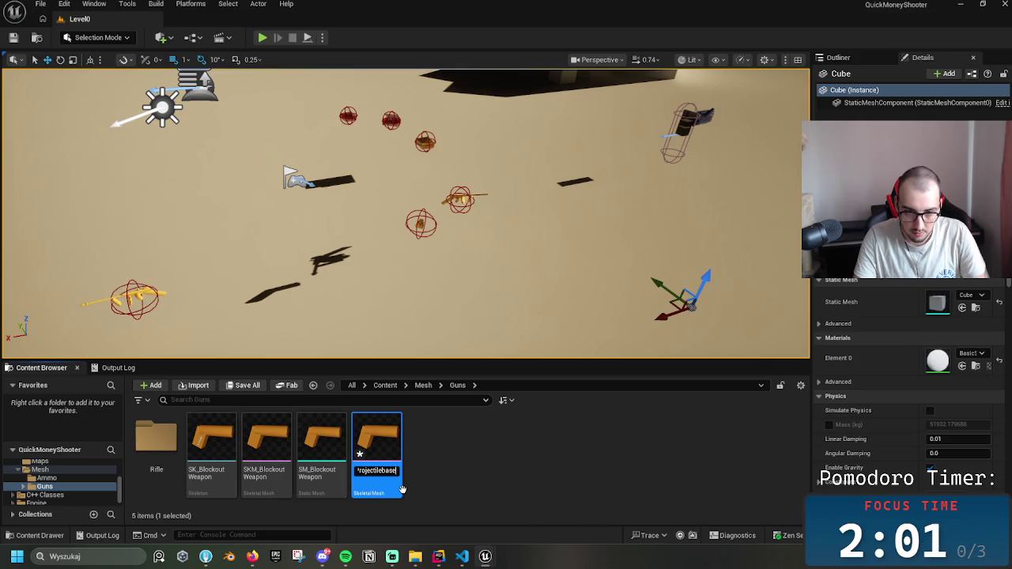
{"action": "key", "text": "BackSpace"}
{"action": "key", "text": "BackSpace"}
{"action": "key", "text": "BackSpace"}
{"action": "type", "text": "ase"}
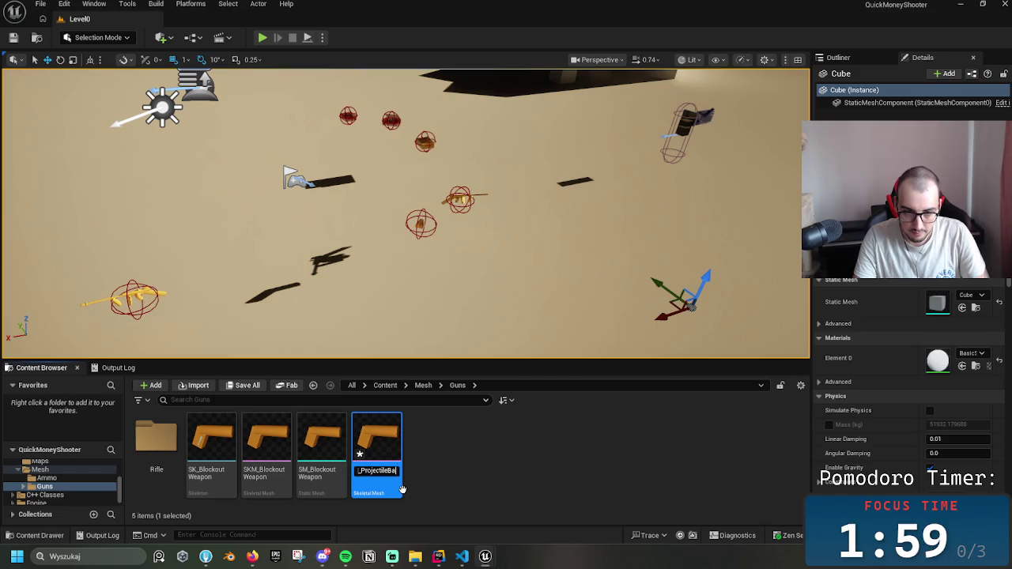
{"action": "key", "text": "Return"}
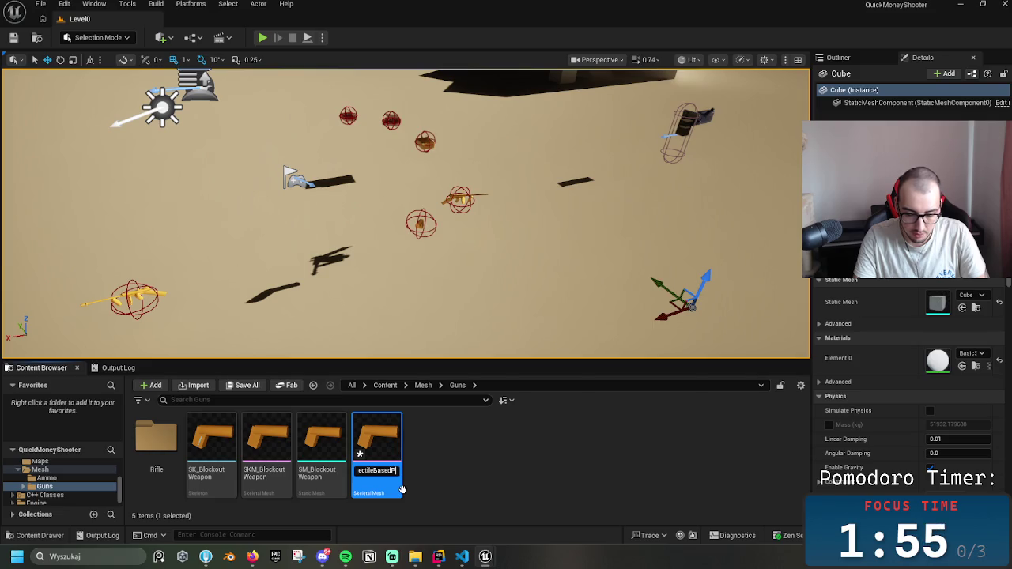
{"action": "type", "text": "istol"}
{"action": "key", "text": "Return"}
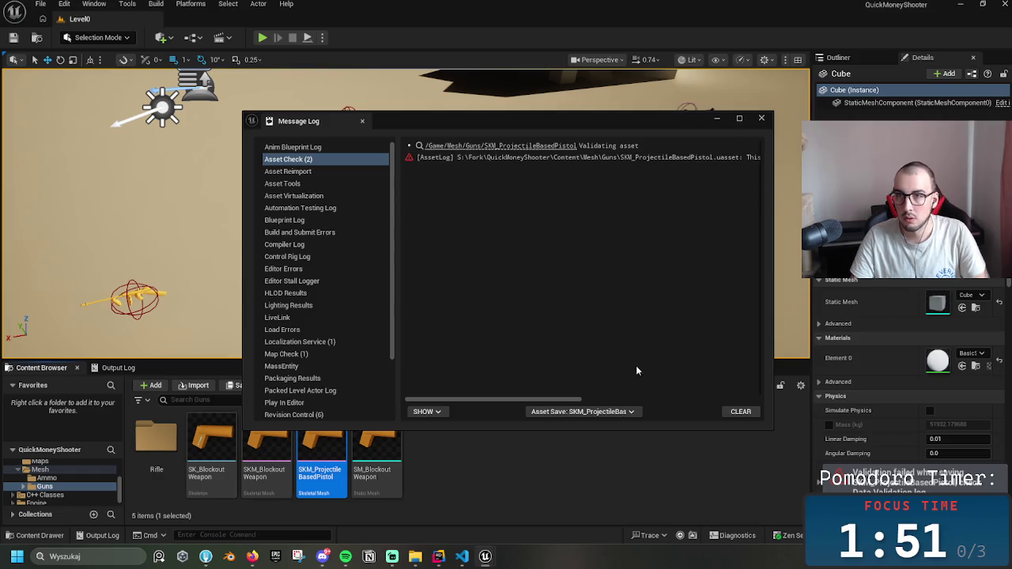
- Read the Asset Check incompatible-skeleton warning, then close the Message Log
{"action": "mouse_move", "coordinate": [576, 399]}
{"action": "left_mouse_down"}
{"action": "mouse_move", "coordinate": [623, 405]}
{"action": "mouse_move", "coordinate": [488, 383]}
{"action": "left_mouse_up"}
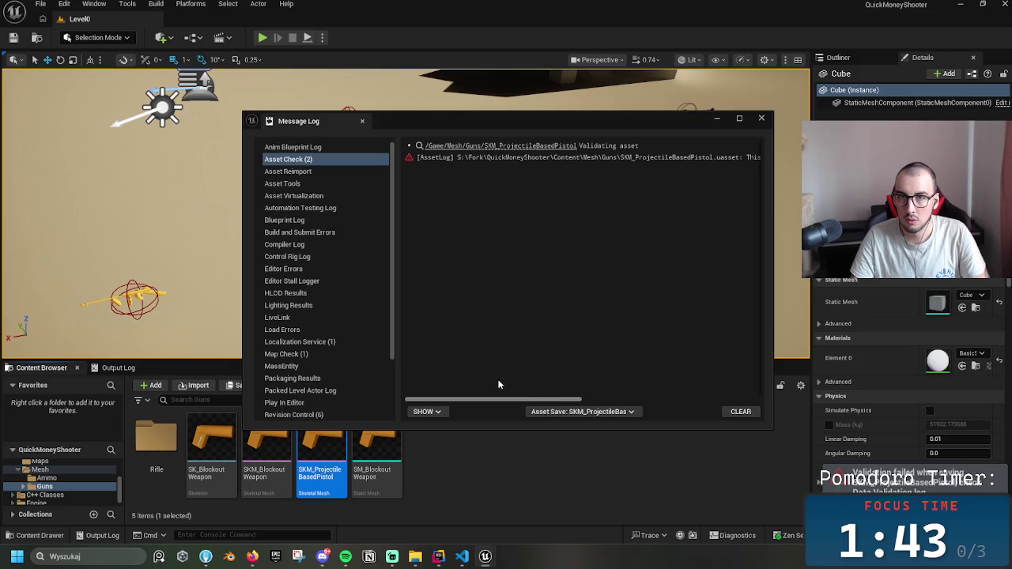
{"action": "left_click_drag", "start_coordinate": [545, 395], "coordinate": [732, 401]}
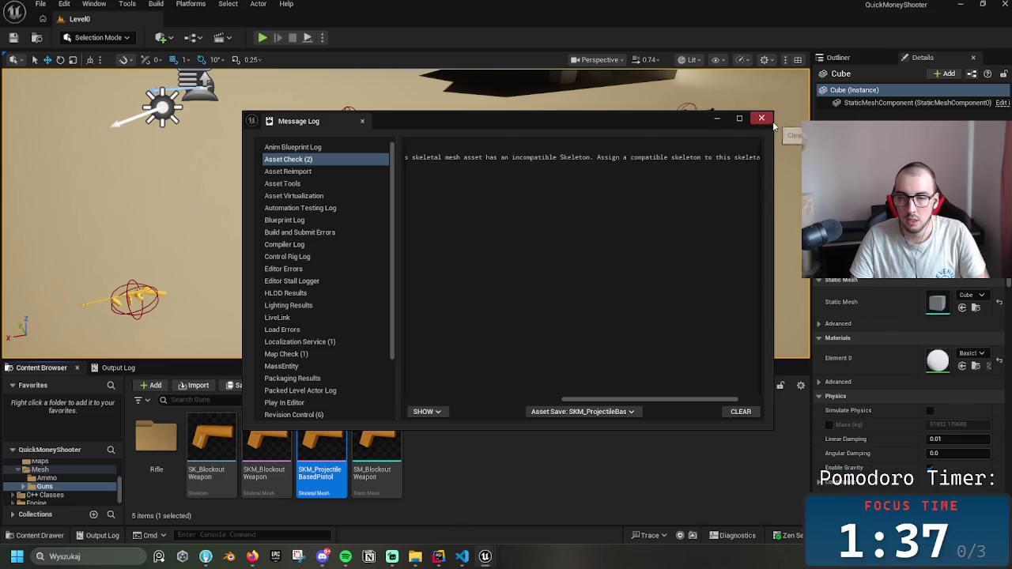
{"action": "left_click", "coordinate": [761, 118]}
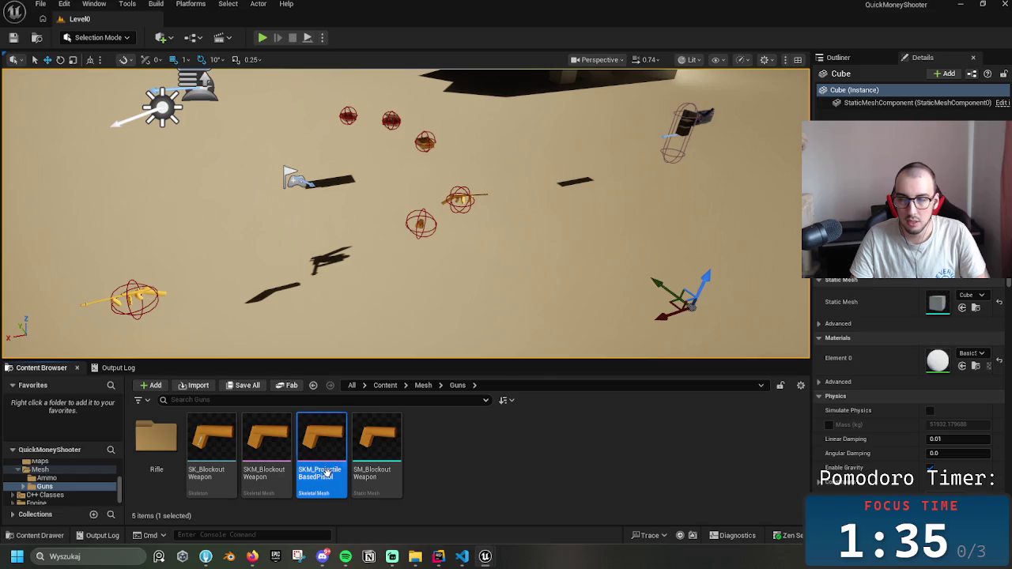
- Open SKM_ProjectileBasedPistol and inspect its Muzzle socket and Rifle root bone
{"action": "double_click", "coordinate": [321, 473]}
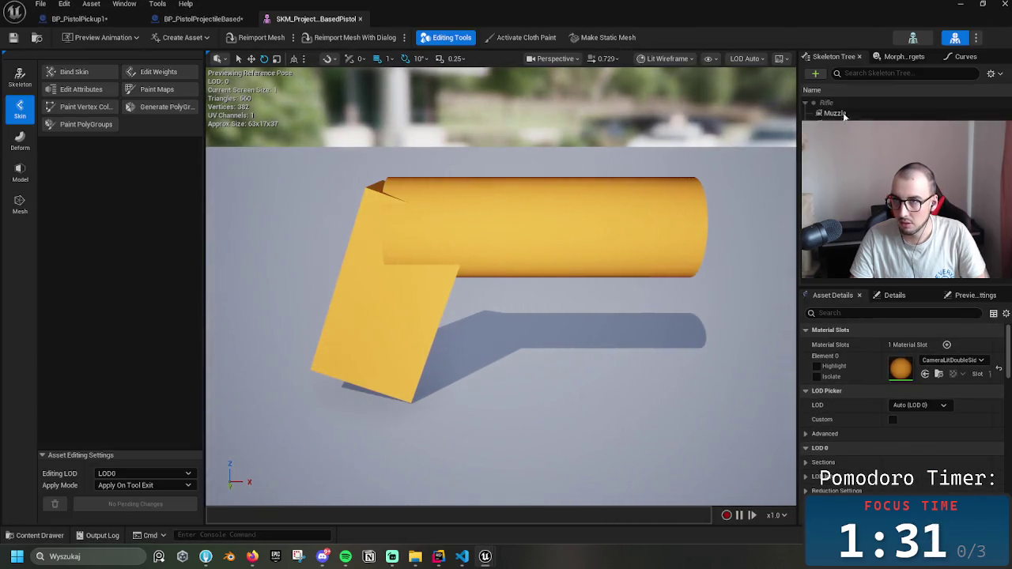
{"action": "left_click", "coordinate": [833, 113]}
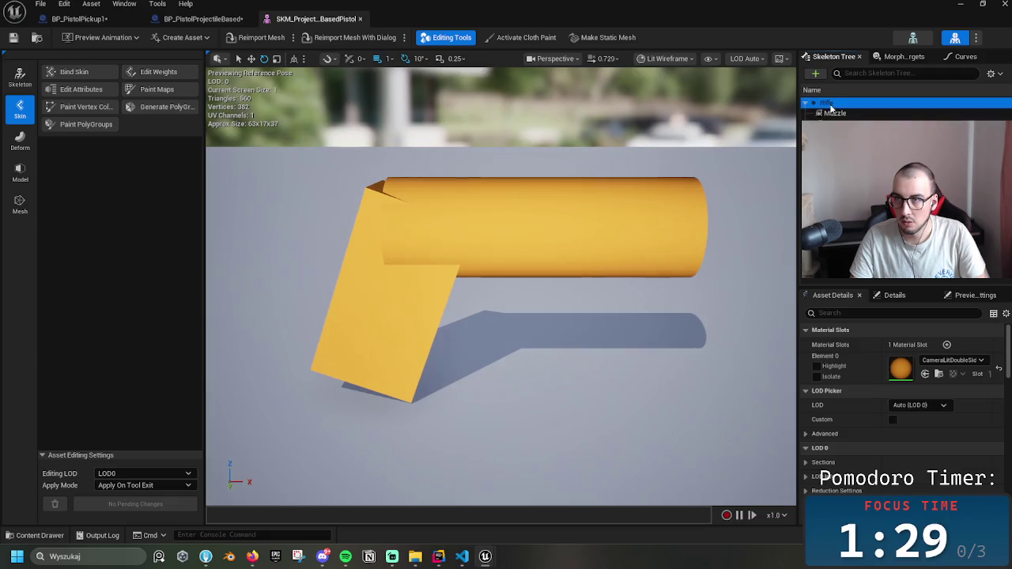
{"action": "left_click", "coordinate": [838, 138]}
{"action": "left_click", "coordinate": [835, 113]}
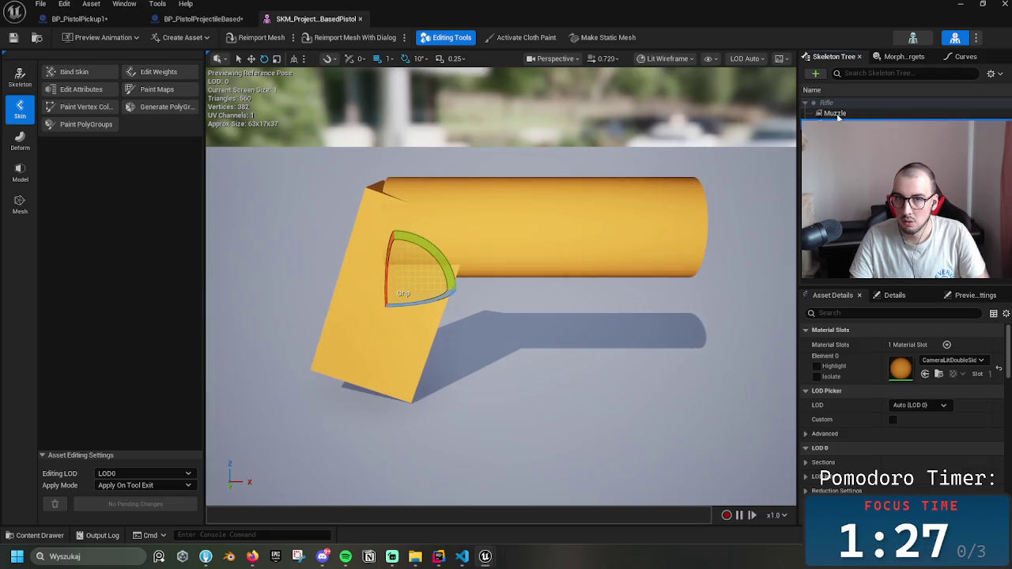
{"action": "key", "text": "w"}
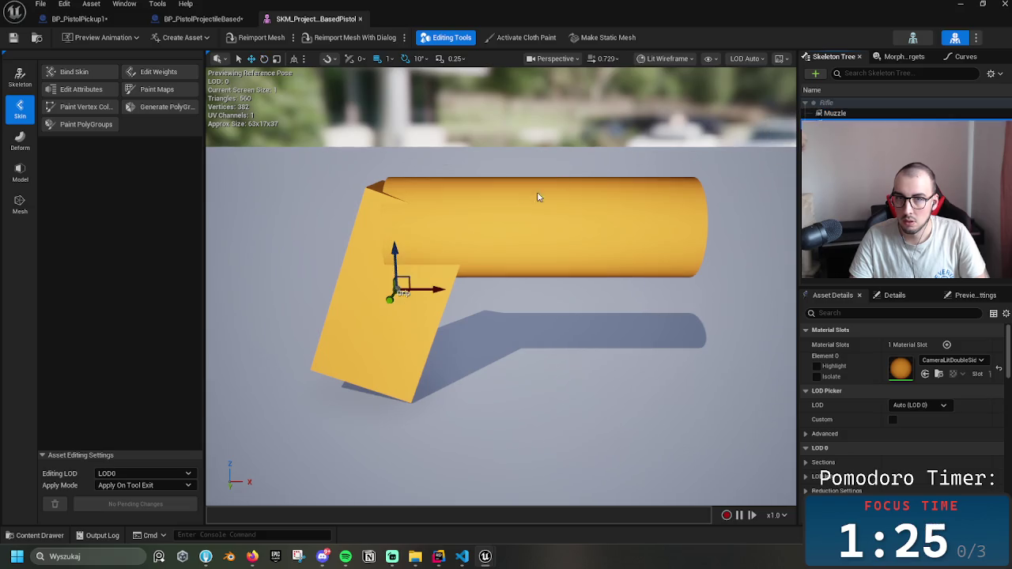
{"action": "left_click", "coordinate": [446, 274]}
{"action": "left_click", "coordinate": [814, 105]}
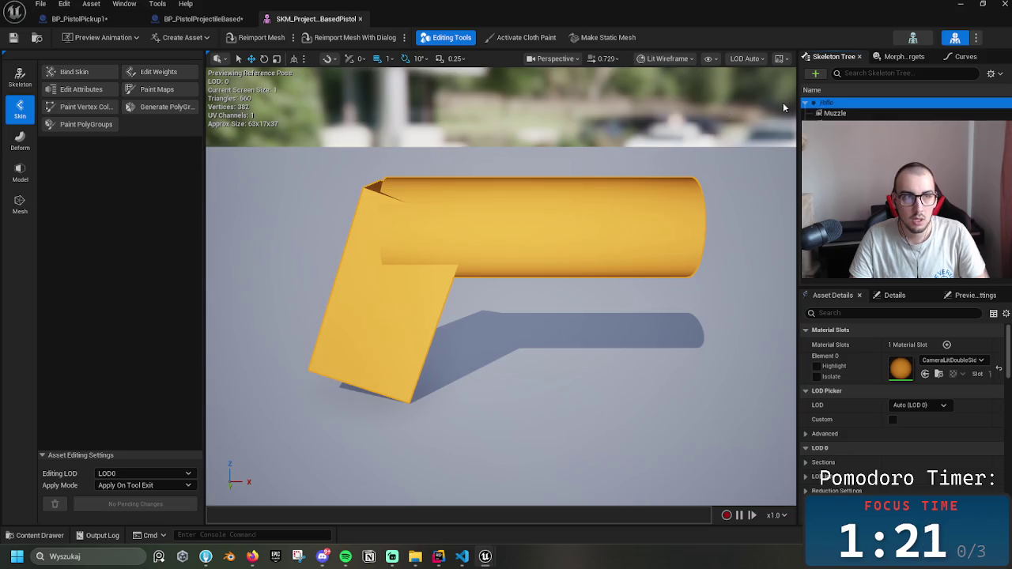
- In Edit Skeleton mode, add a test joint under Root and delete it again
{"action": "left_click", "coordinate": [20, 77]}
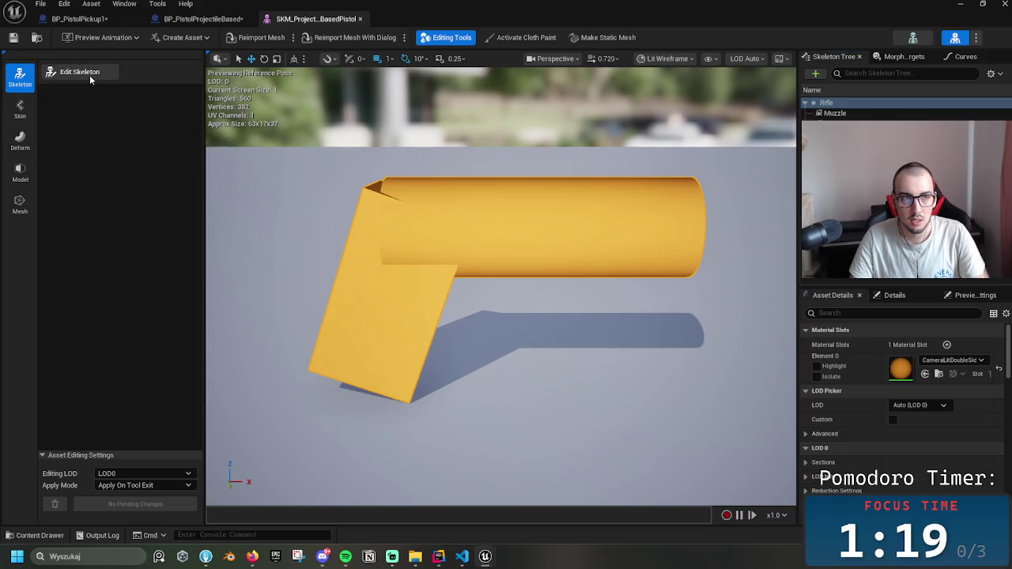
{"action": "left_click", "coordinate": [89, 75]}
{"action": "left_click", "coordinate": [378, 347]}
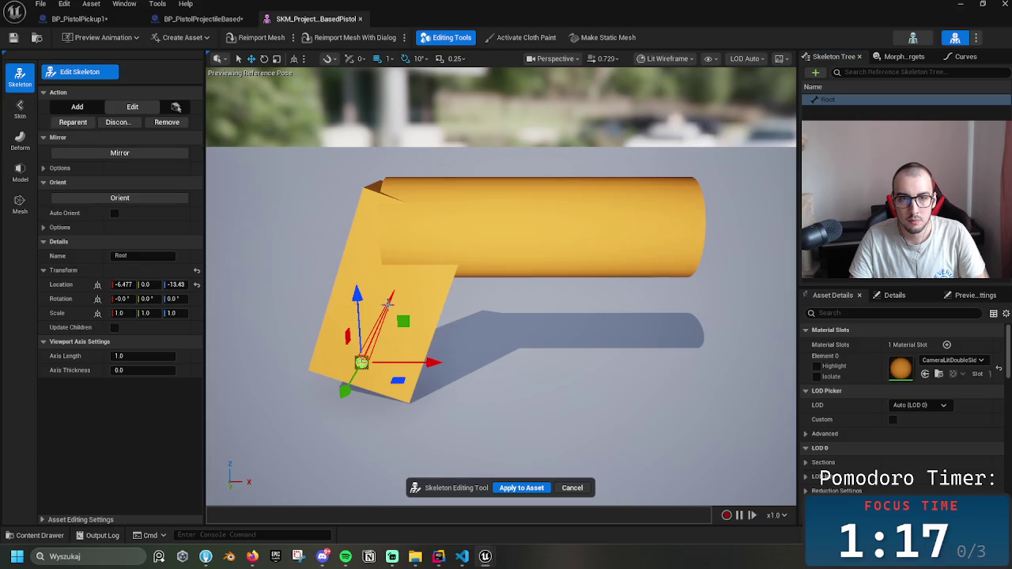
{"action": "left_click", "coordinate": [394, 297]}
{"action": "left_click", "coordinate": [830, 101]}
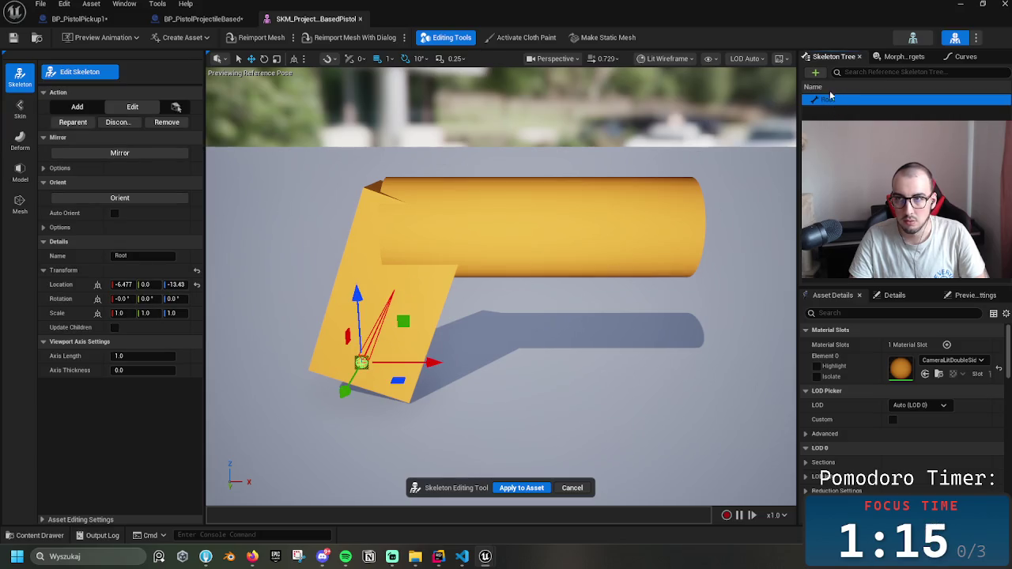
{"action": "left_click", "coordinate": [815, 72]}
{"action": "left_click", "coordinate": [842, 101]}
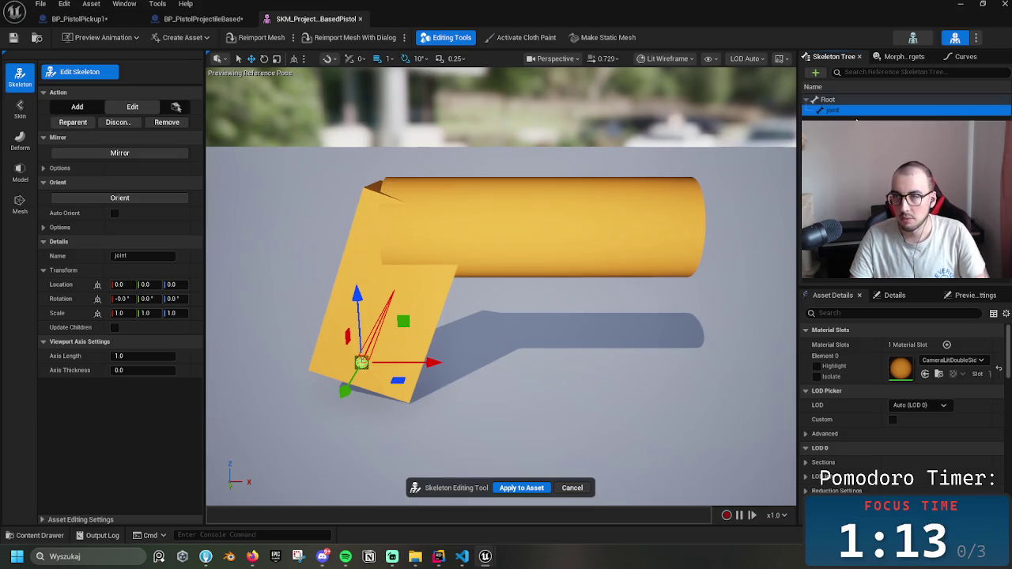
{"action": "left_click", "coordinate": [854, 120]}
{"action": "left_click", "coordinate": [841, 113]}
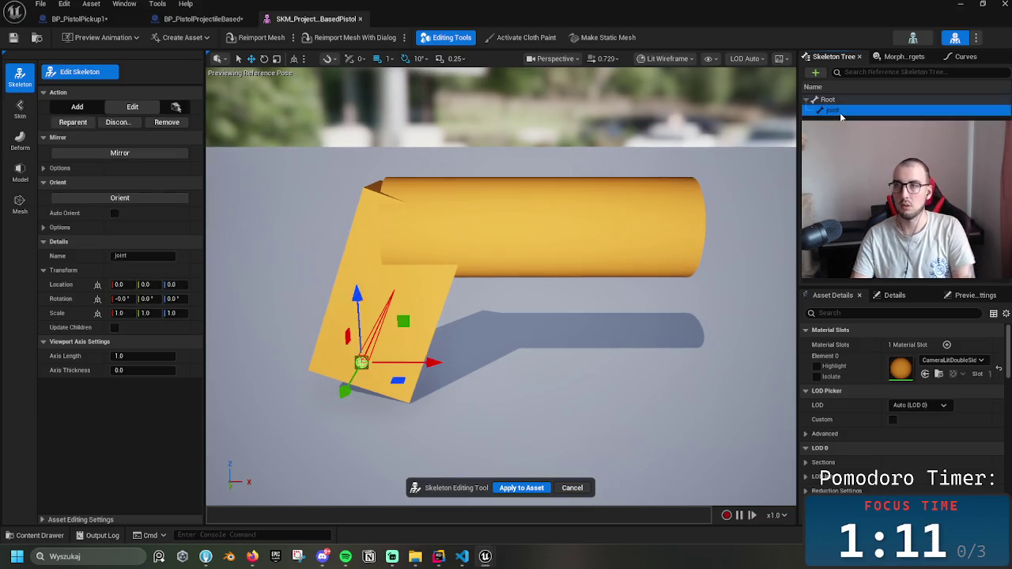
{"action": "key", "text": "Delete"}
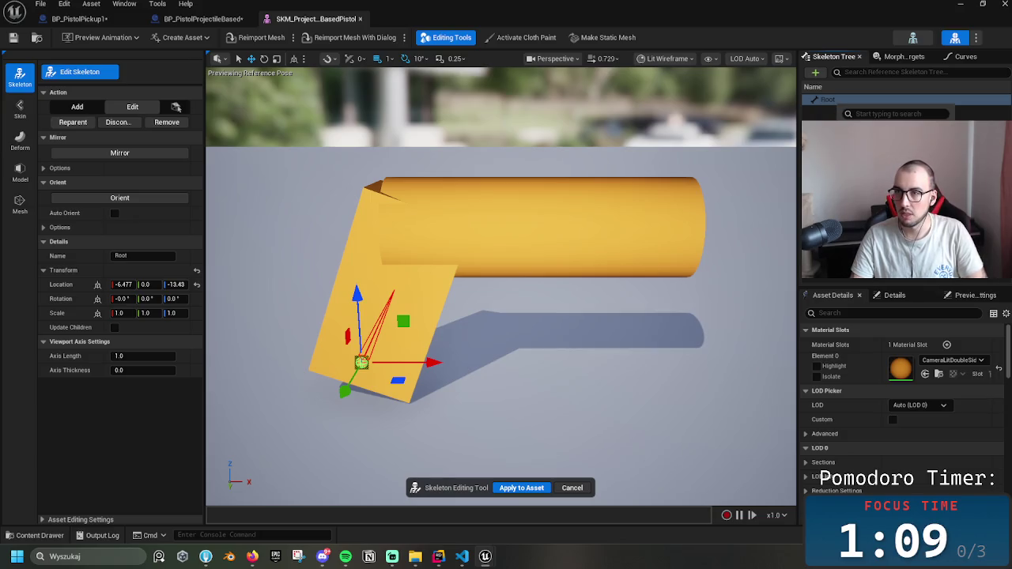
{"action": "left_click", "coordinate": [829, 101]}
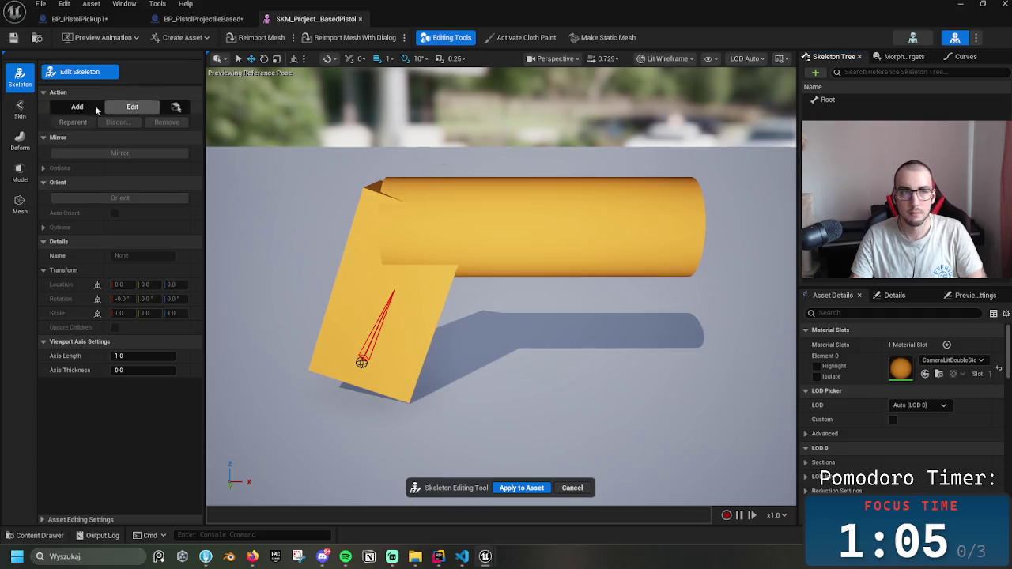
- Reselect the Root bone and open the SK_BlockoutWeapon skeleton asset
{"action": "left_click", "coordinate": [20, 109]}
{"action": "left_click", "coordinate": [22, 79]}
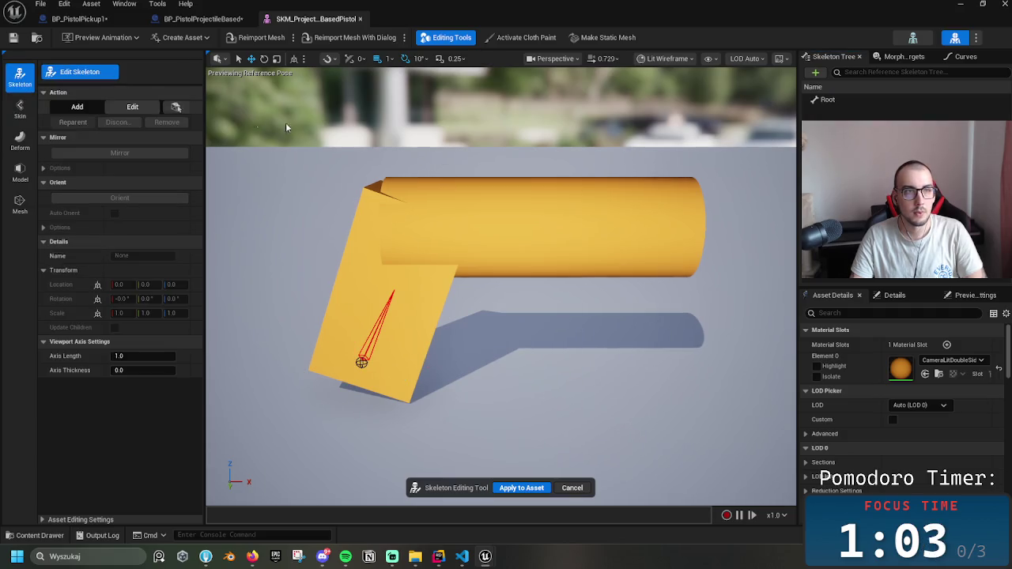
{"action": "left_click", "coordinate": [828, 100]}
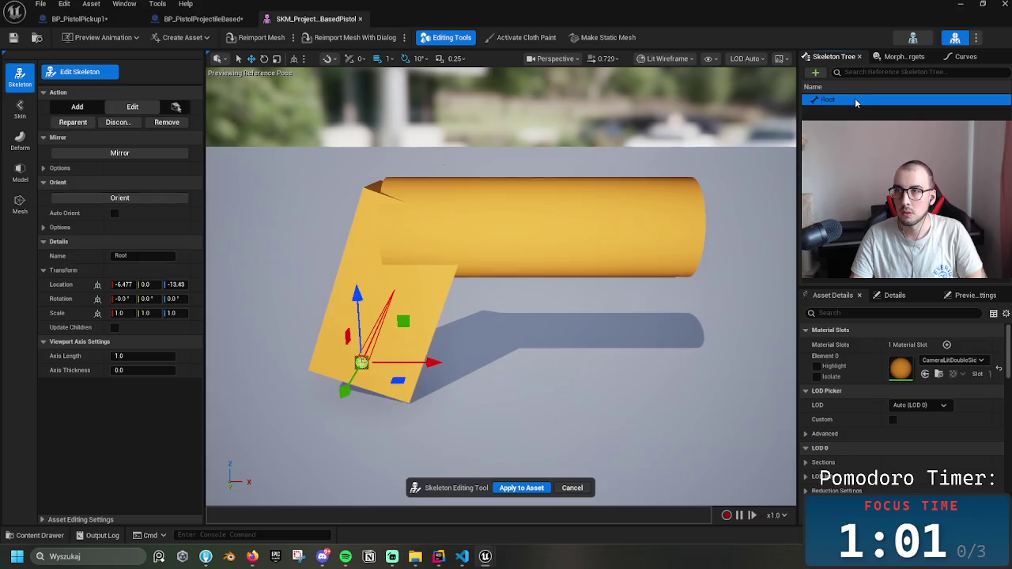
{"action": "left_click", "coordinate": [913, 38]}
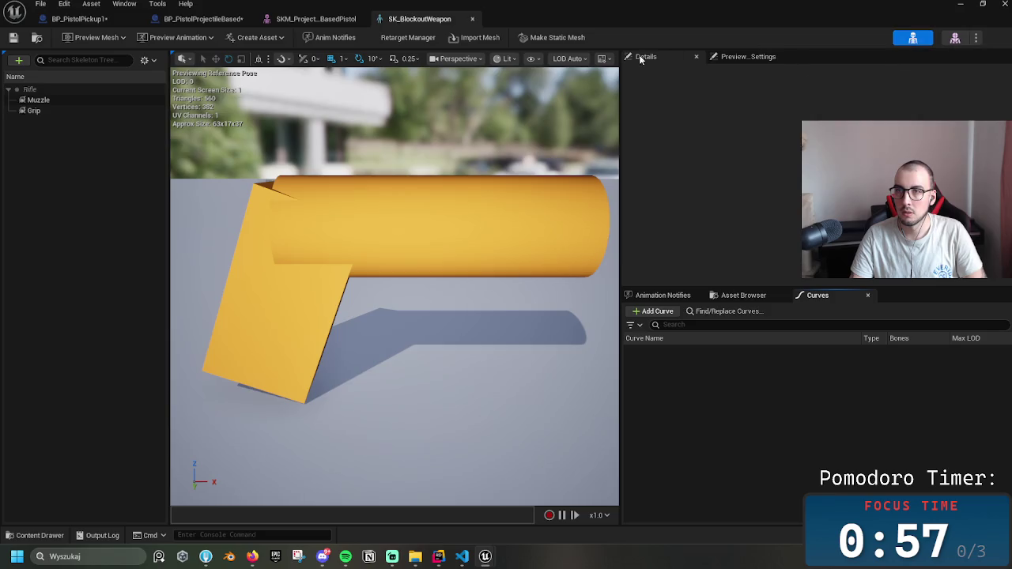
- Select the Muzzle socket in SK_BlockoutWeapon and nudge its location slightly
{"action": "left_click", "coordinate": [64, 94]}
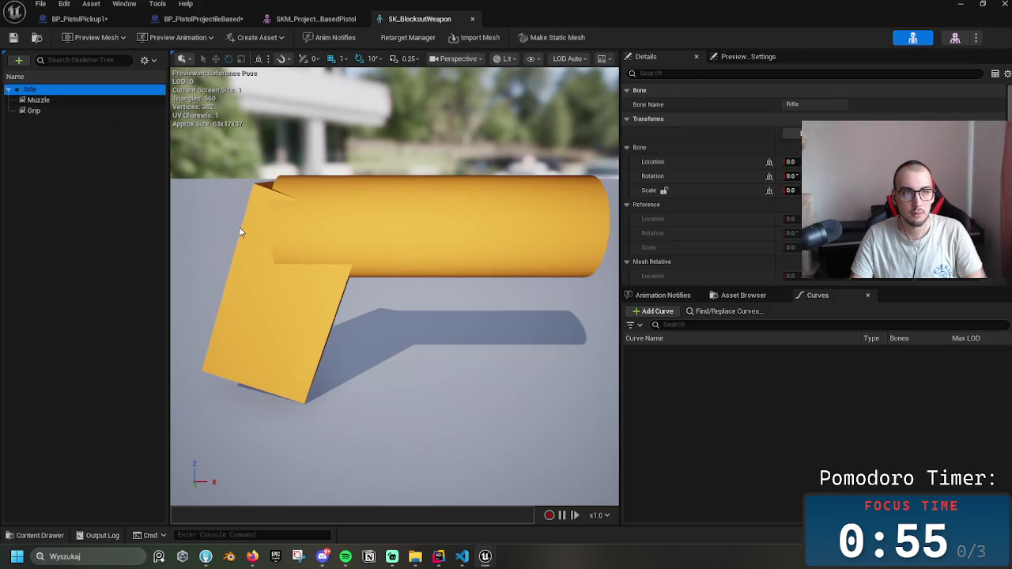
{"action": "left_click", "coordinate": [62, 100]}
{"action": "key", "text": "w"}
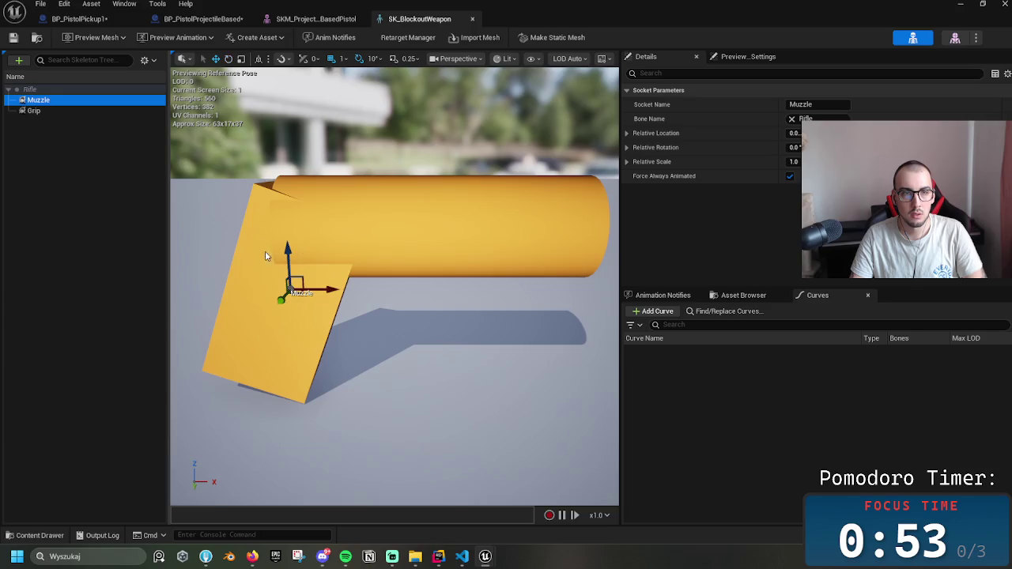
{"action": "left_click", "coordinate": [288, 253]}
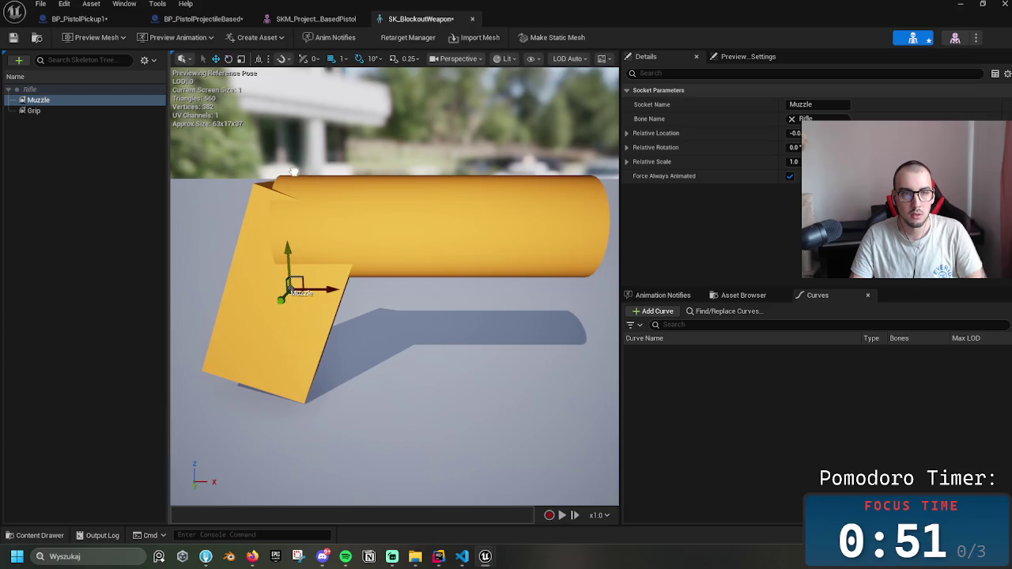
- Close the skeleton, mesh and Blueprint editors, then delete SKM_ProjectileBasedPistol
{"action": "left_click", "coordinate": [473, 19]}
{"action": "left_click", "coordinate": [360, 19]}
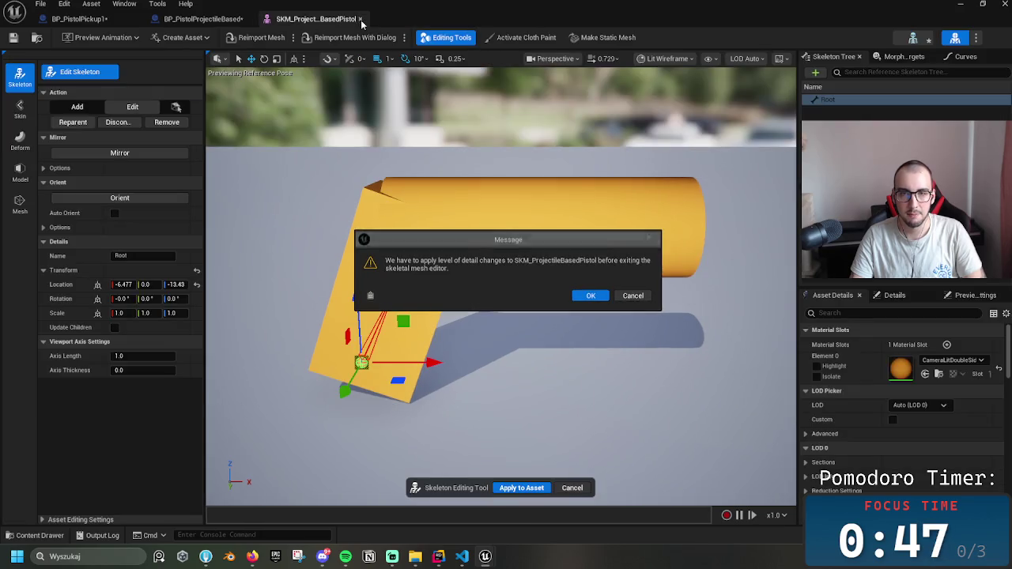
{"action": "left_click", "coordinate": [599, 299]}
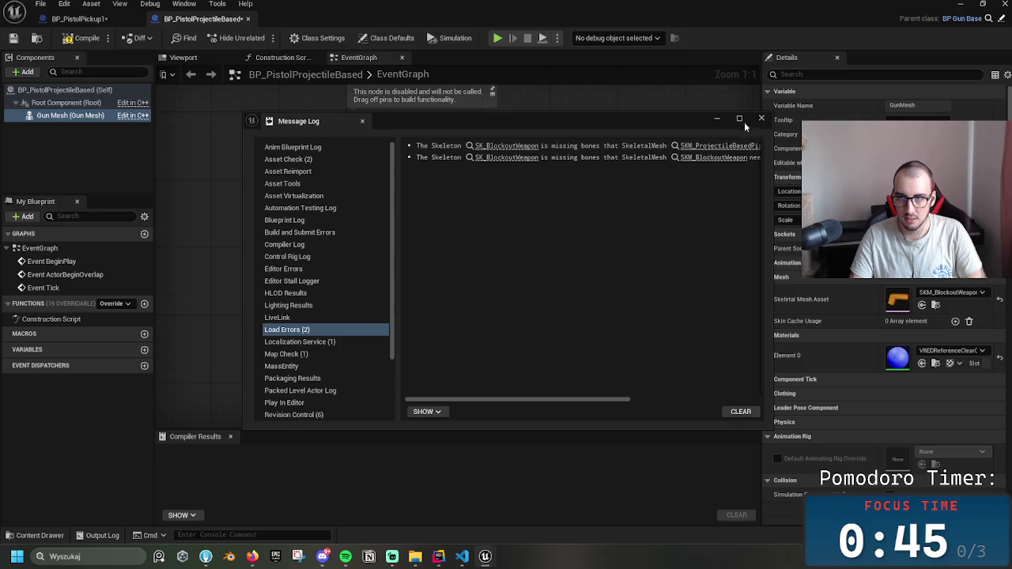
{"action": "left_click", "coordinate": [762, 119]}
{"action": "left_click", "coordinate": [960, 3]}
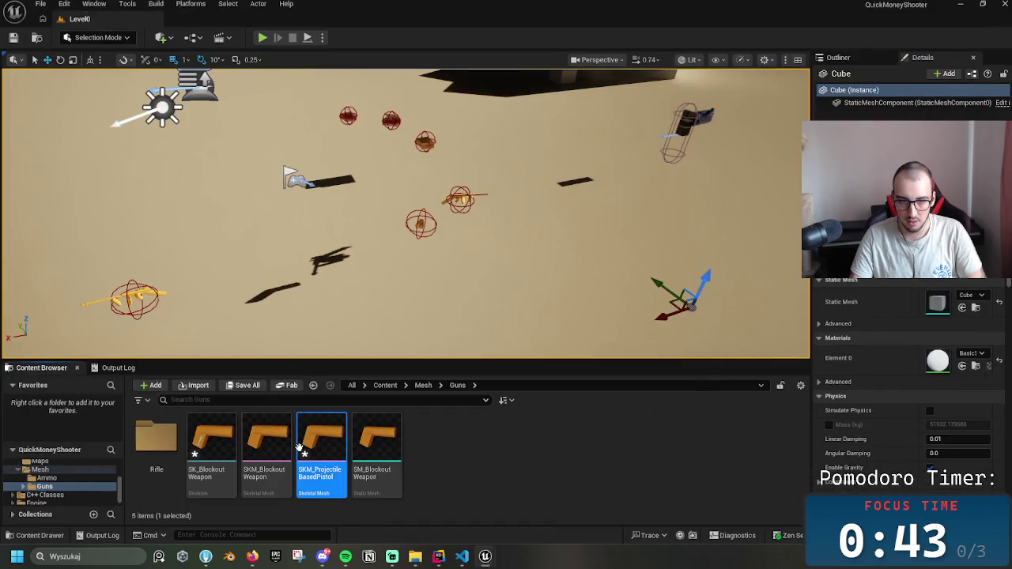
{"action": "key", "text": "Delete"}
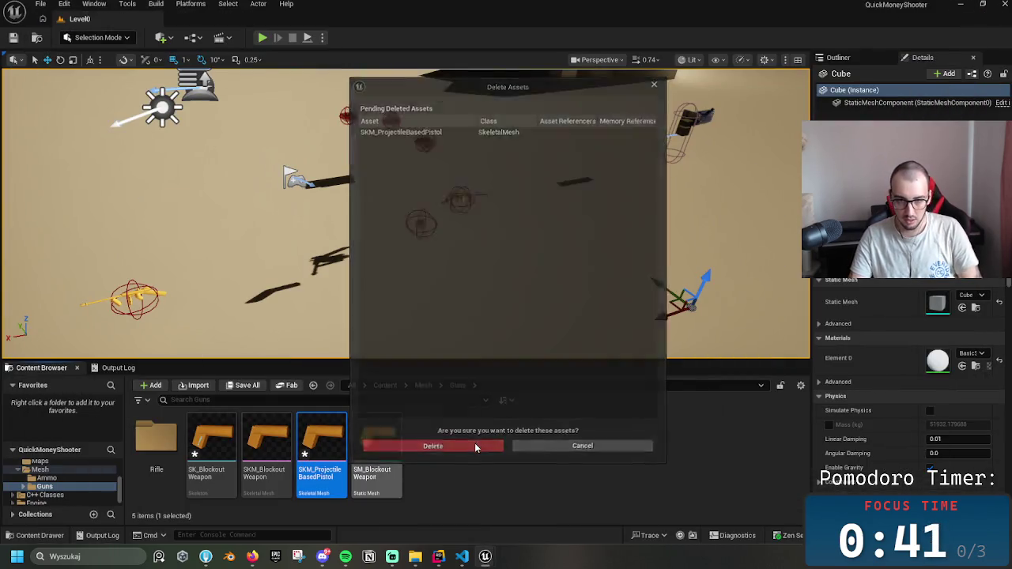
- Confirm the deletion, create a Pistol folder, and move the three BlockoutWeapon assets into it
{"action": "left_click", "coordinate": [474, 446]}
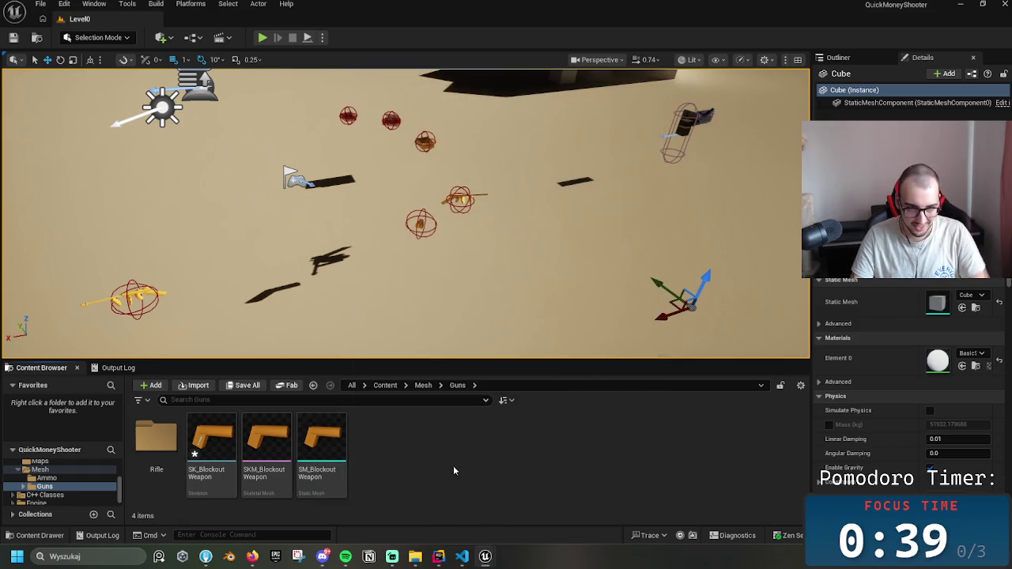
{"action": "right_click", "coordinate": [433, 438]}
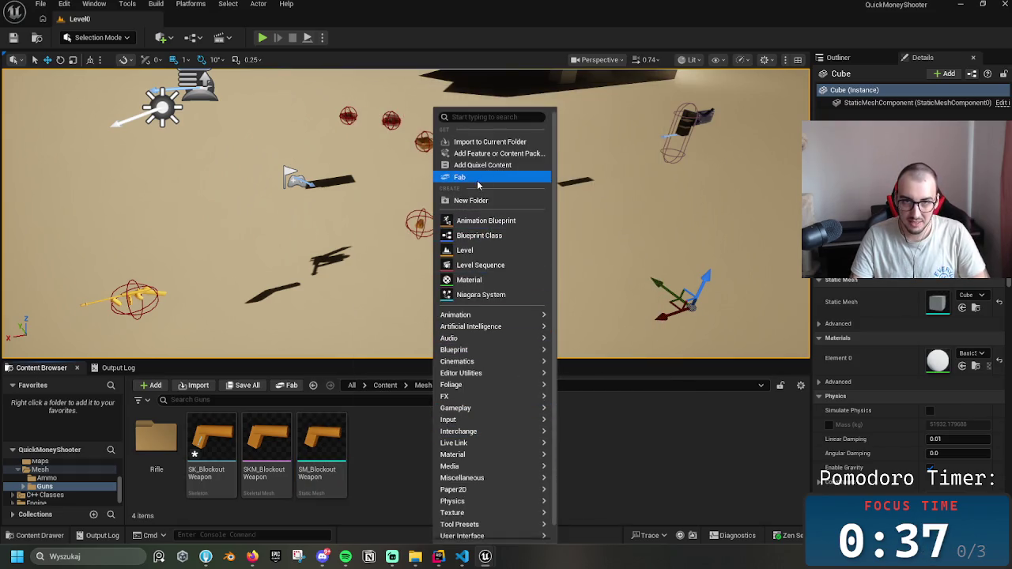
{"action": "left_click", "coordinate": [471, 201]}
{"action": "type", "text": "Pistol"}
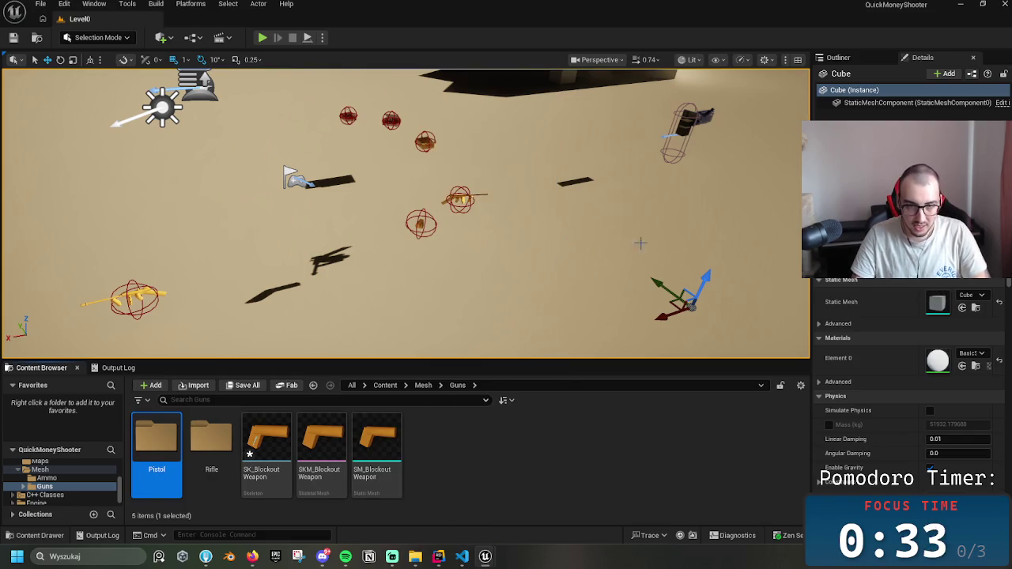
{"action": "left_click", "coordinate": [376, 443]}
{"action": "left_click", "coordinate": [267, 443], "text": "shift"}
{"action": "mouse_move", "coordinate": [377, 443]}
{"action": "left_mouse_down"}
{"action": "mouse_move", "coordinate": [419, 235]}
{"action": "mouse_move", "coordinate": [144, 446]}
{"action": "left_mouse_up"}
{"action": "left_click", "coordinate": [182, 466]}
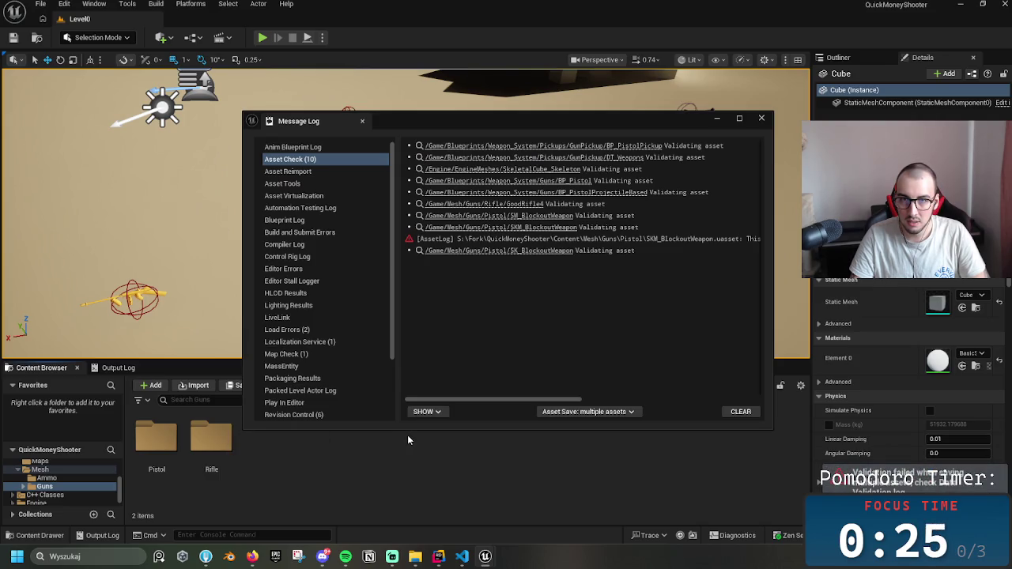
- Close the Message Log and open SM_BlockoutWeapon from the Pistol folder
{"action": "mouse_move", "coordinate": [492, 400]}
{"action": "left_mouse_down"}
{"action": "mouse_move", "coordinate": [700, 401]}
{"action": "mouse_move", "coordinate": [429, 398]}
{"action": "left_mouse_up"}
{"action": "left_click", "coordinate": [762, 120]}
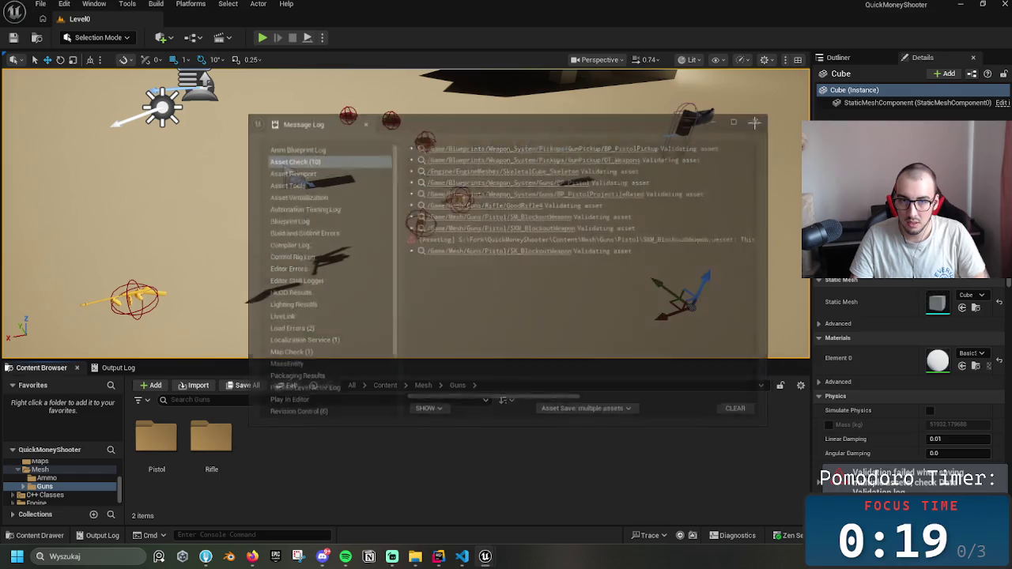
{"action": "double_click", "coordinate": [156, 439]}
{"action": "left_click", "coordinate": [209, 443]}
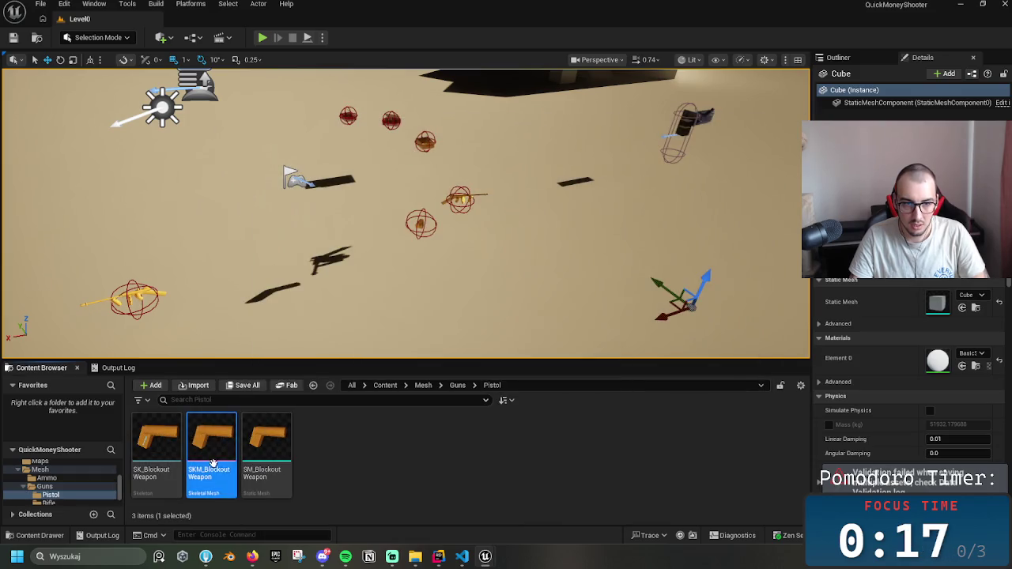
{"action": "double_click", "coordinate": [269, 463]}
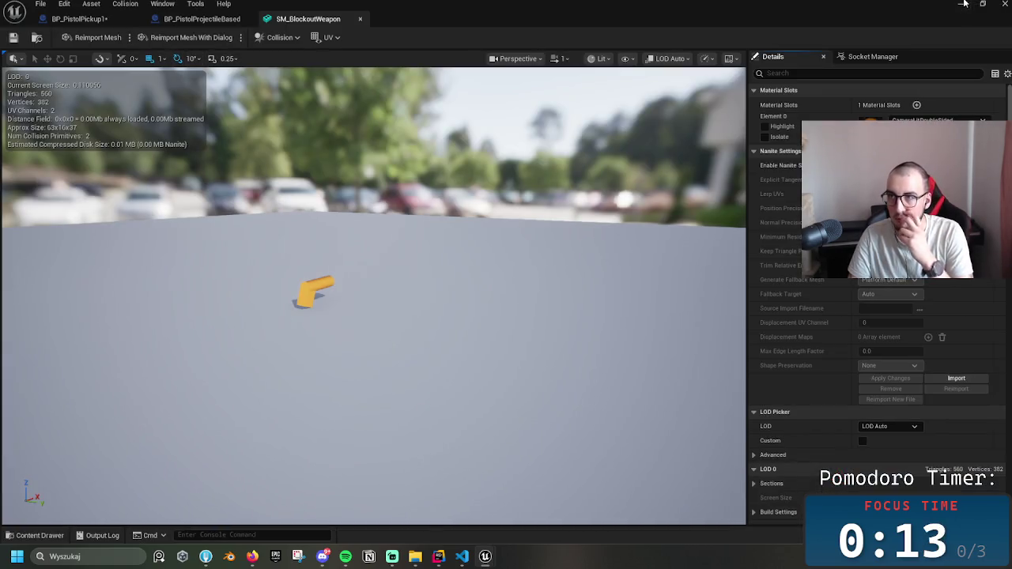
- Start a Play-in-Editor session, pick up the rifle and fire it several times
{"action": "left_click", "coordinate": [964, 4]}
{"action": "left_click", "coordinate": [262, 38]}
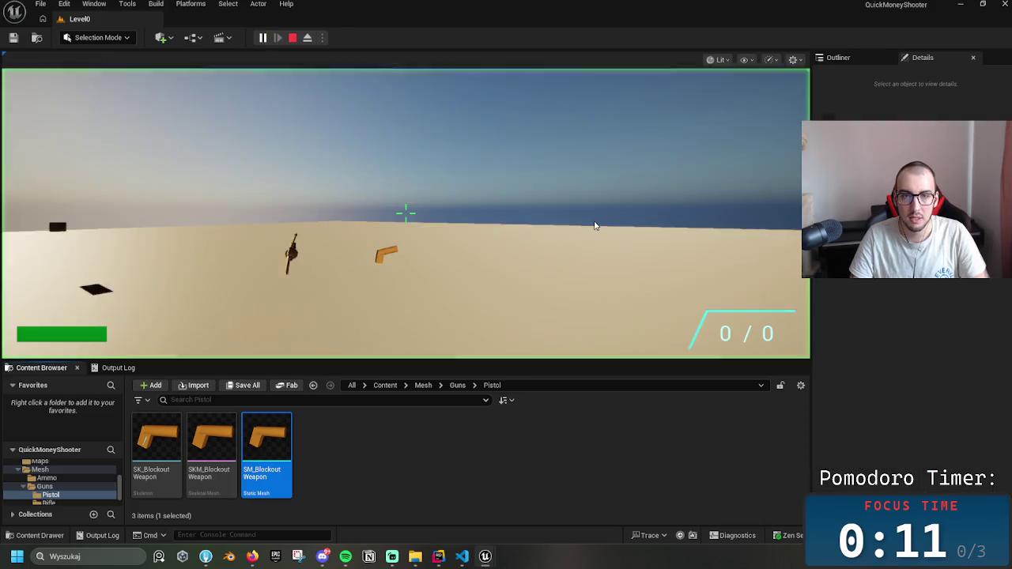
{"action": "left_click", "coordinate": [405, 212]}
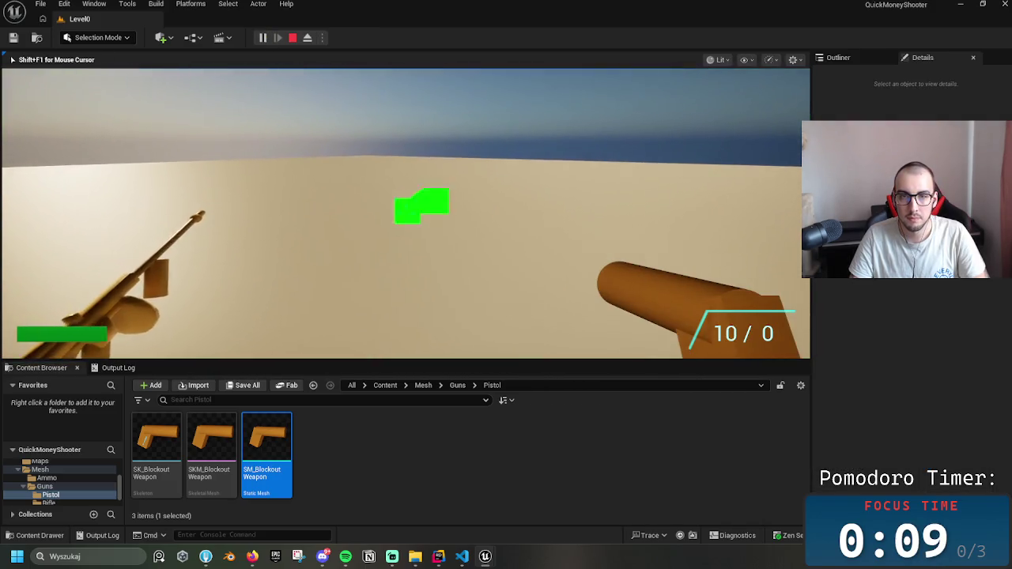
{"action": "left_click", "coordinate": [405, 212]}
{"action": "left_click", "coordinate": [405, 212]}
- Switch to the pistol with key 1, fire it five times, then stop playing
{"action": "key", "text": "1"}
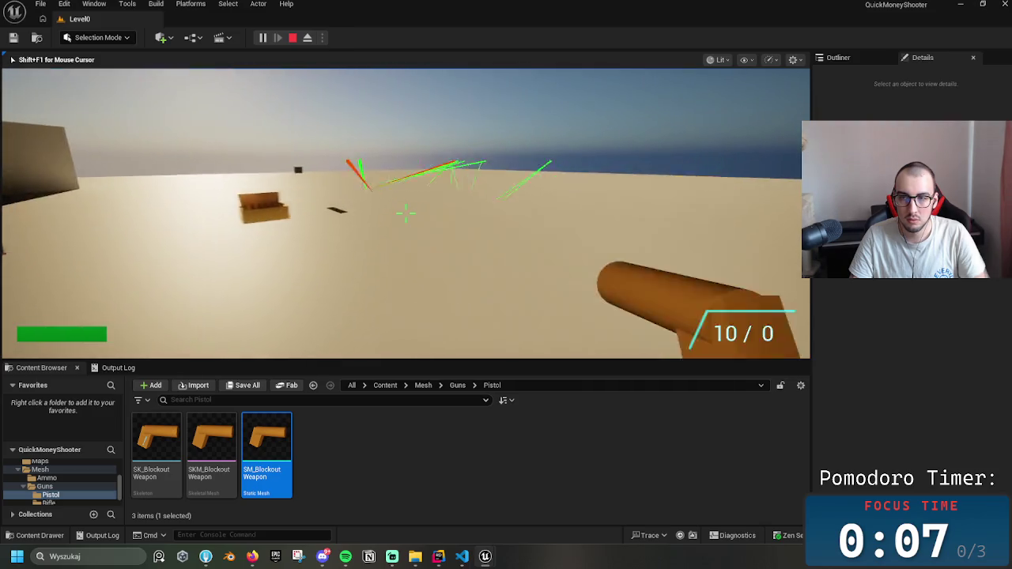
{"action": "left_click", "coordinate": [405, 212]}
{"action": "left_click", "coordinate": [405, 212]}
{"action": "left_click", "coordinate": [405, 212]}
{"action": "left_click", "coordinate": [405, 212]}
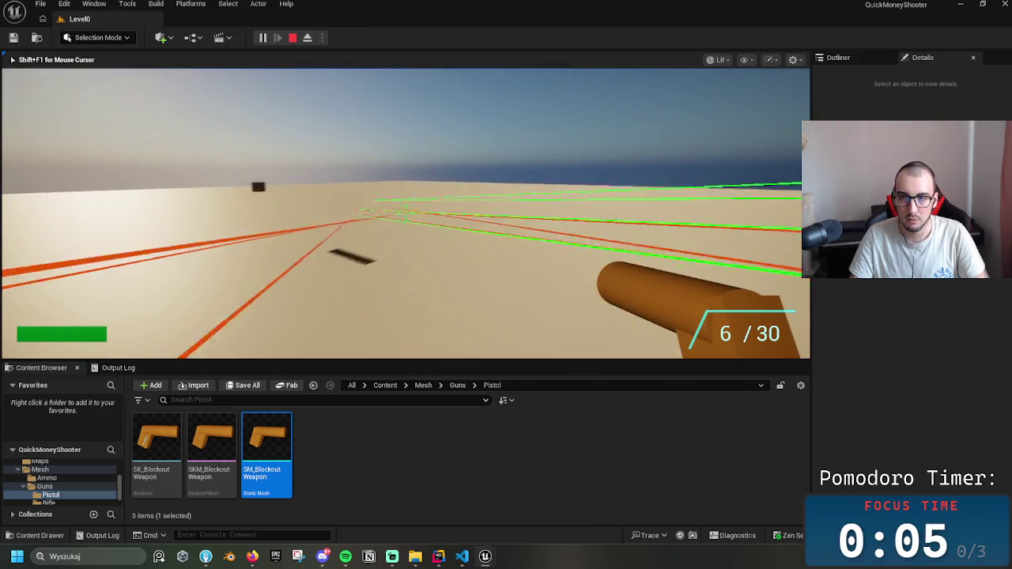
{"action": "left_click", "coordinate": [405, 212]}
{"action": "left_click", "coordinate": [405, 212]}
{"action": "key", "text": "Escape"}
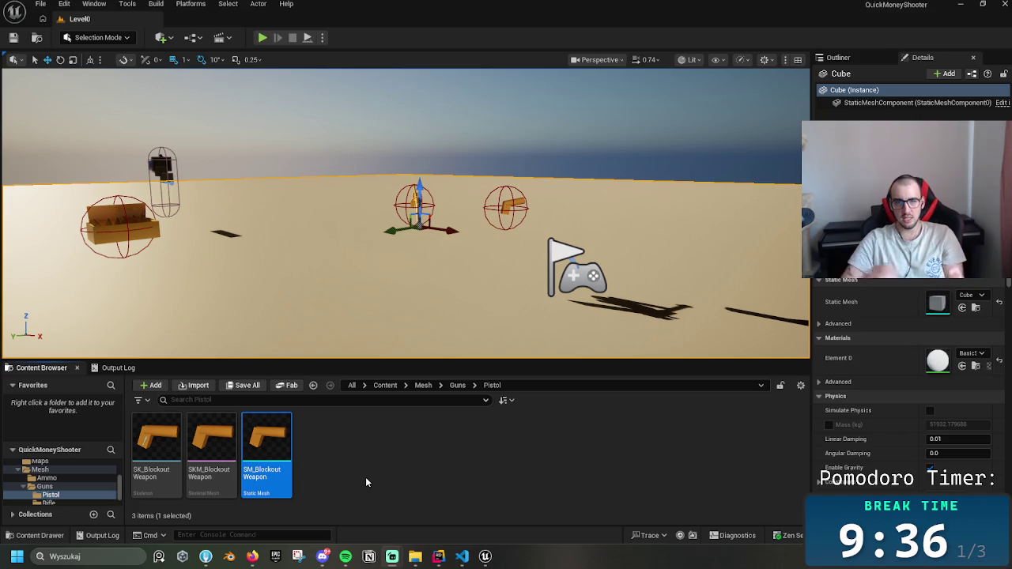
- Browse the Rifle and Pistol folders under Mesh/Guns in the Content Browser
{"action": "left_click", "coordinate": [457, 385]}
{"action": "left_click", "coordinate": [227, 443]}
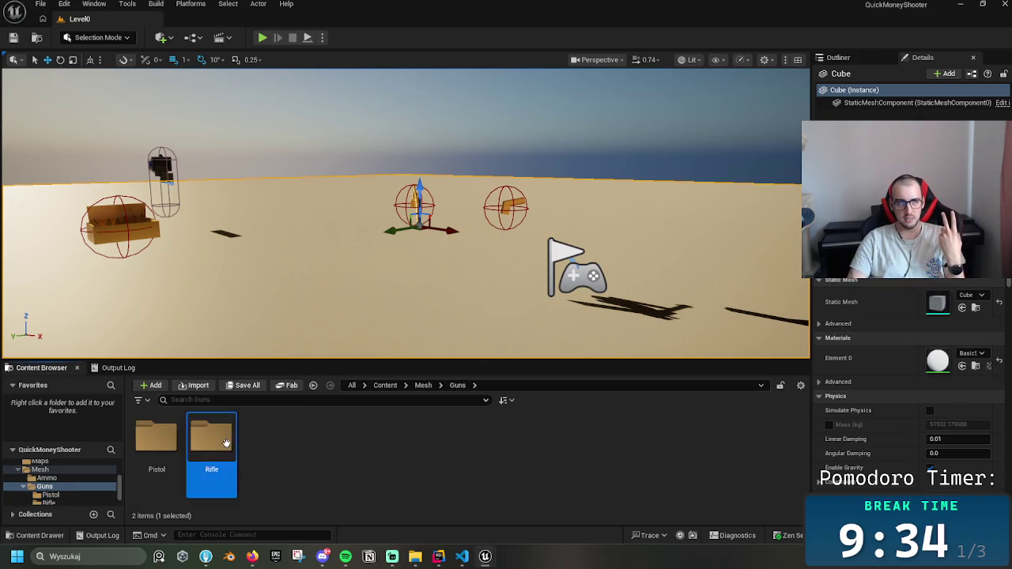
{"action": "double_click", "coordinate": [227, 443]}
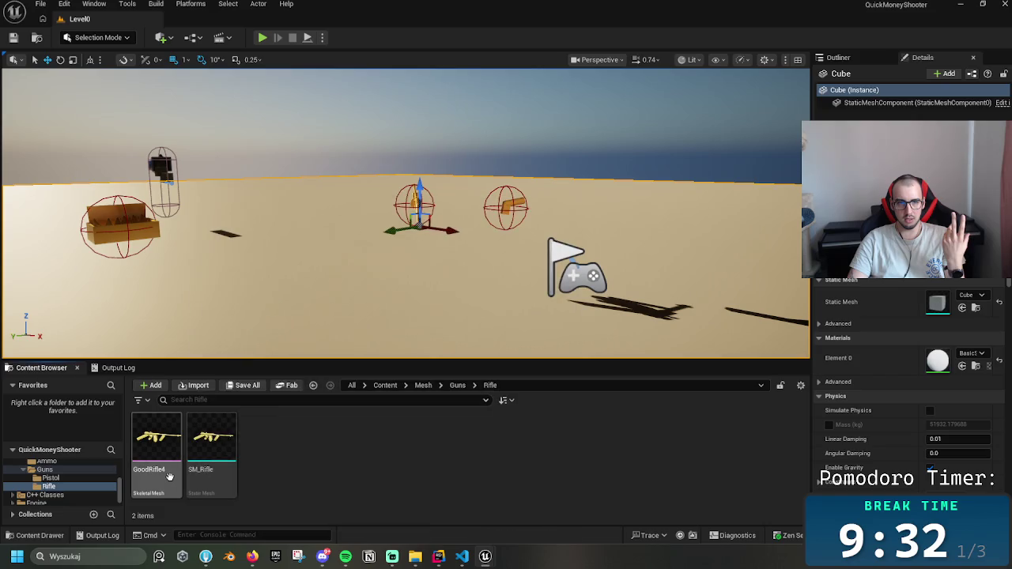
{"action": "mouse_move", "coordinate": [168, 483]}
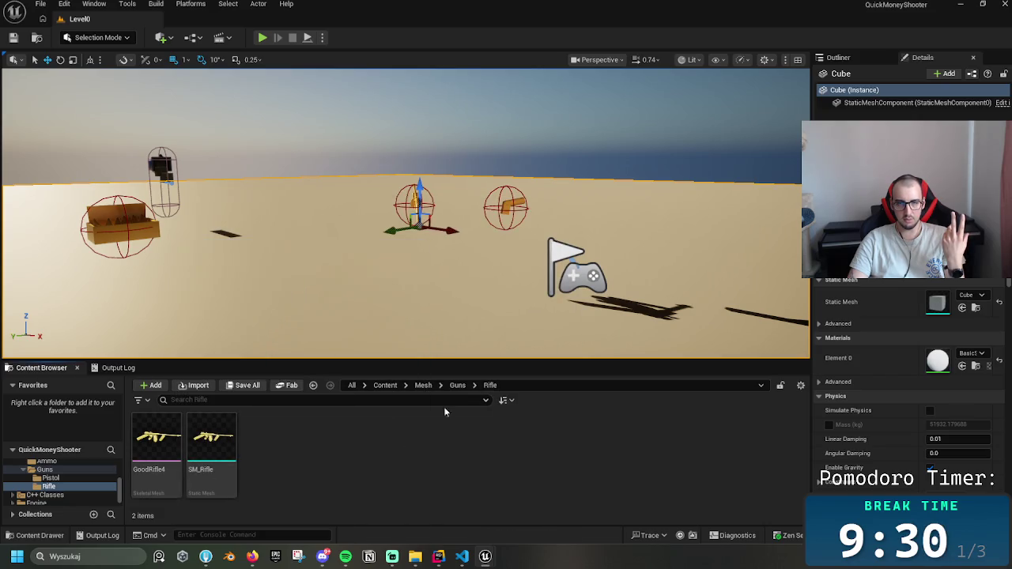
{"action": "left_click", "coordinate": [457, 385]}
{"action": "left_click", "coordinate": [158, 444]}
{"action": "double_click", "coordinate": [158, 444]}
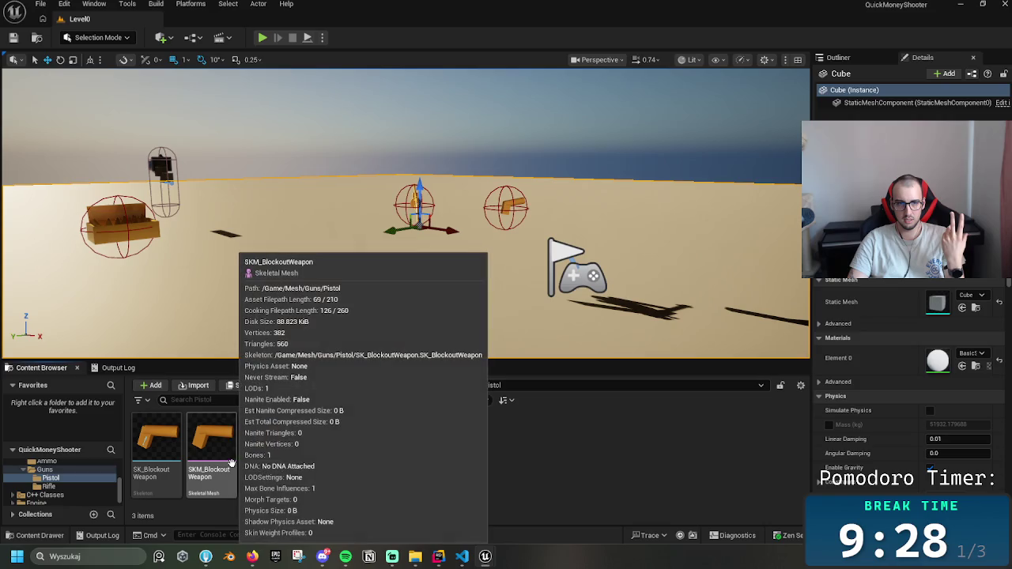
{"action": "mouse_move", "coordinate": [159, 467]}
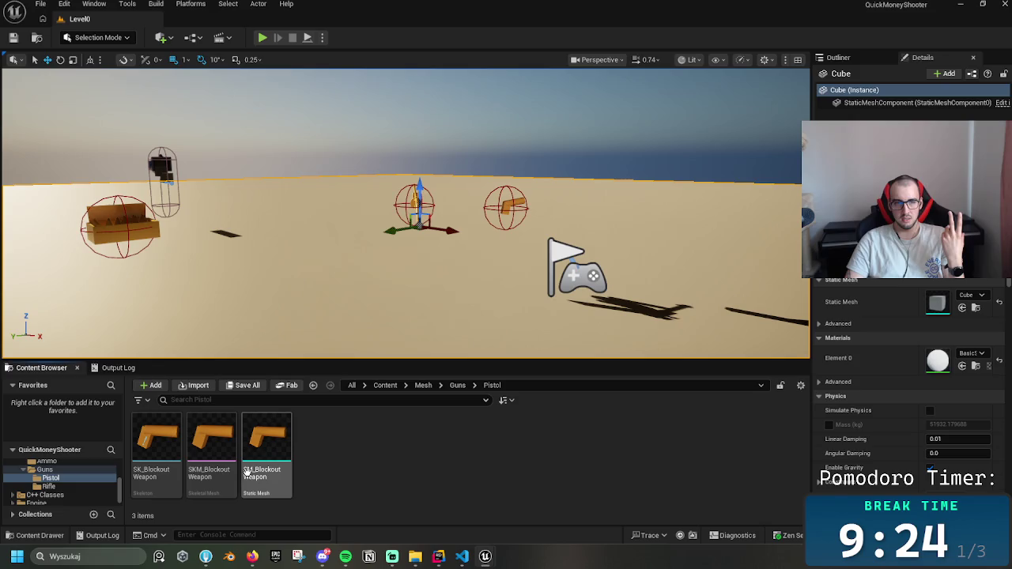
- Open GoodRifle4 from the Rifle folder in the skeletal mesh editor
{"action": "left_click", "coordinate": [457, 385]}
{"action": "double_click", "coordinate": [212, 465]}
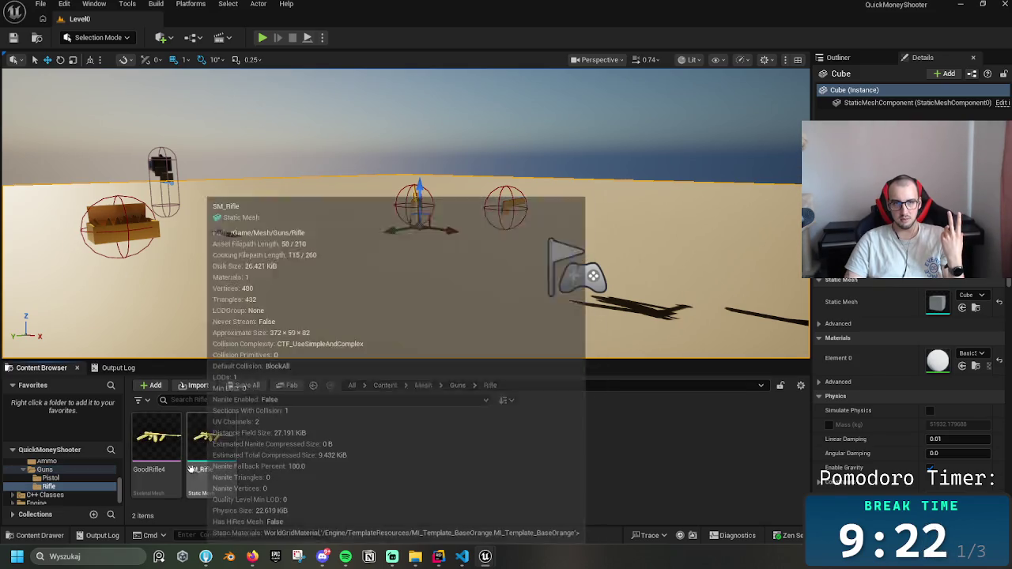
{"action": "double_click", "coordinate": [154, 471]}
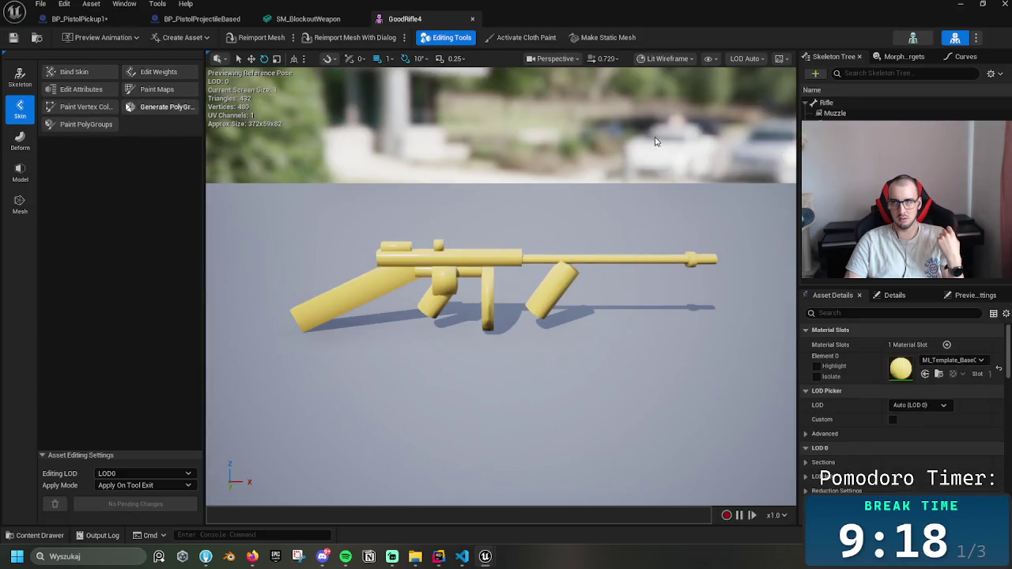
- Inspect the Rifle bone's Muzzle and Grip sockets in the Skeleton Tree
{"action": "left_click", "coordinate": [835, 113]}
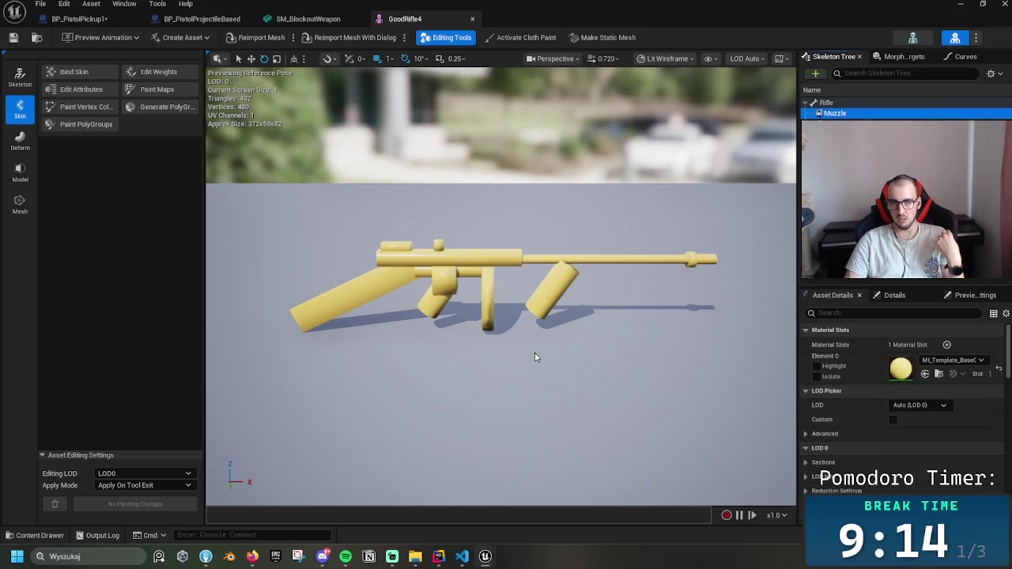
{"action": "scroll", "coordinate": [534, 357], "scroll_direction": "down", "scroll_amount": 4}
{"action": "left_click", "coordinate": [836, 114]}
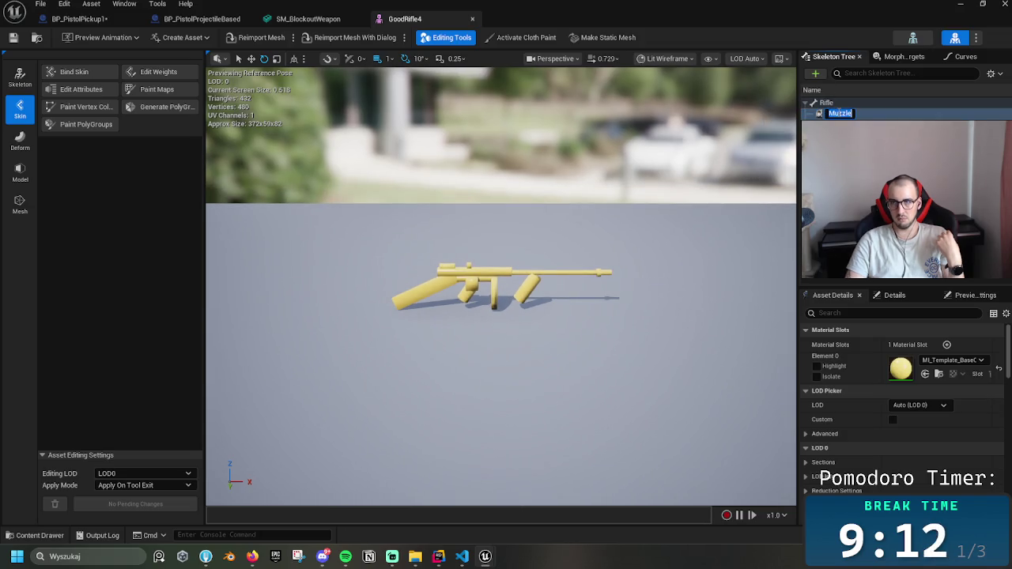
{"action": "key", "text": "Return"}
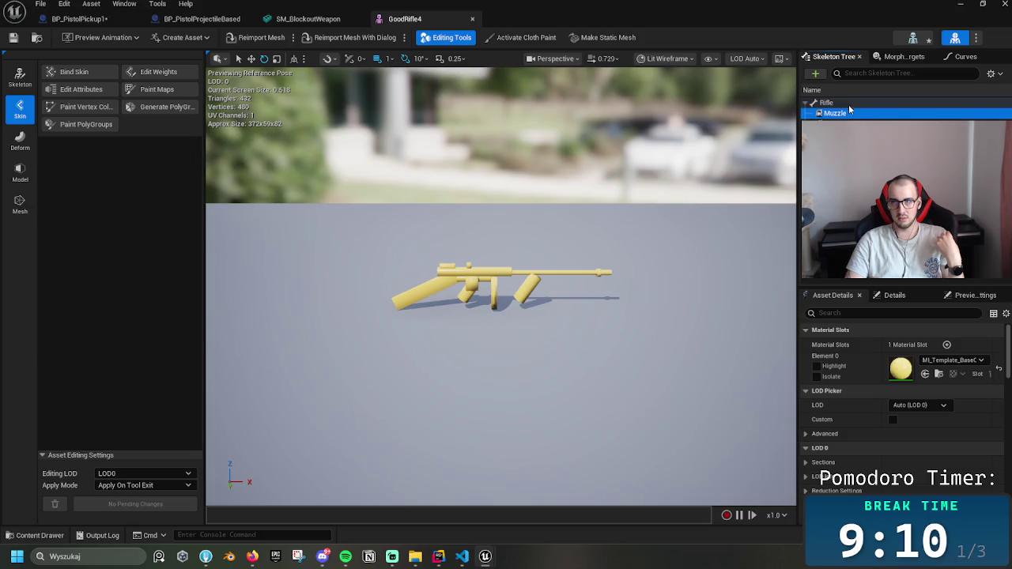
{"action": "left_click", "coordinate": [852, 104]}
{"action": "left_click", "coordinate": [851, 115]}
{"action": "key", "text": "Up"}
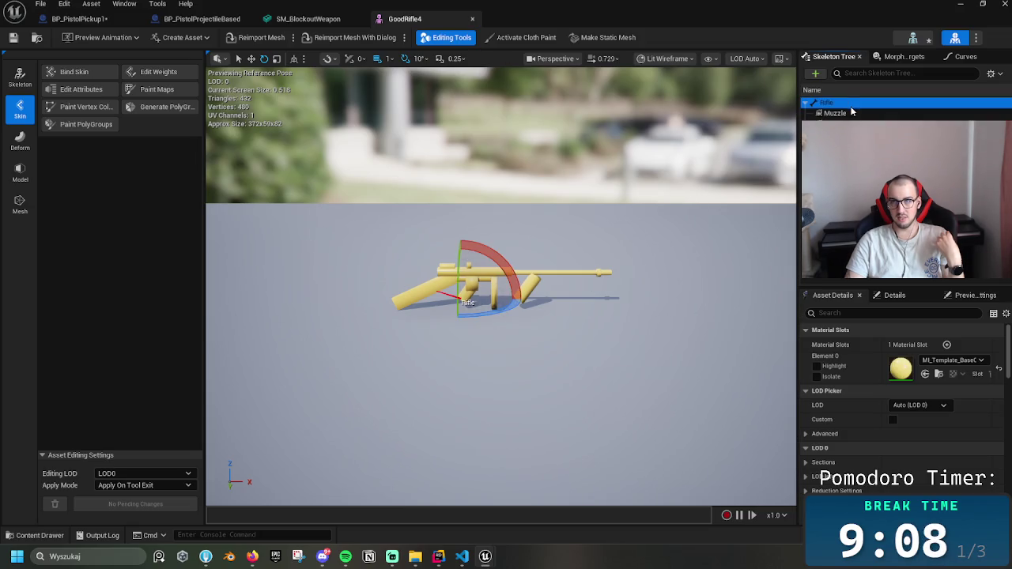
{"action": "key", "text": "Down"}
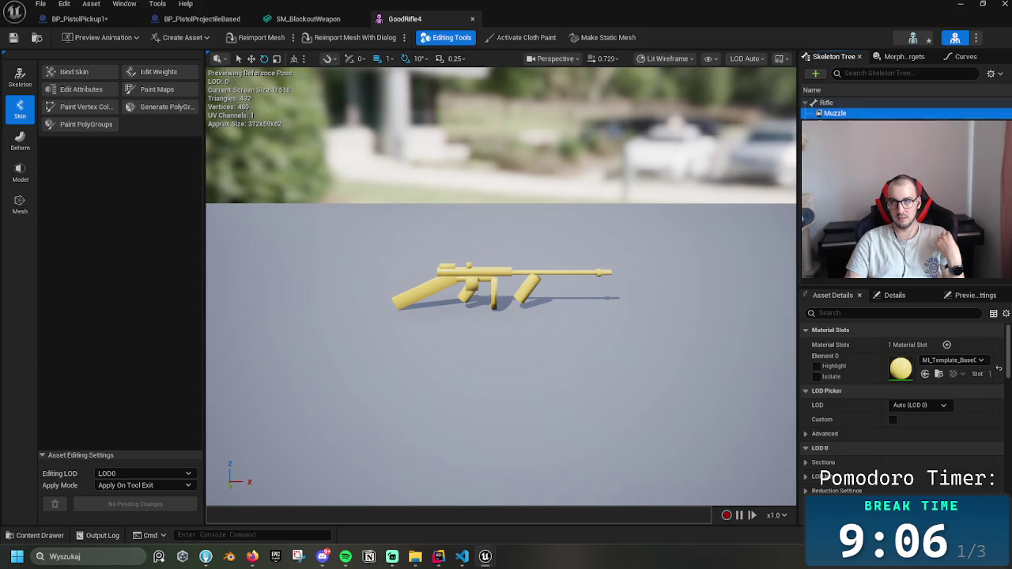
{"action": "key", "text": "Down"}
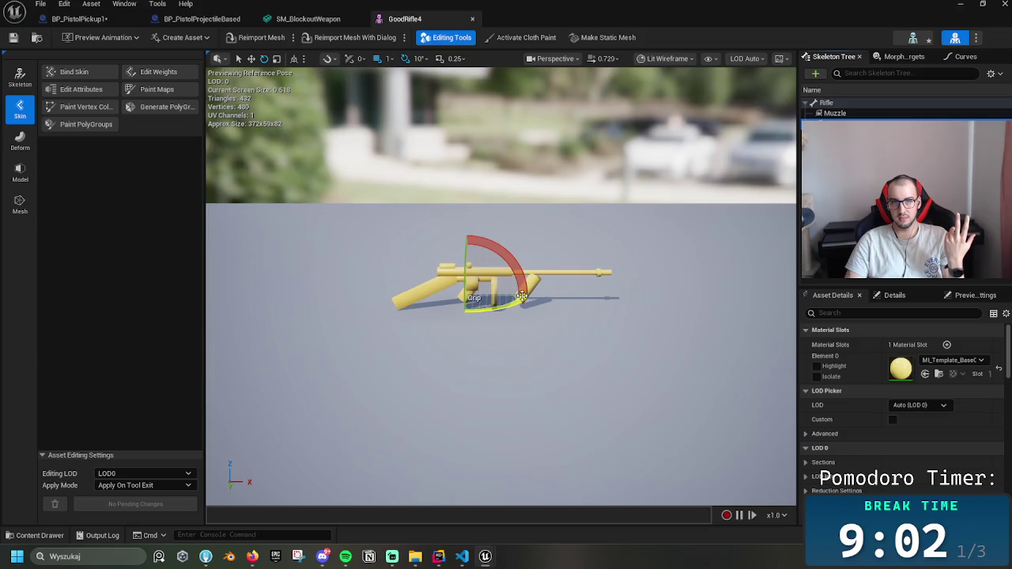
- Switch the gizmo to translate and remove the old Muzzle socket
{"action": "key", "text": "w"}
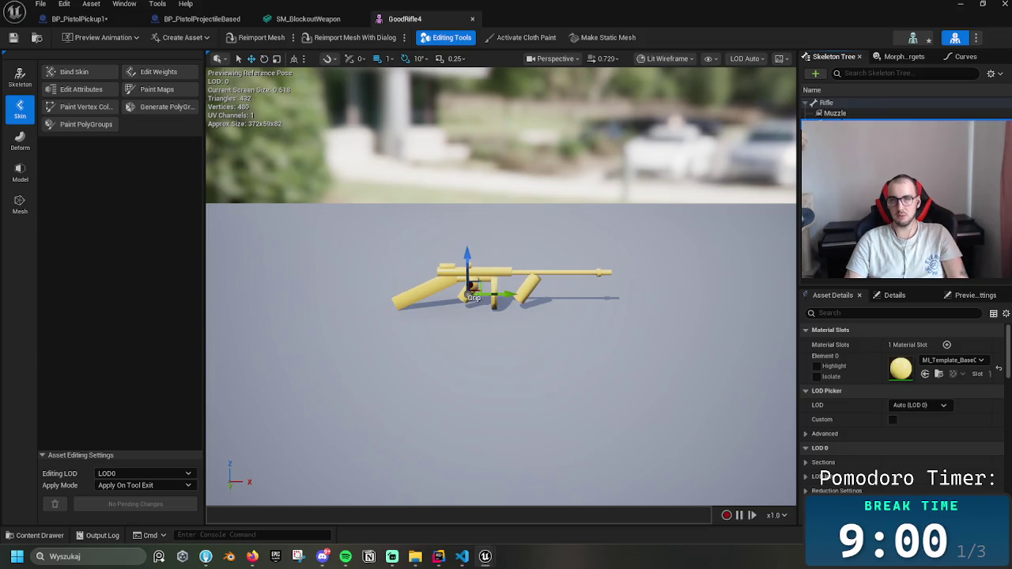
{"action": "left_click", "coordinate": [835, 113]}
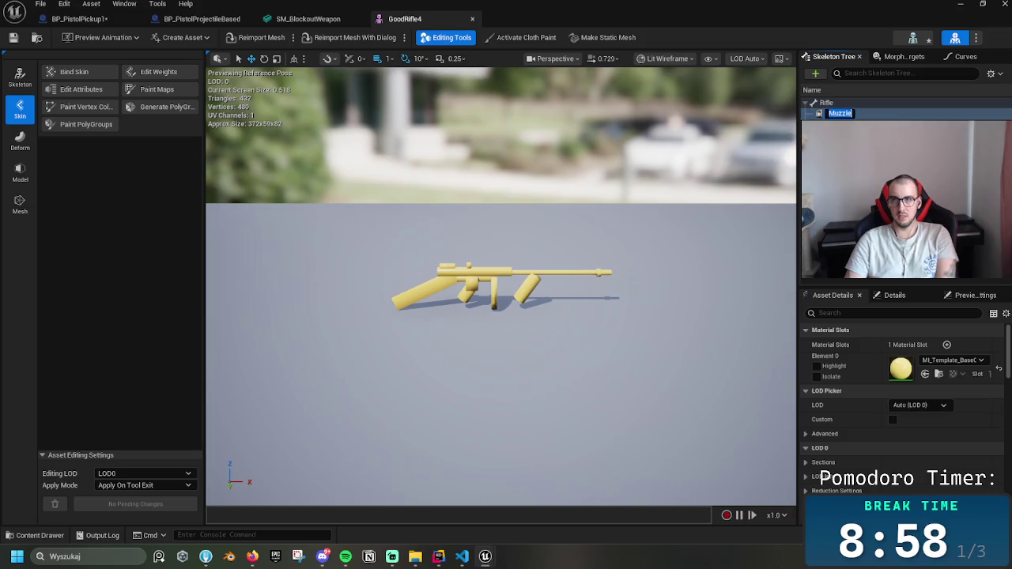
{"action": "left_click", "coordinate": [870, 103]}
{"action": "key", "text": "ctrl+z"}
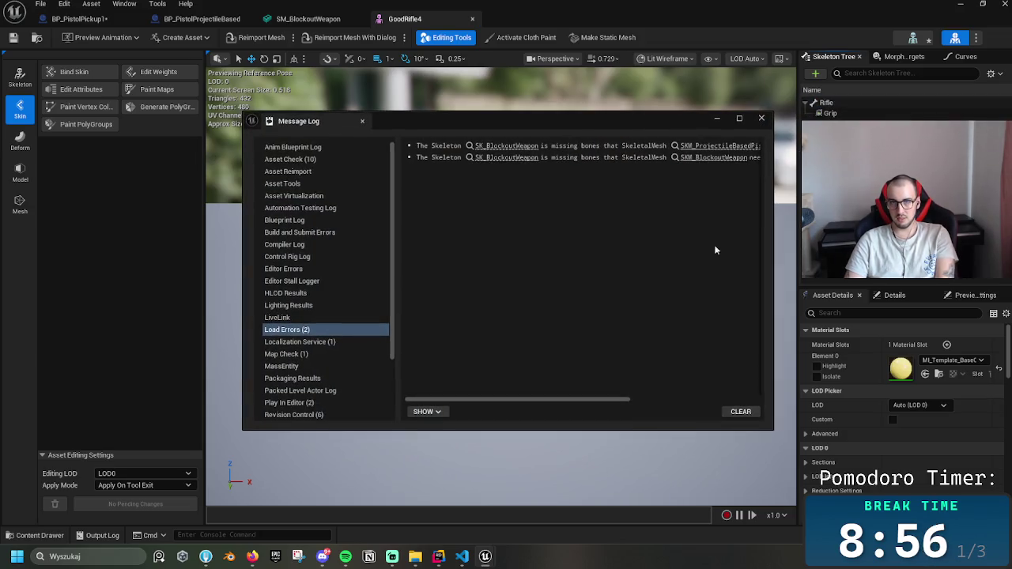
{"action": "left_click", "coordinate": [761, 117]}
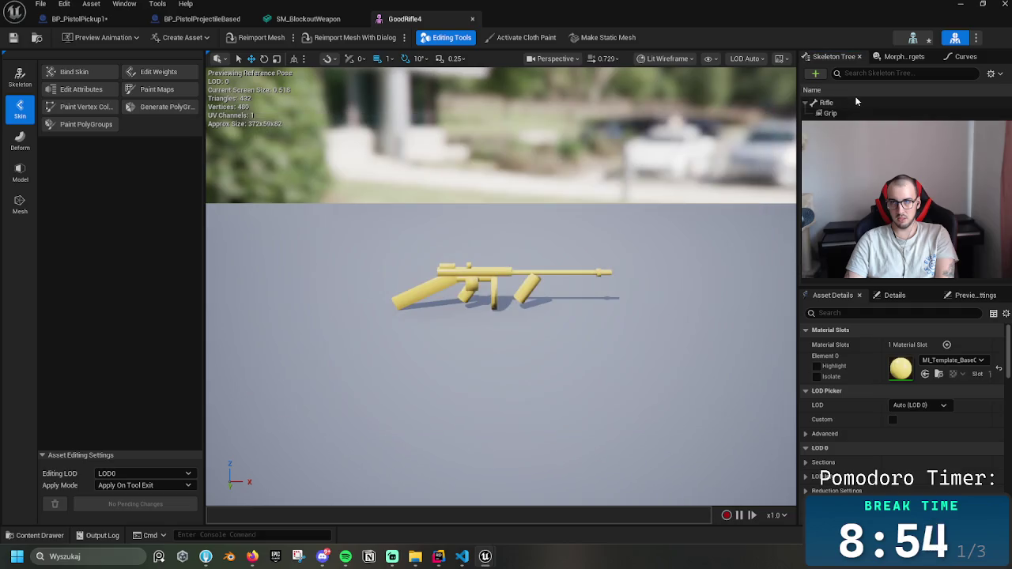
- Add a new socket named Muzzle under the Rifle bone
{"action": "left_click", "coordinate": [826, 103]}
{"action": "left_click", "coordinate": [878, 140]}
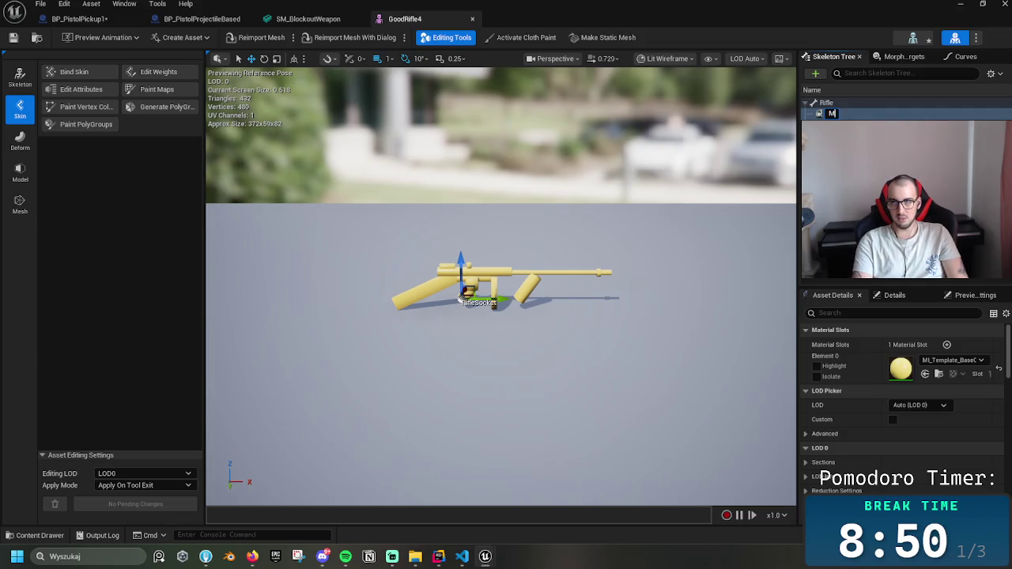
{"action": "type", "text": "uzzle"}
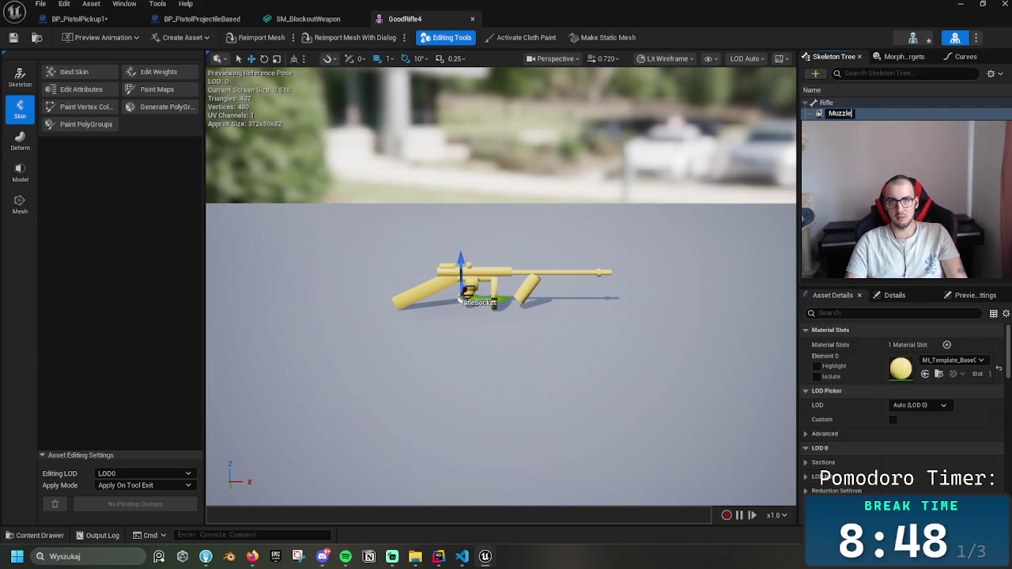
{"action": "key", "text": "Return"}
- Drag the new Muzzle socket to the barrel tip and open the SK_BlockoutWeapon skeleton
{"action": "left_click", "coordinate": [826, 104]}
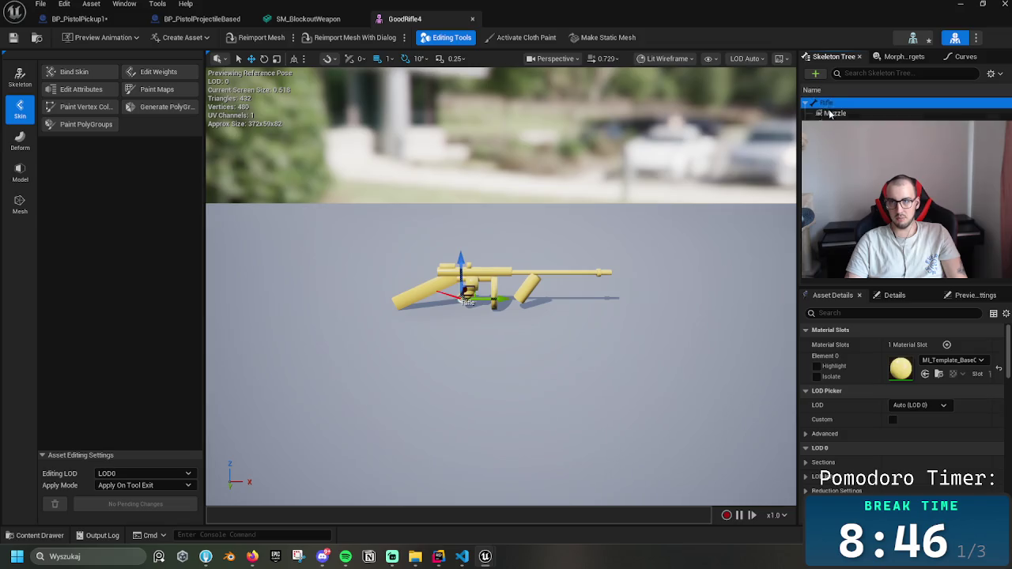
{"action": "left_click", "coordinate": [832, 114]}
{"action": "mouse_move", "coordinate": [462, 261]}
{"action": "left_mouse_down"}
{"action": "mouse_move", "coordinate": [470, 227]}
{"action": "mouse_move", "coordinate": [478, 231]}
{"action": "left_mouse_up"}
{"action": "mouse_move", "coordinate": [492, 268]}
{"action": "left_mouse_down"}
{"action": "mouse_move", "coordinate": [676, 282]}
{"action": "mouse_move", "coordinate": [651, 279]}
{"action": "left_mouse_up"}
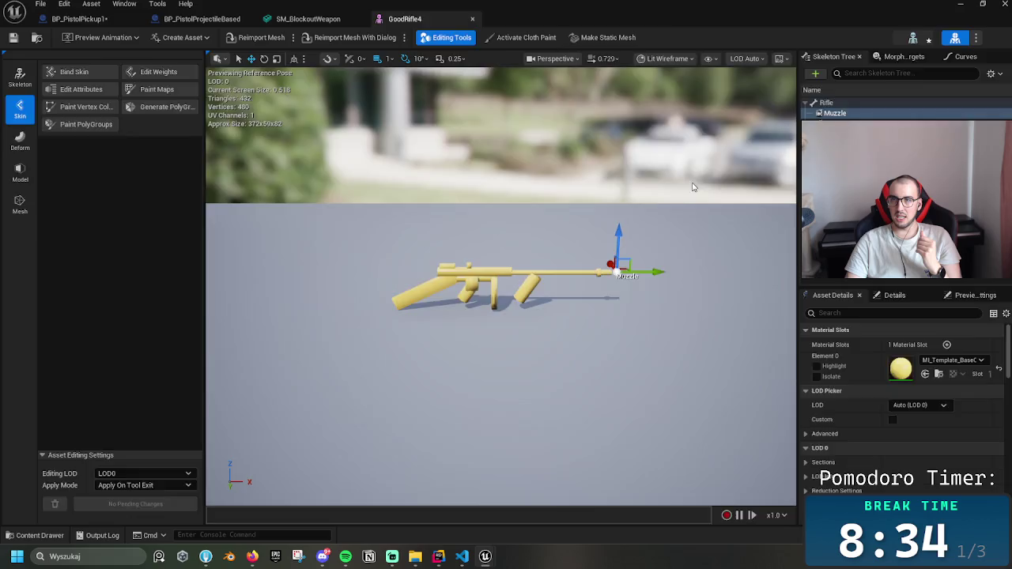
{"action": "left_click", "coordinate": [913, 44]}
{"action": "scroll", "coordinate": [348, 212], "scroll_direction": "down", "scroll_amount": 5}
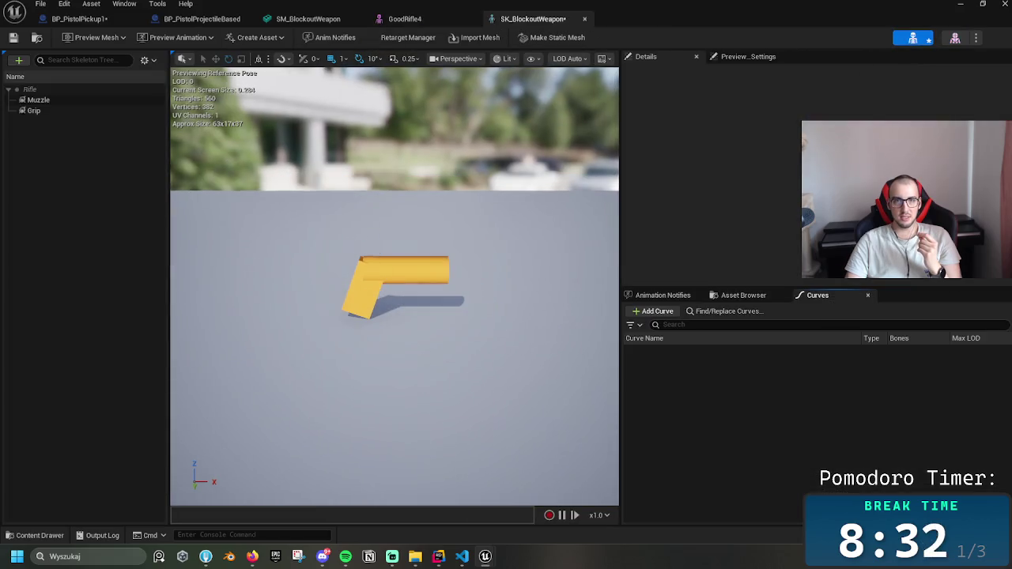
- Close the SK_BlockoutWeapon tab and switch to BP_PistolProjectileBased's event graph
{"action": "scroll", "coordinate": [377, 273], "scroll_direction": "down", "scroll_amount": 5}
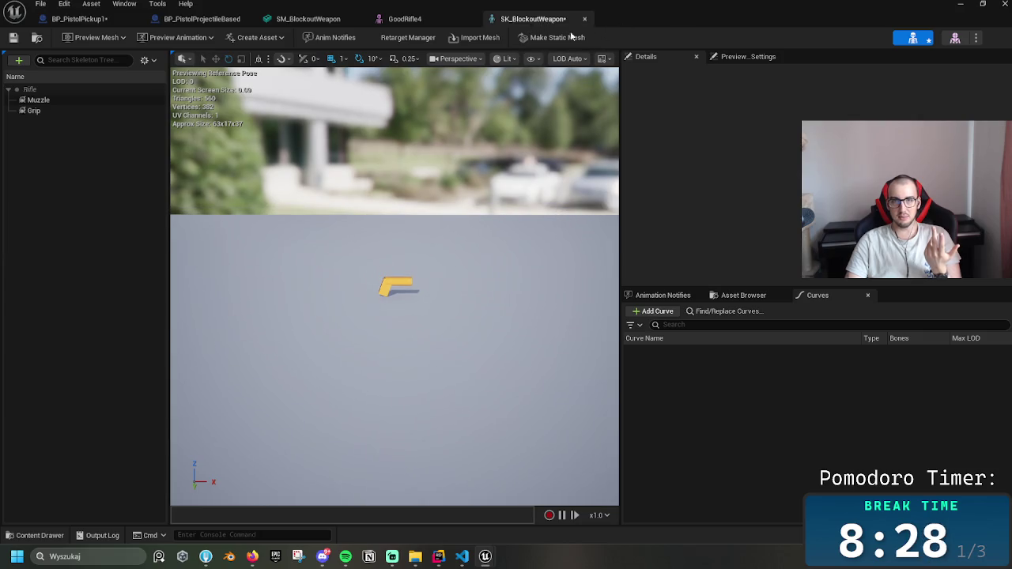
{"action": "scroll", "coordinate": [373, 292], "scroll_direction": "up", "scroll_amount": 5}
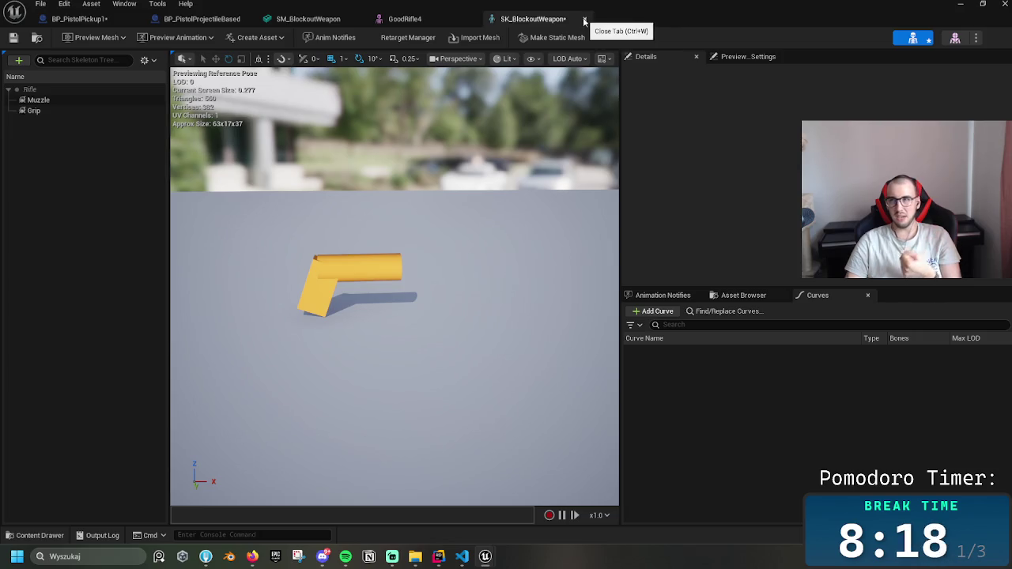
{"action": "left_click", "coordinate": [584, 20]}
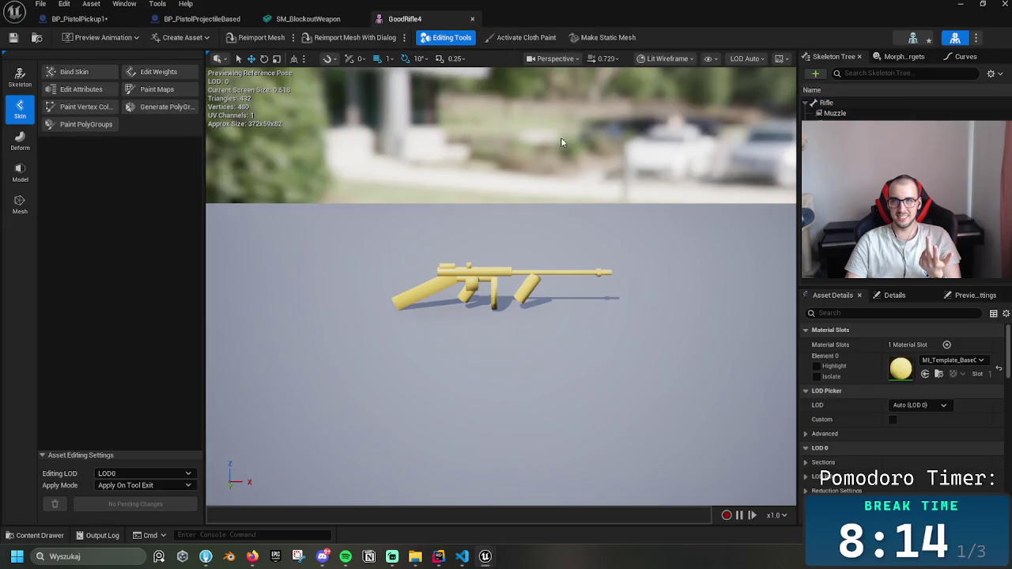
{"action": "left_click", "coordinate": [297, 19]}
{"action": "left_click", "coordinate": [247, 19]}
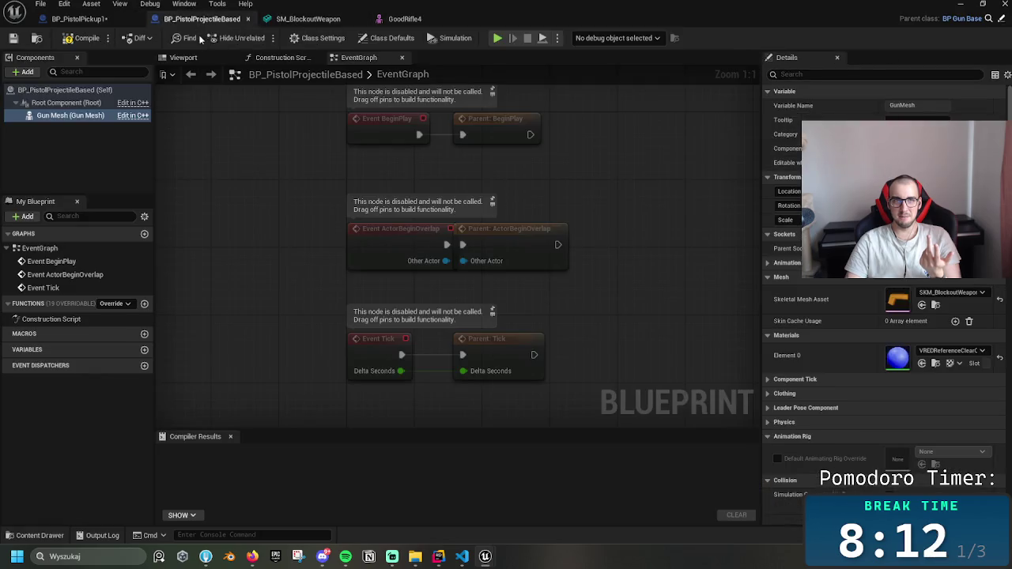
- Rename the GoodRifle4 skeletal mesh in the Rifle folder to SKM_Rifle
{"action": "left_click", "coordinate": [79, 19]}
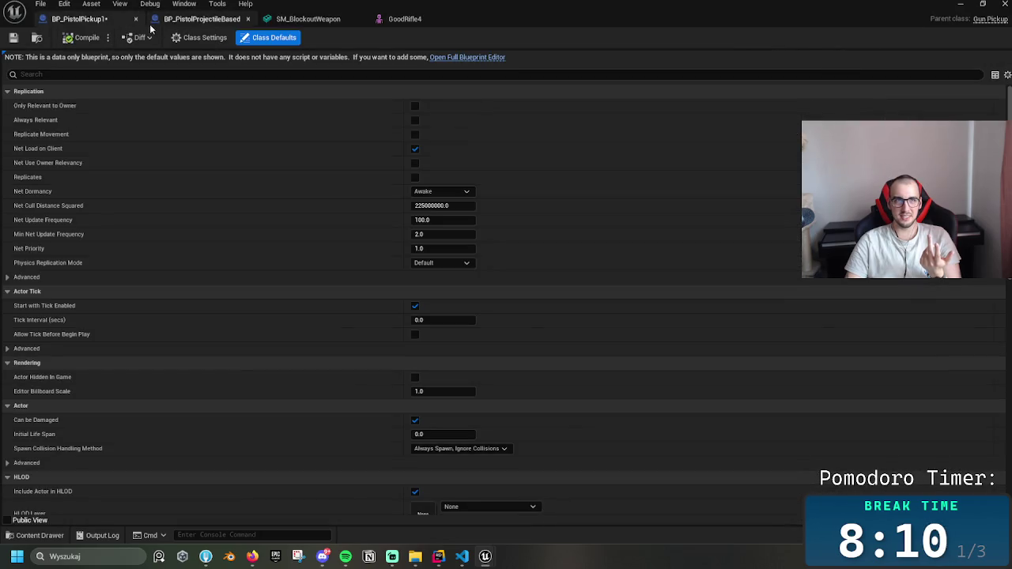
{"action": "left_click", "coordinate": [198, 19]}
{"action": "left_click", "coordinate": [960, 4]}
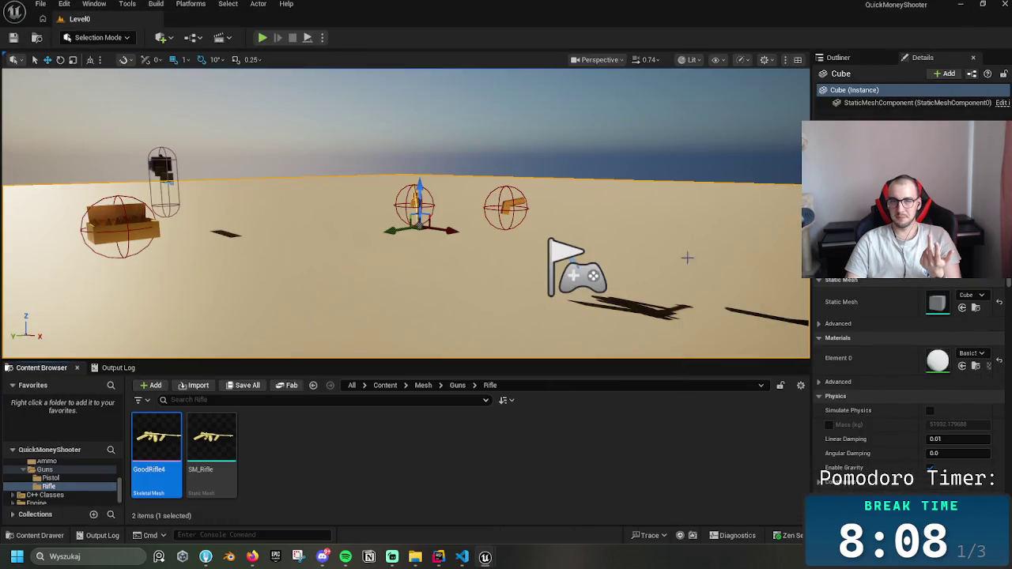
{"action": "key", "text": "F2"}
{"action": "type", "text": "SM"}
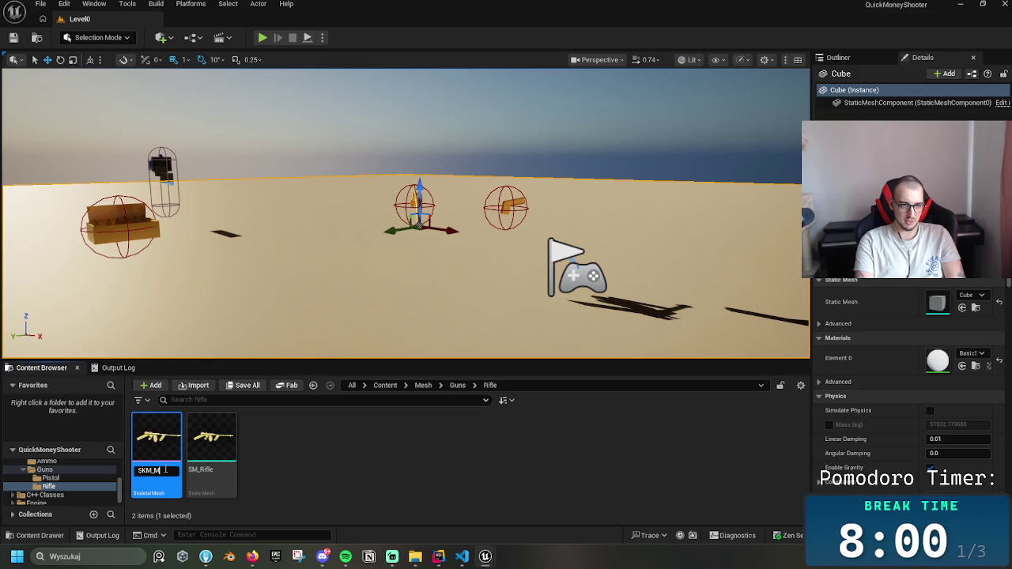
{"action": "type", "text": "ax"}
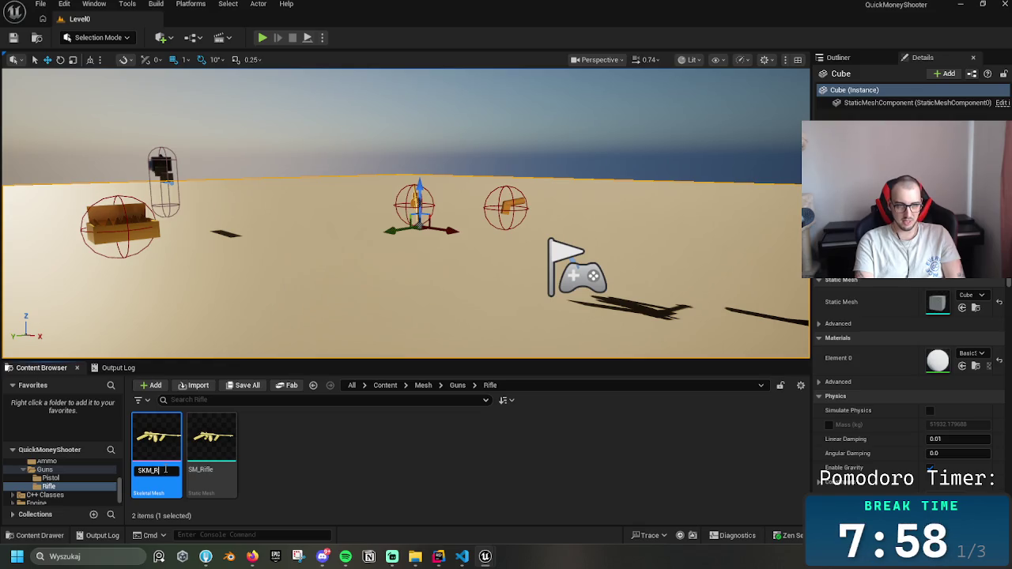
{"action": "type", "text": "fle"}
{"action": "key", "text": "Return"}
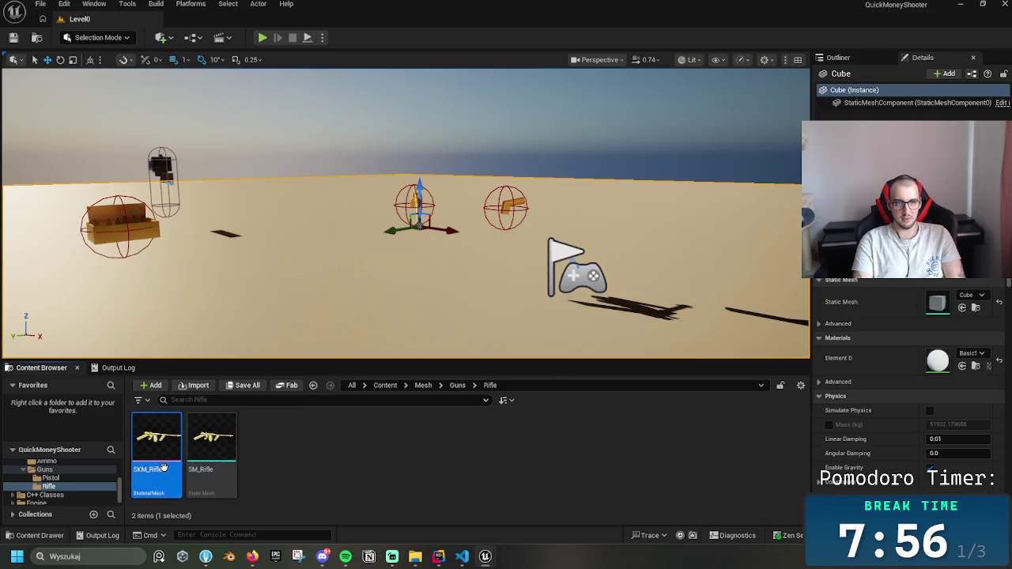
{"action": "left_click", "coordinate": [396, 441]}
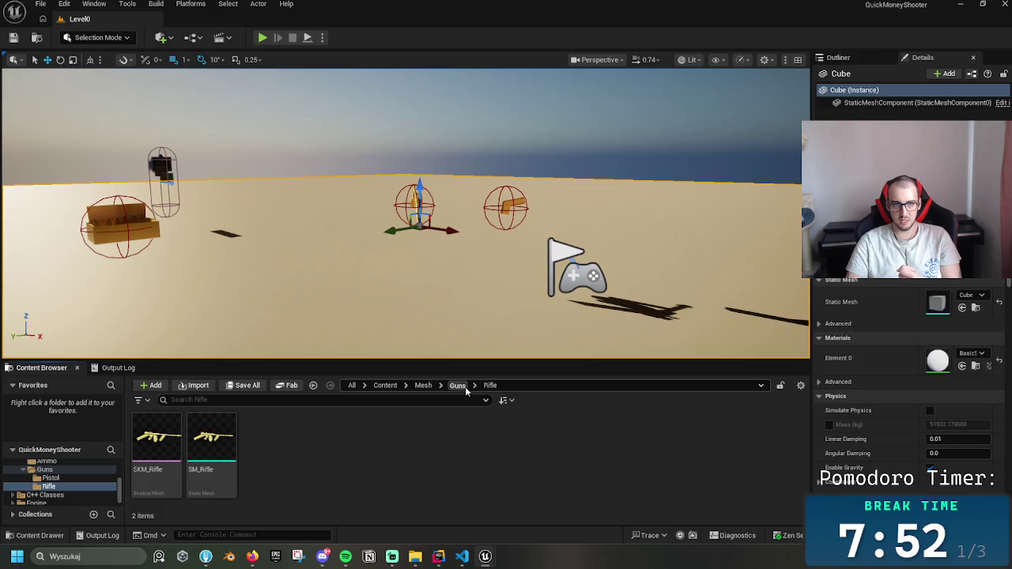
{"action": "left_click", "coordinate": [458, 386]}
- Duplicate SK_BlockoutWeapon in the Pistol folder as SK_BlockoutWeapon1
{"action": "double_click", "coordinate": [158, 447]}
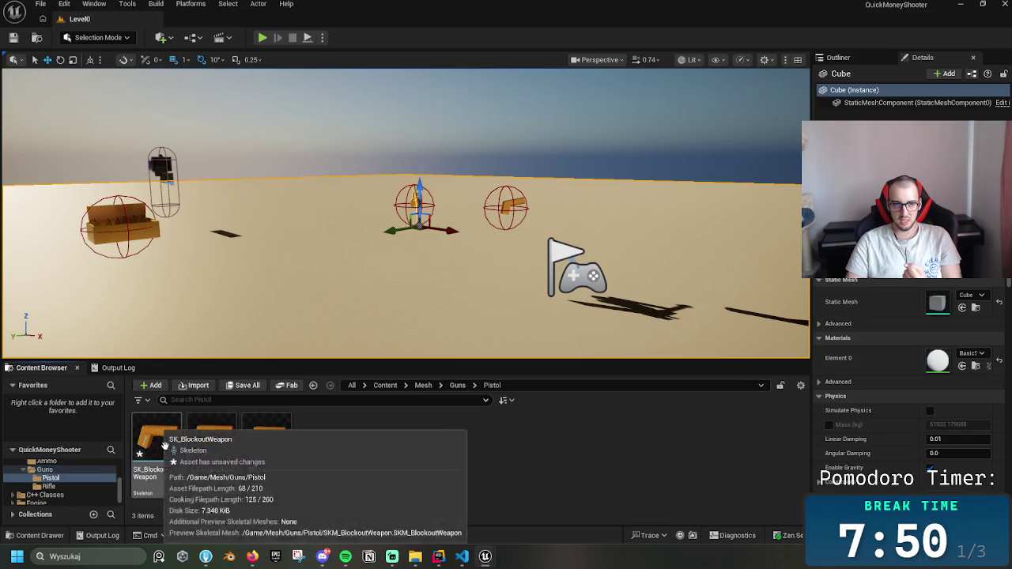
{"action": "left_click", "coordinate": [159, 474]}
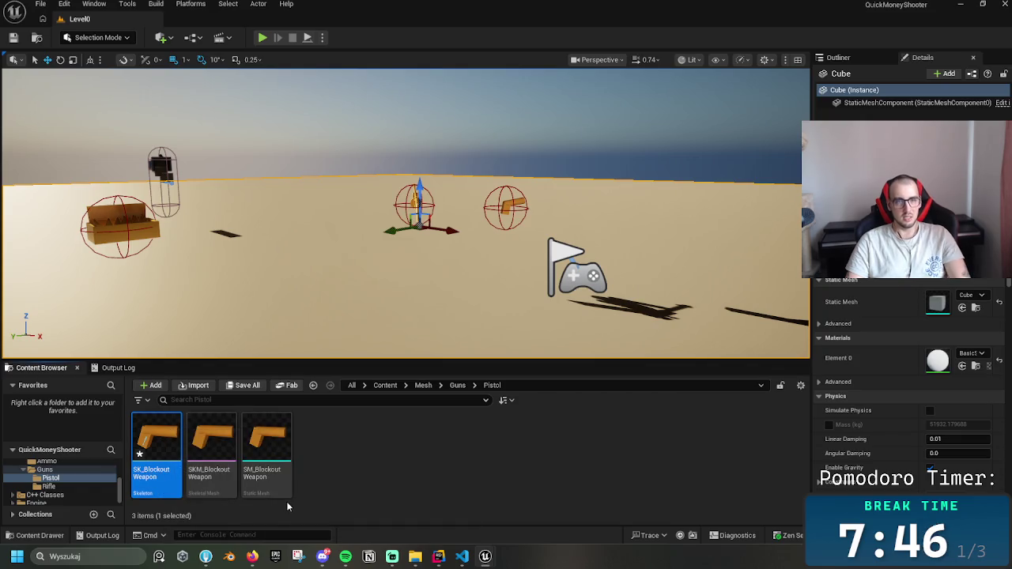
{"action": "key", "text": "ctrl+d"}
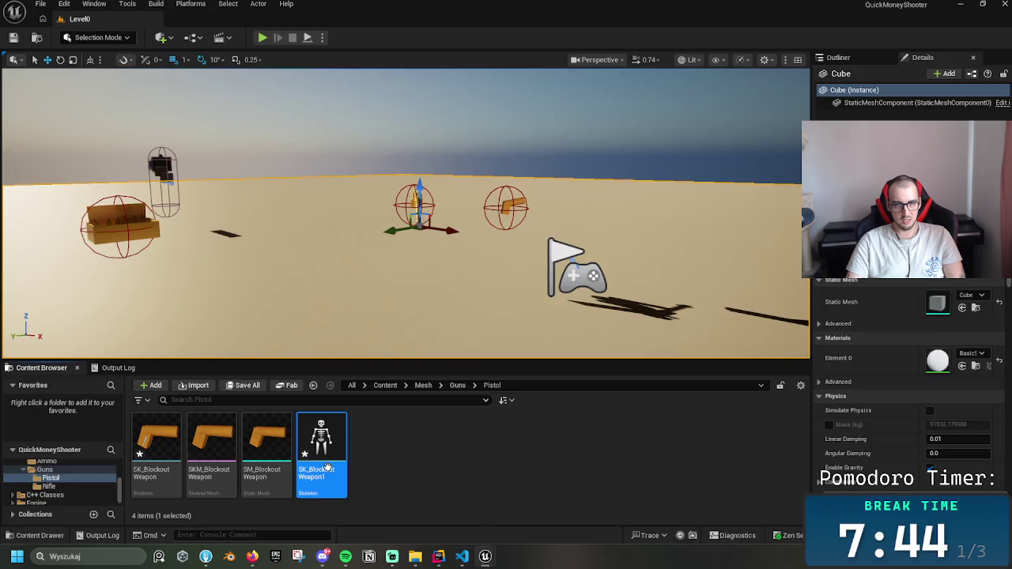
{"action": "key", "text": "Return"}
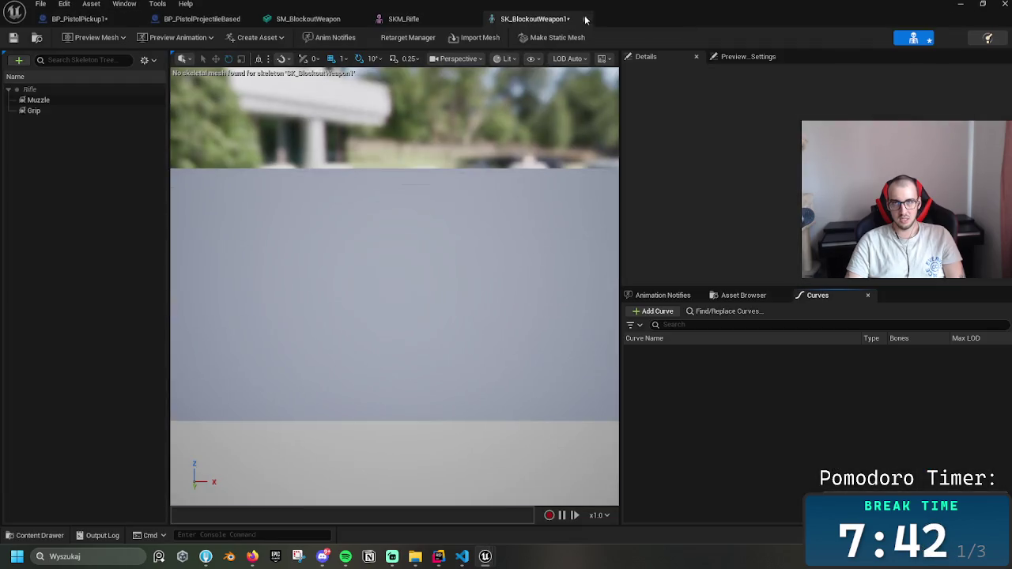
{"action": "left_click", "coordinate": [92, 89]}
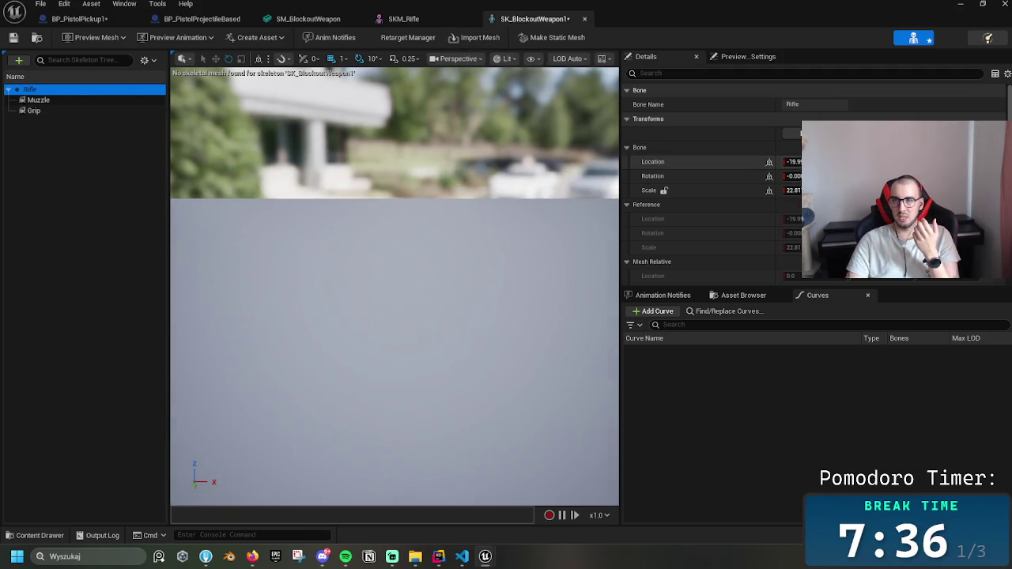
{"action": "left_click", "coordinate": [792, 161]}
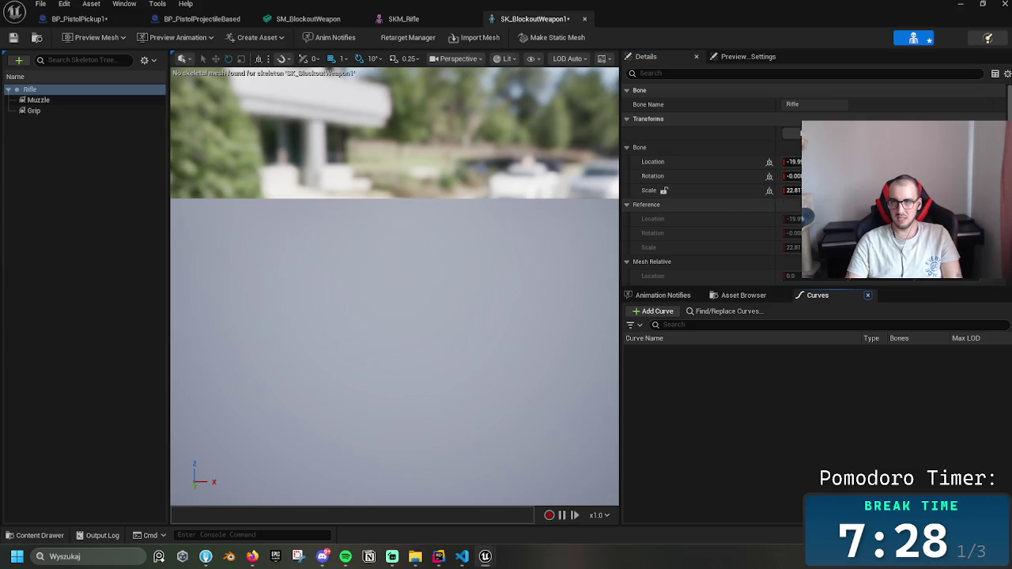
{"action": "scroll", "coordinate": [524, 217], "scroll_direction": "up", "scroll_amount": 5}
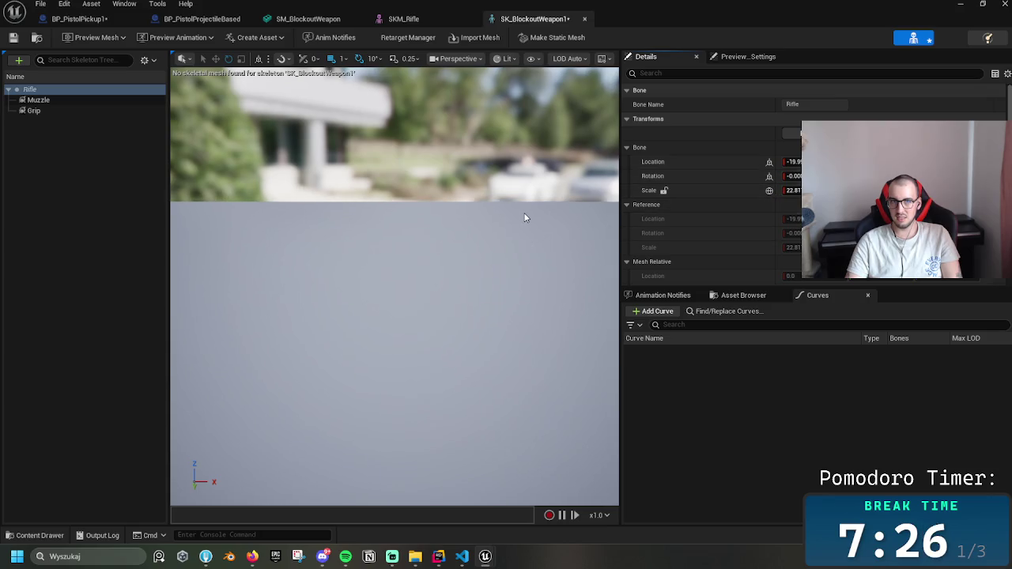
{"action": "left_click", "coordinate": [585, 19]}
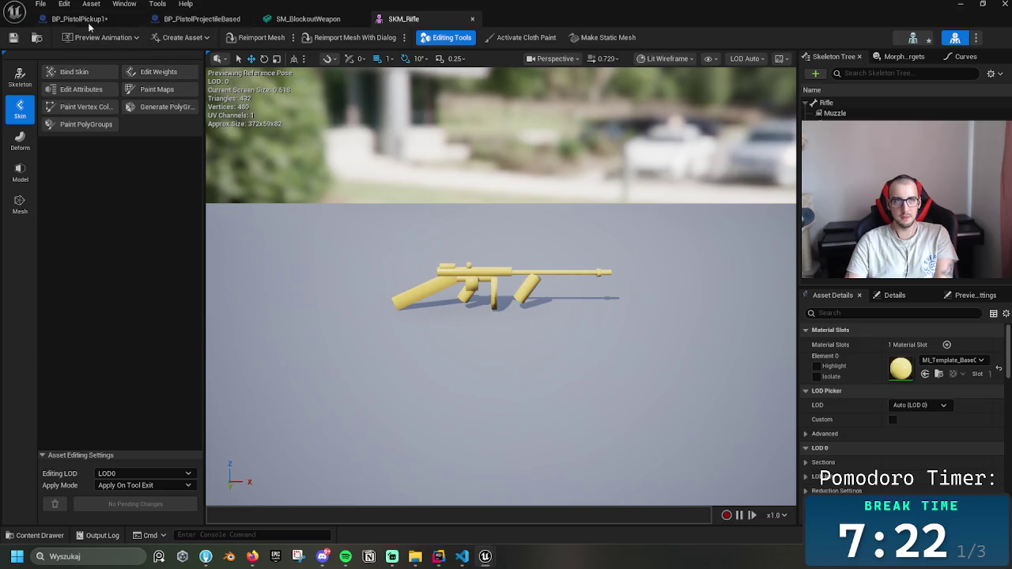
- Delete the SK_BlockoutWeapon1 skeleton and navigate to the Rifle folder
{"action": "left_click", "coordinate": [960, 4]}
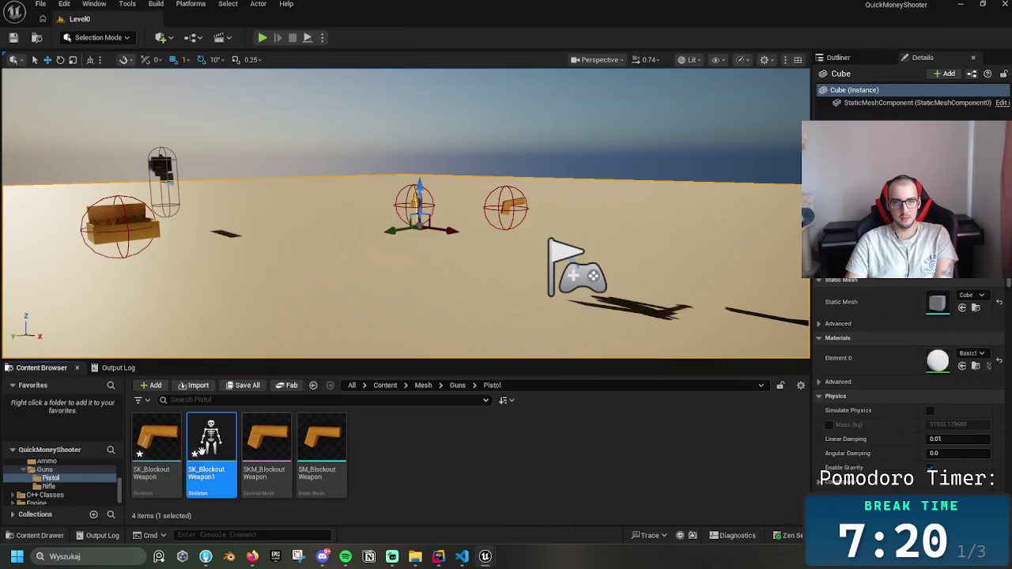
{"action": "key", "text": "Delete"}
{"action": "left_click", "coordinate": [473, 444]}
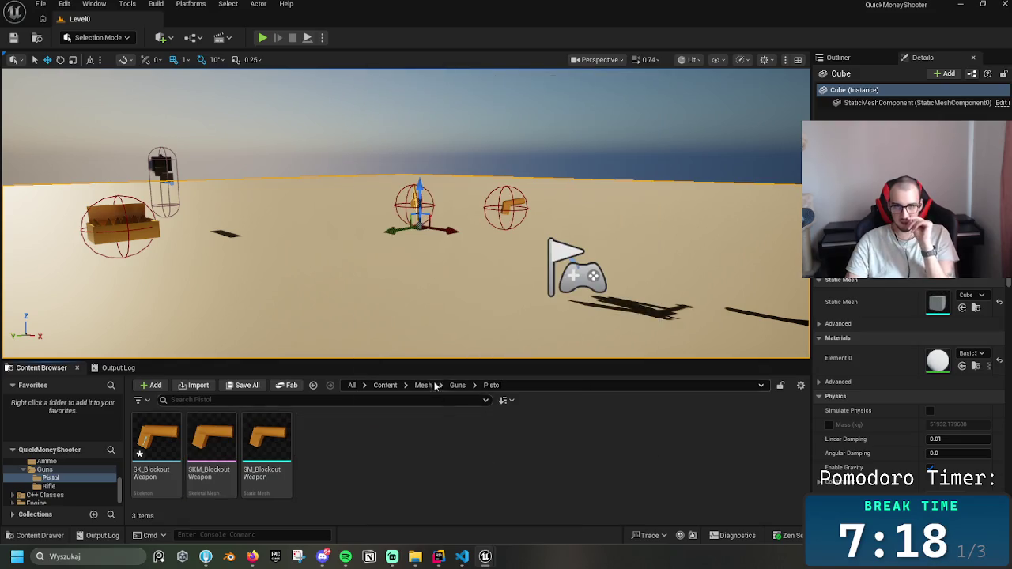
{"action": "left_click", "coordinate": [457, 385]}
{"action": "left_click", "coordinate": [225, 441]}
{"action": "double_click", "coordinate": [211, 439]}
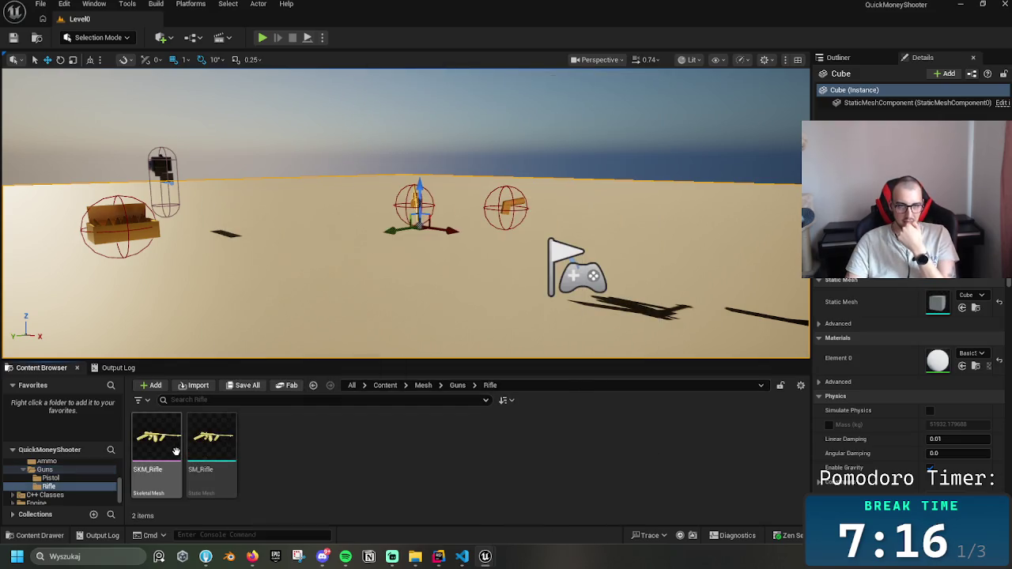
- Create a new skeleton from SKM_Rifle and open SKM_Rifle_Skeleton
{"action": "right_click", "coordinate": [170, 443]}
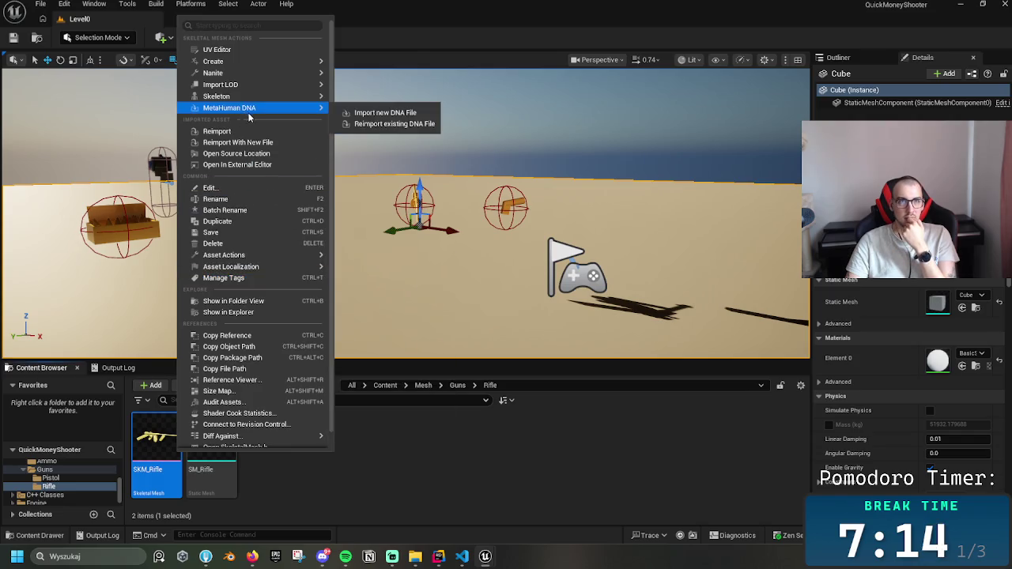
{"action": "mouse_move", "coordinate": [256, 95]}
{"action": "left_click", "coordinate": [368, 112]}
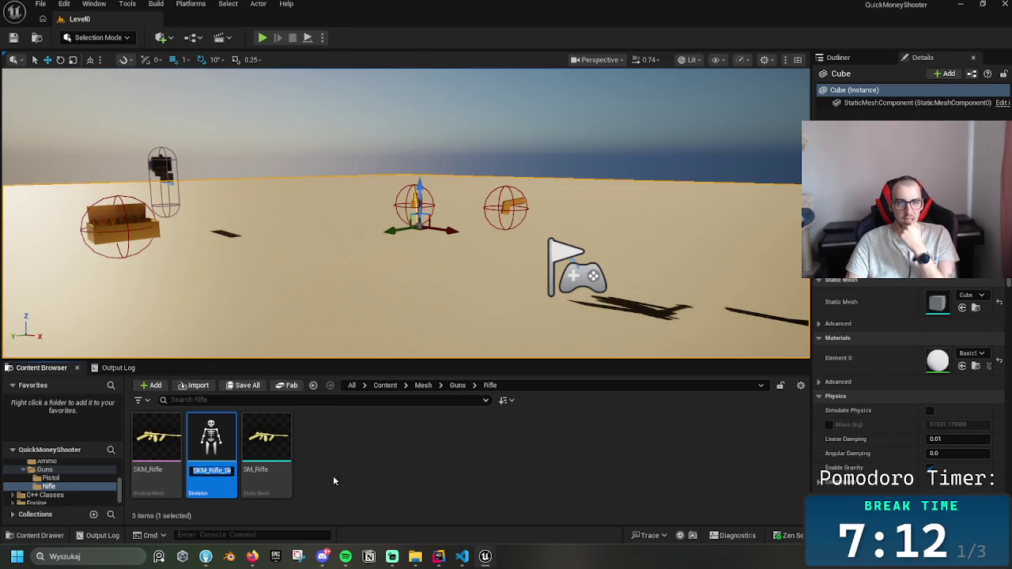
{"action": "double_click", "coordinate": [211, 441]}
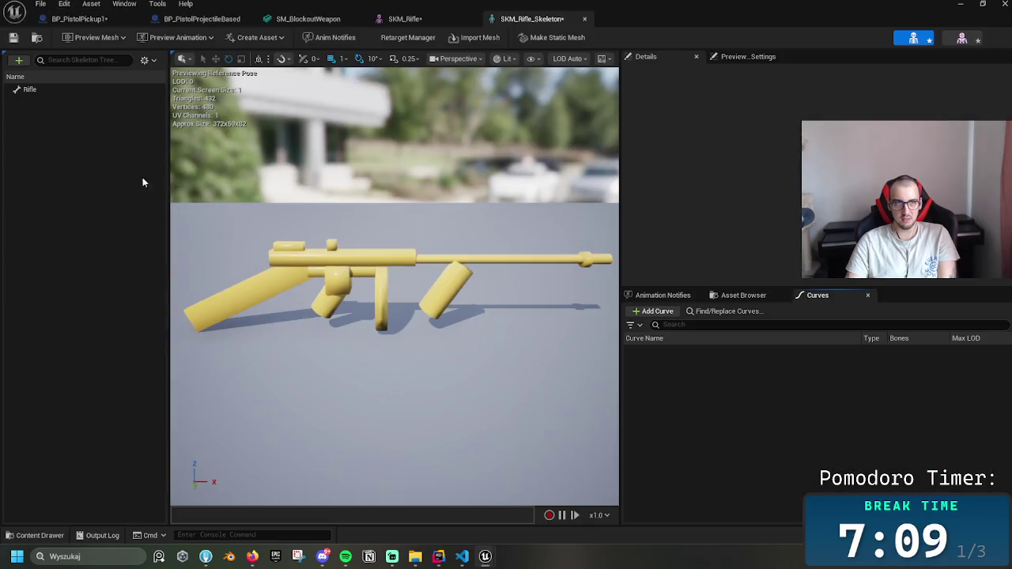
- Add a socket named Grip to the Rifle bone
{"action": "left_click", "coordinate": [69, 90]}
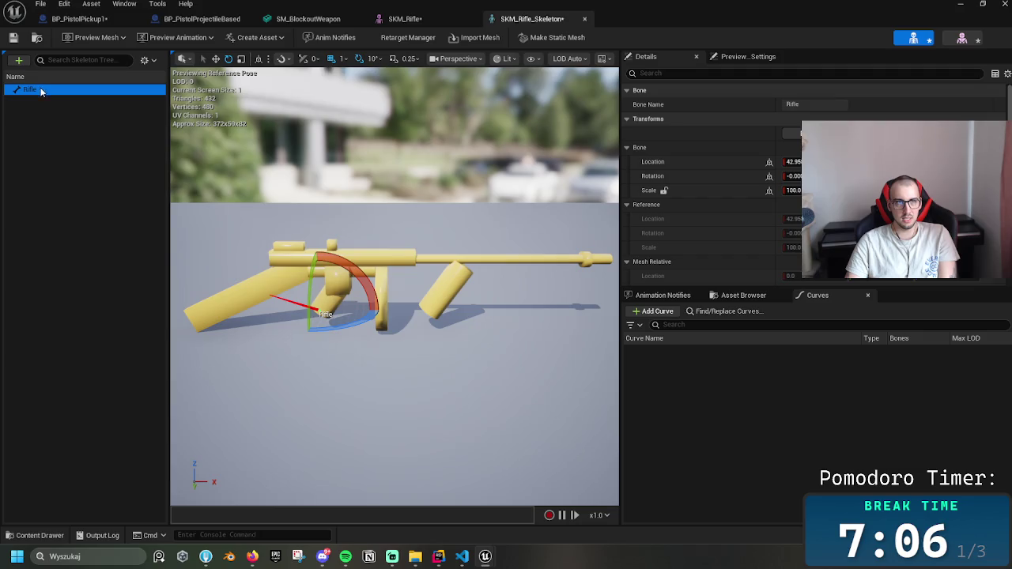
{"action": "right_click", "coordinate": [42, 92]}
{"action": "left_click", "coordinate": [72, 140]}
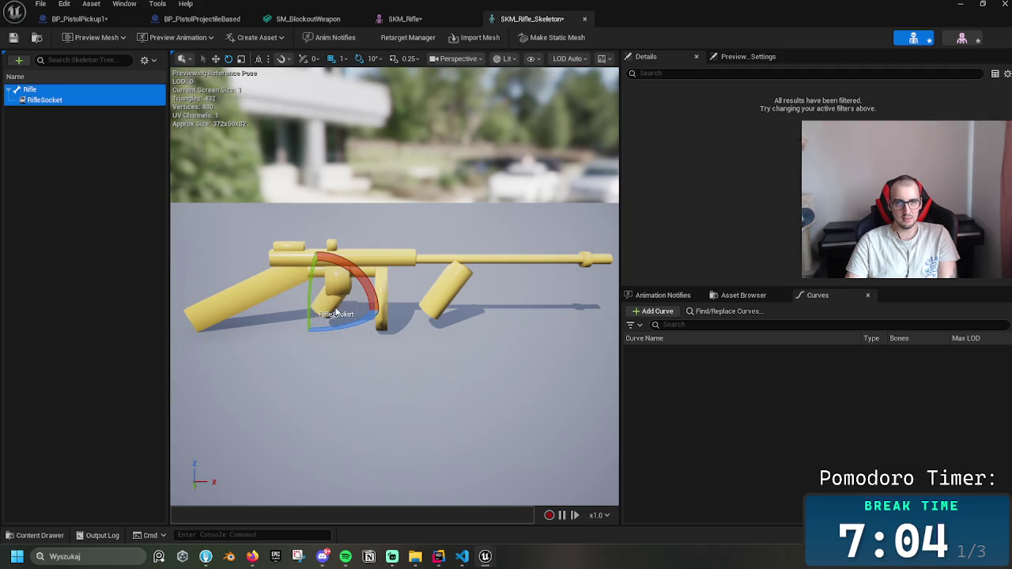
{"action": "left_click", "coordinate": [63, 101]}
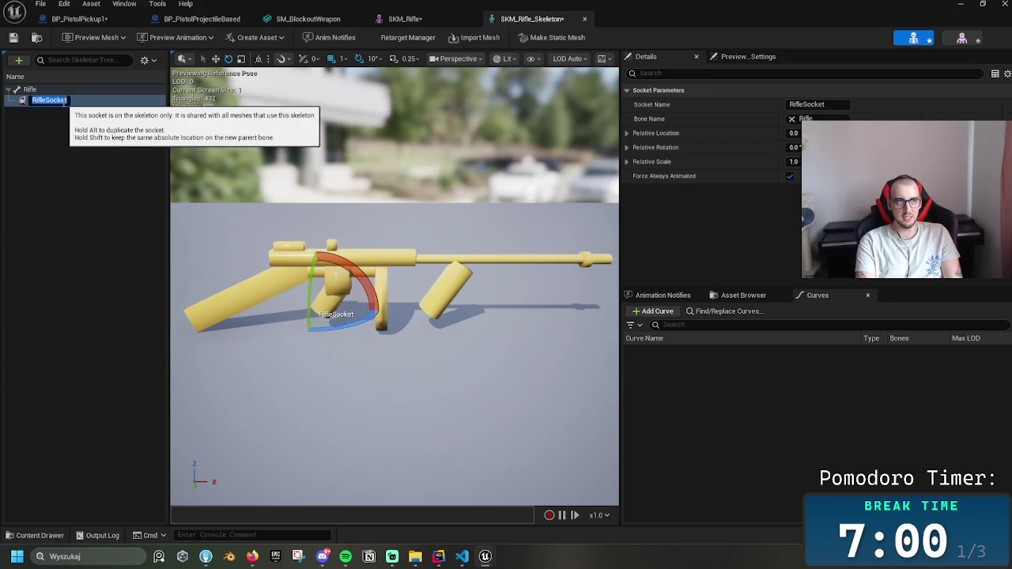
{"action": "type", "text": "Gre"}
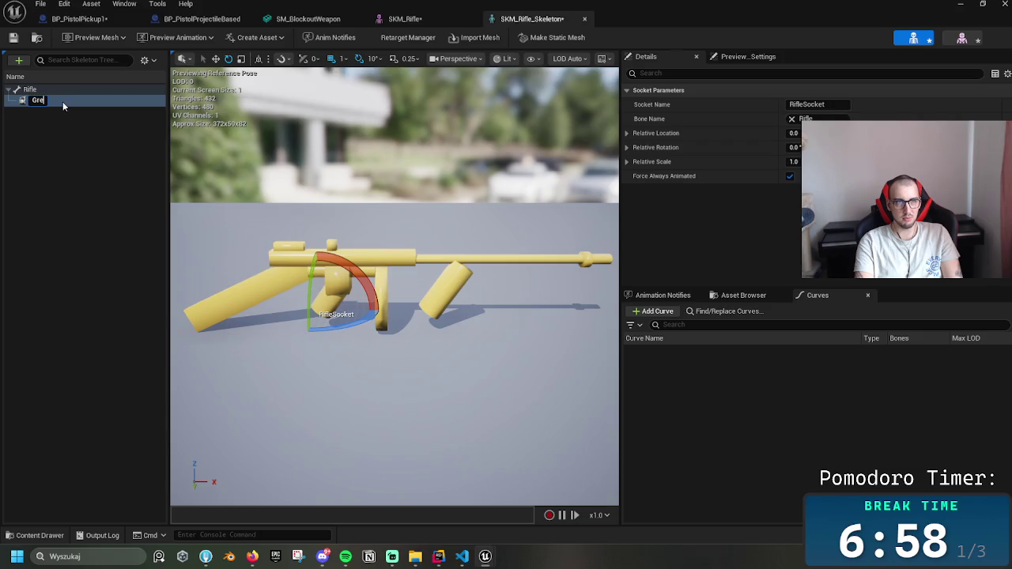
{"action": "key", "text": "BackSpace"}
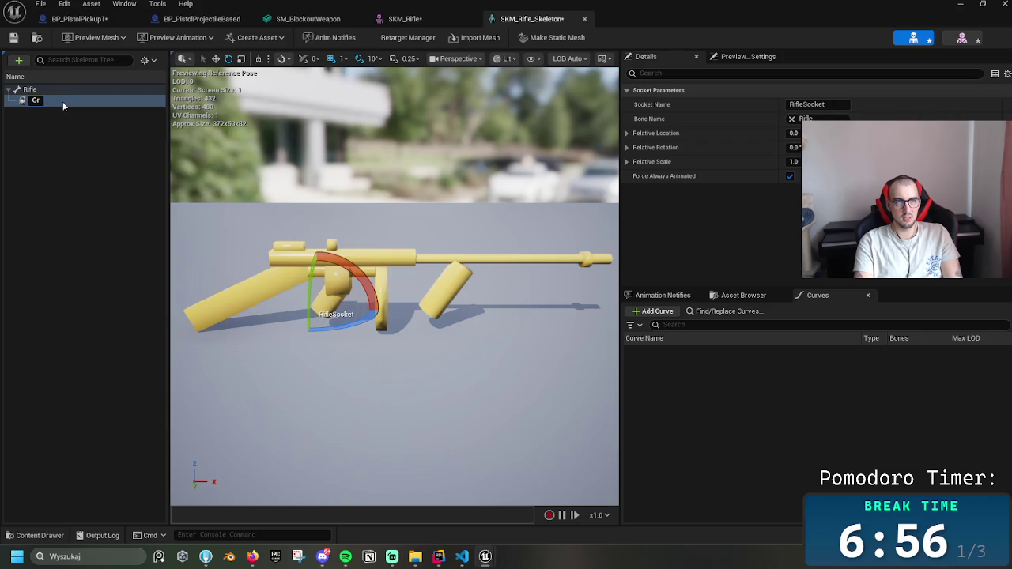
{"action": "type", "text": "ip"}
{"action": "key", "text": "Return"}
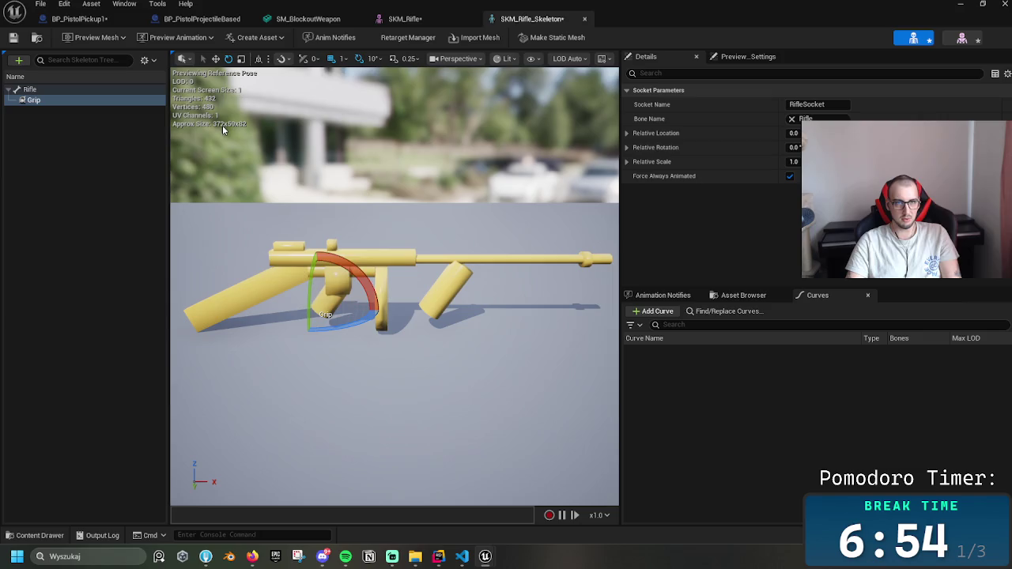
{"action": "key", "text": "w"}
{"action": "left_click_drag", "start_coordinate": [316, 283], "coordinate": [341, 302]}
- Add a Muzzle socket at the rifle's barrel tip, then save and close the skeleton
{"action": "right_click", "coordinate": [57, 91]}
{"action": "left_click", "coordinate": [71, 143]}
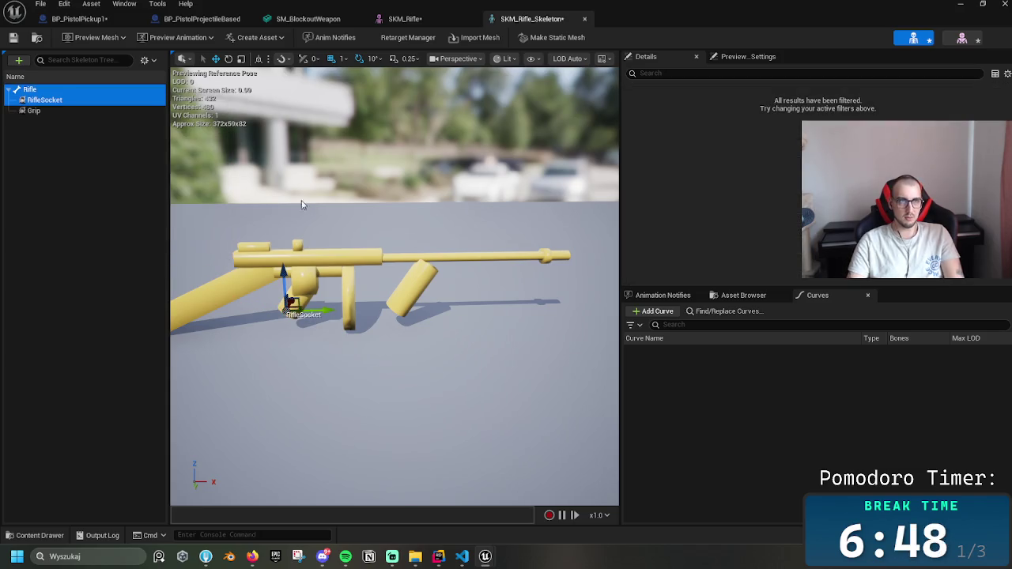
{"action": "left_click", "coordinate": [64, 103]}
{"action": "key", "text": "F2"}
{"action": "type", "text": "M"}
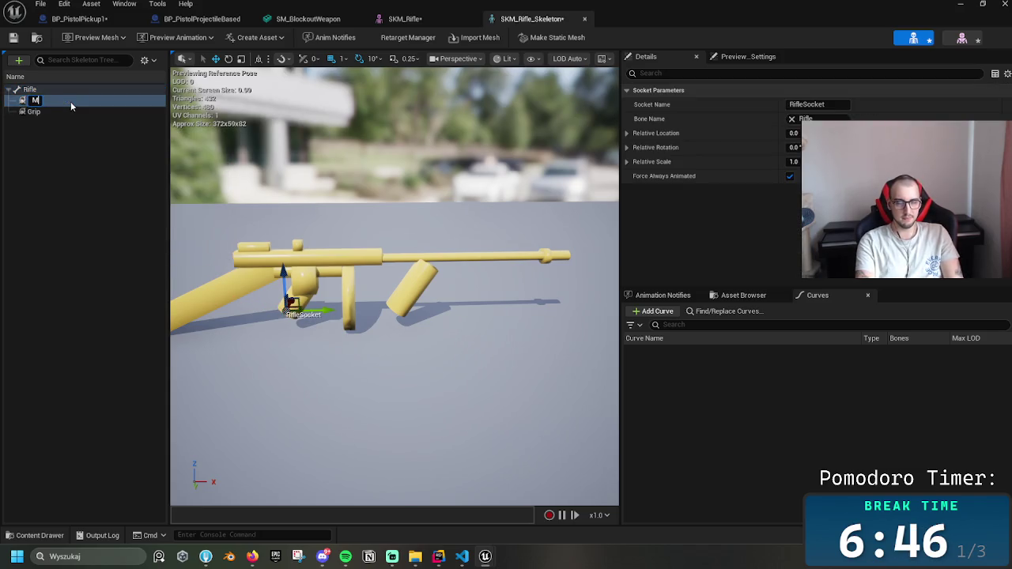
{"action": "type", "text": "uzzle"}
{"action": "key", "text": "Return"}
{"action": "left_click_drag", "start_coordinate": [293, 271], "coordinate": [291, 221]}
{"action": "left_click_drag", "start_coordinate": [323, 257], "coordinate": [614, 269]}
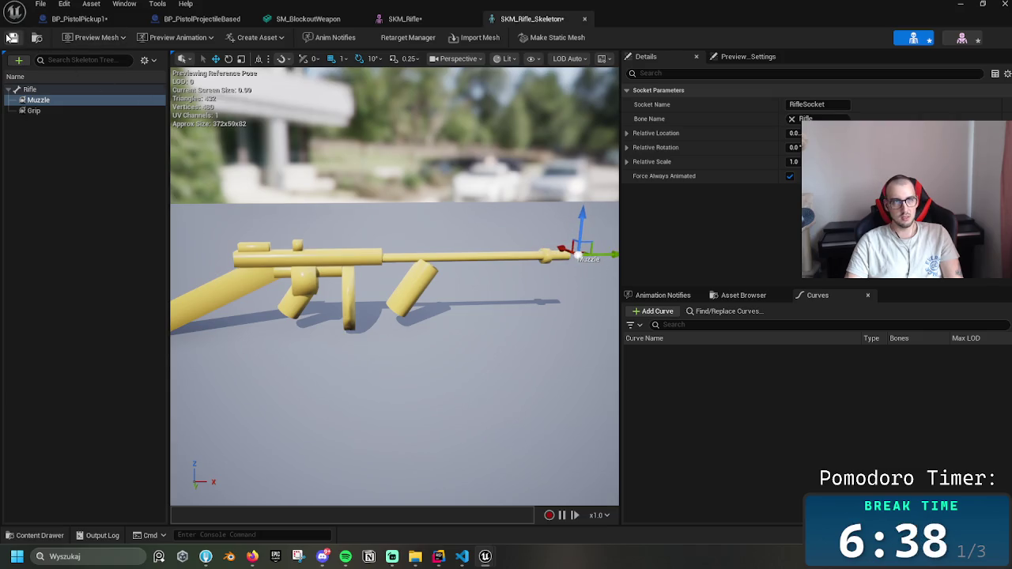
{"action": "left_click", "coordinate": [13, 38]}
{"action": "left_click", "coordinate": [584, 19]}
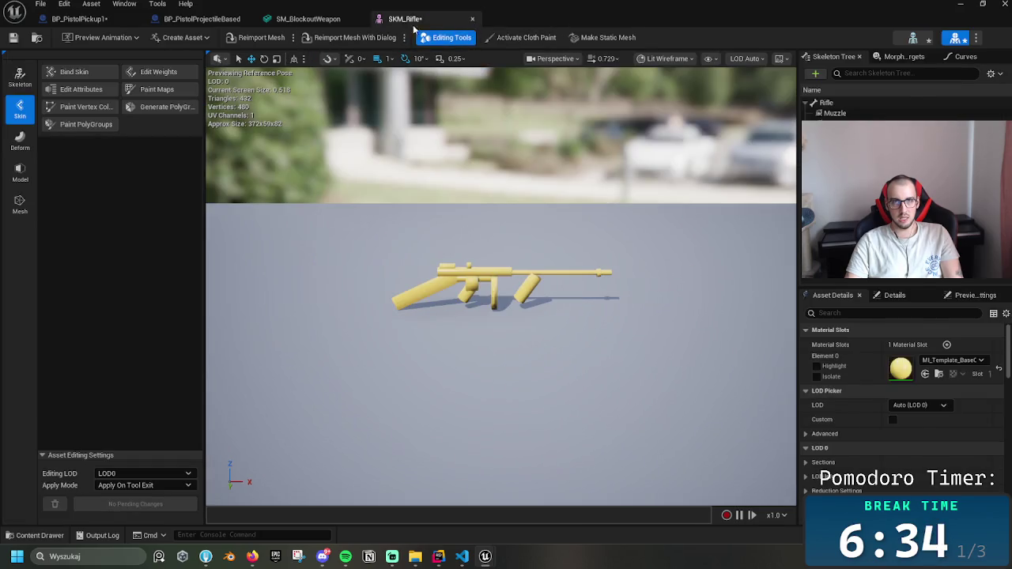
- Close the SKM_Rifle editor and navigate to the Pistol folder
{"action": "middle_click", "coordinate": [422, 27]}
{"action": "left_click", "coordinate": [77, 20]}
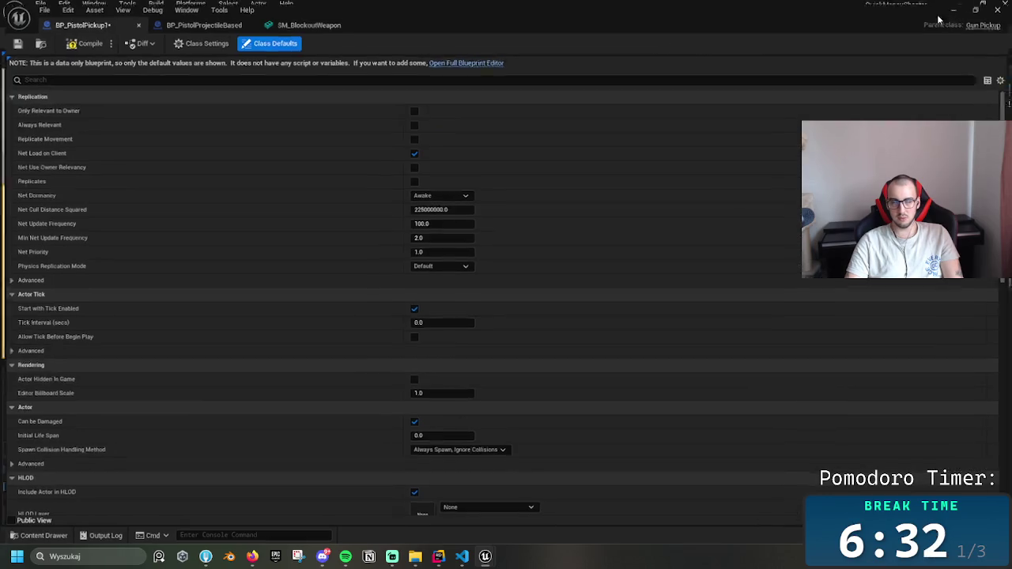
{"action": "left_click", "coordinate": [959, 4]}
{"action": "left_click", "coordinate": [457, 385]}
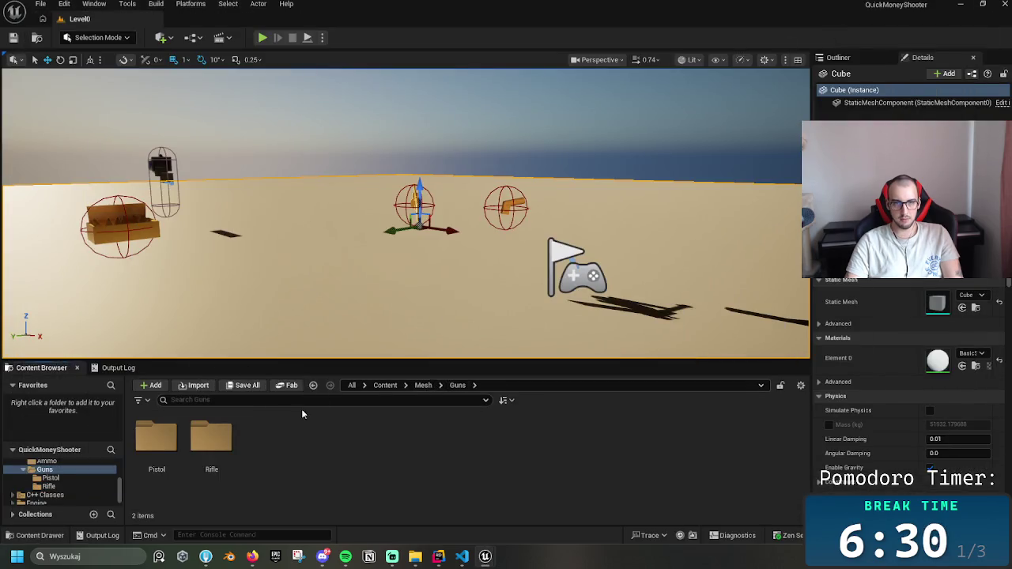
{"action": "left_click", "coordinate": [211, 439]}
{"action": "double_click", "coordinate": [156, 439]}
- Create a new skeleton from the SKM_BlockoutWeapon pistol mesh with the default name and open it
{"action": "left_click", "coordinate": [156, 451]}
{"action": "right_click", "coordinate": [170, 443]}
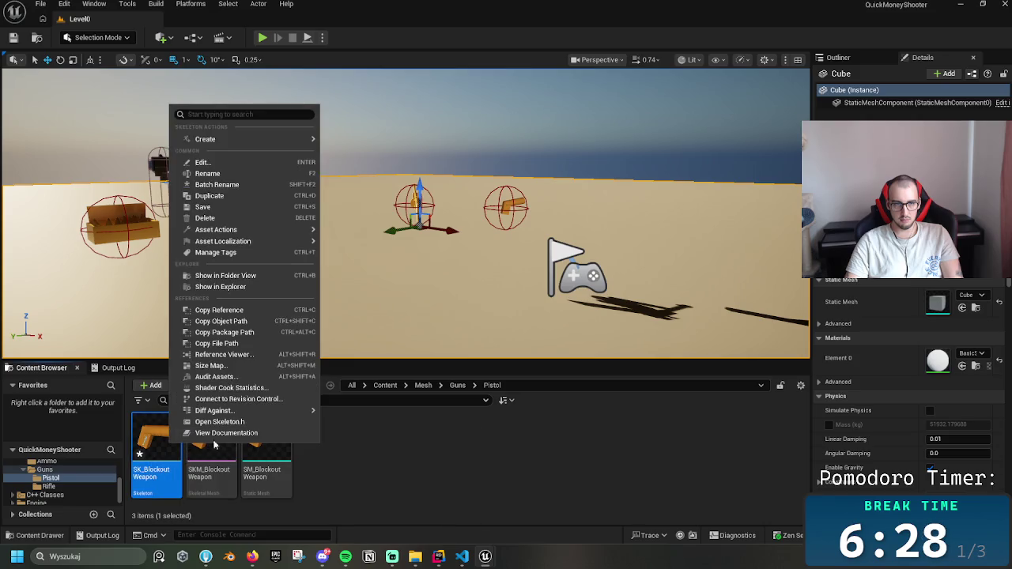
{"action": "left_click", "coordinate": [214, 453]}
{"action": "right_click", "coordinate": [218, 457]}
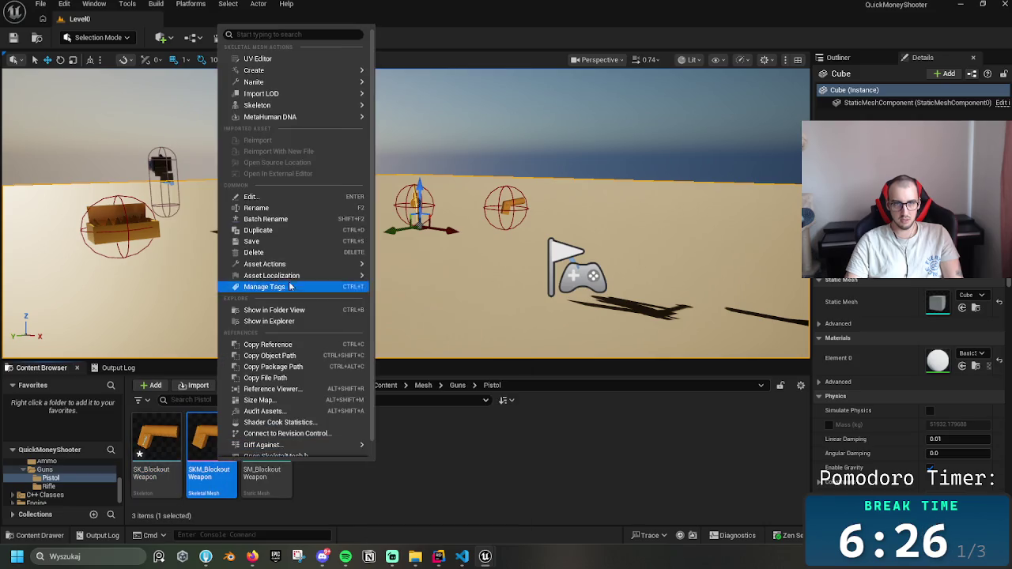
{"action": "mouse_move", "coordinate": [317, 105]}
{"action": "left_click", "coordinate": [411, 119]}
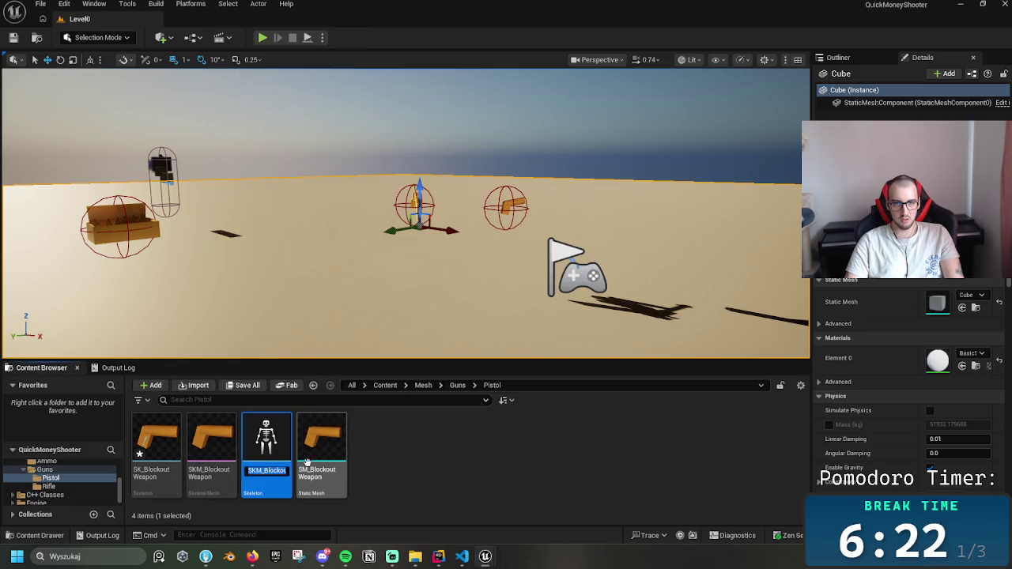
{"action": "key", "text": "Return"}
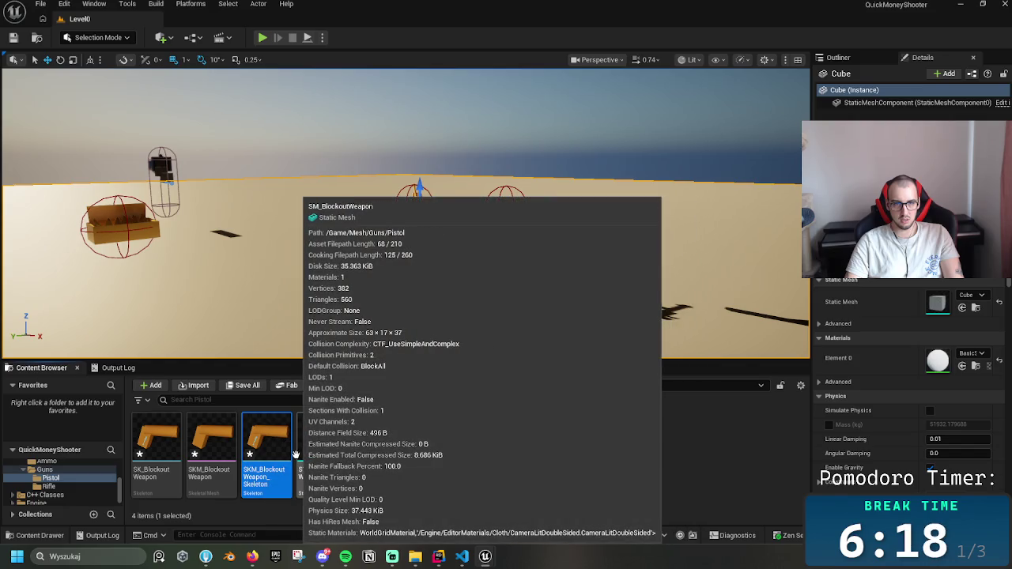
{"action": "double_click", "coordinate": [284, 454]}
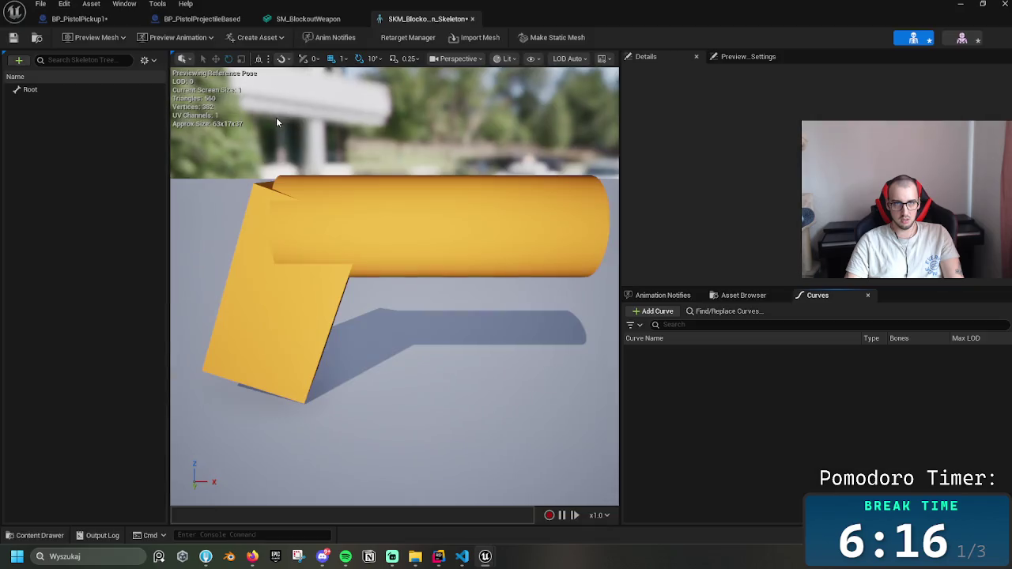
- Add a socket named Grip to the Root bone
{"action": "left_click", "coordinate": [53, 92]}
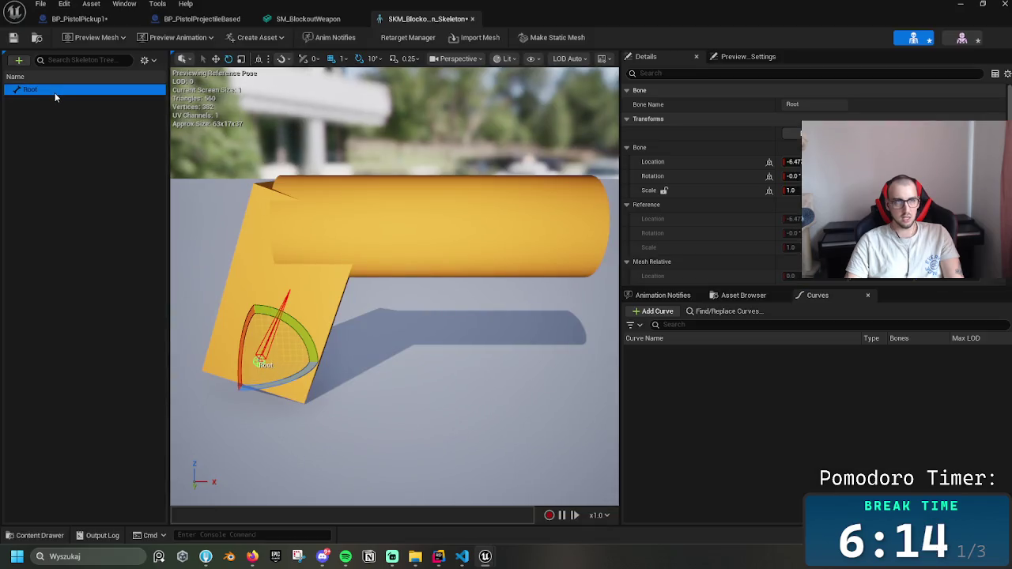
{"action": "right_click", "coordinate": [55, 92]}
{"action": "left_click", "coordinate": [90, 147]}
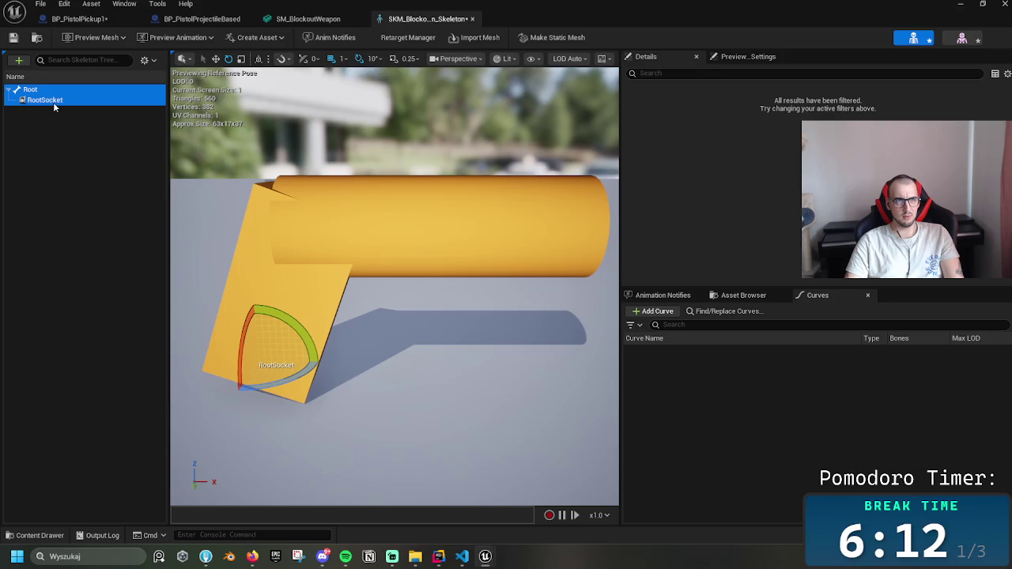
{"action": "type", "text": "Grip"}
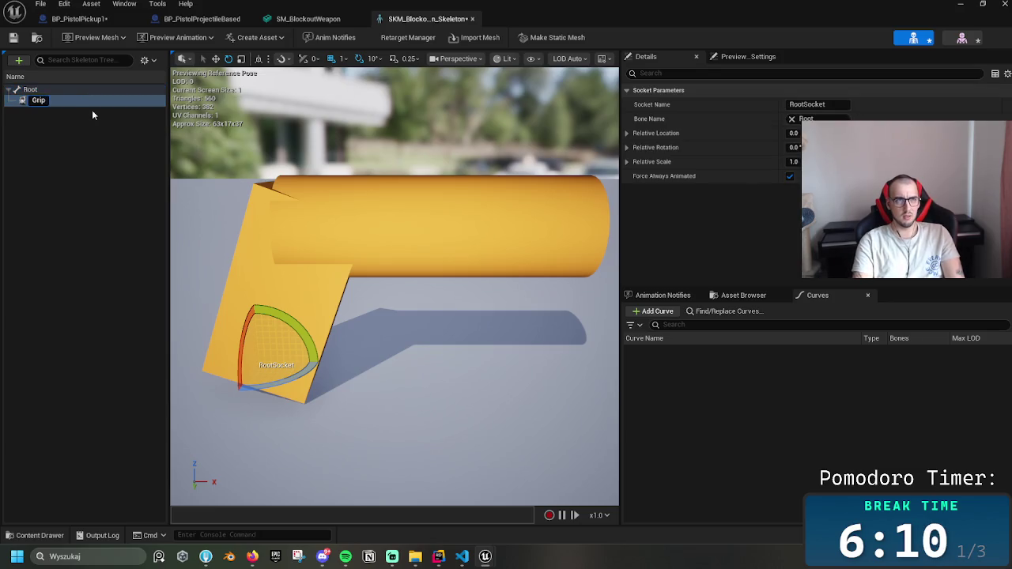
{"action": "key", "text": "Return"}
- Add a Muzzle socket on the Root bone at the pistol's barrel tip, then close the skeleton
{"action": "right_click", "coordinate": [65, 88]}
{"action": "mouse_move", "coordinate": [168, 179]}
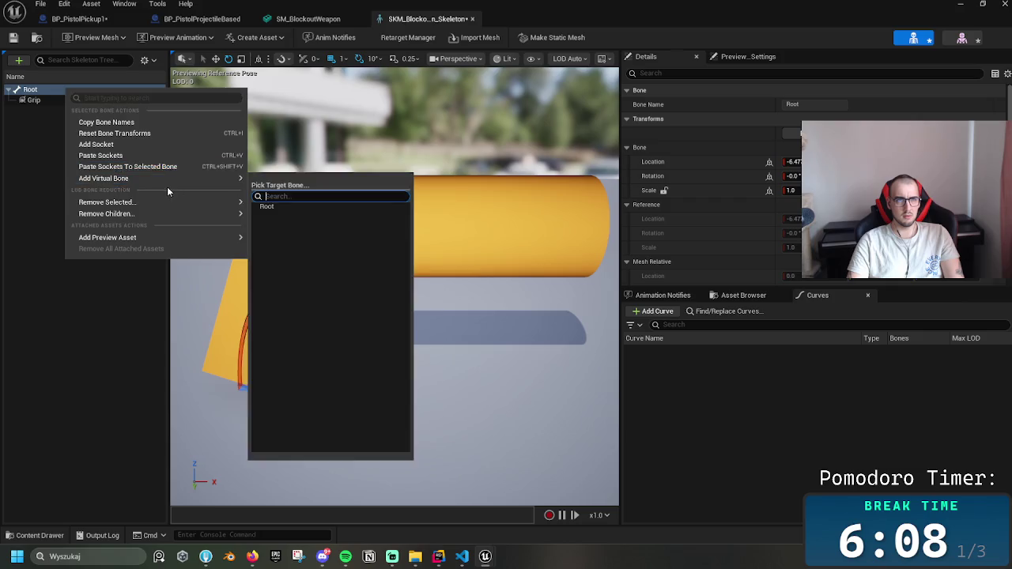
{"action": "left_click", "coordinate": [144, 144]}
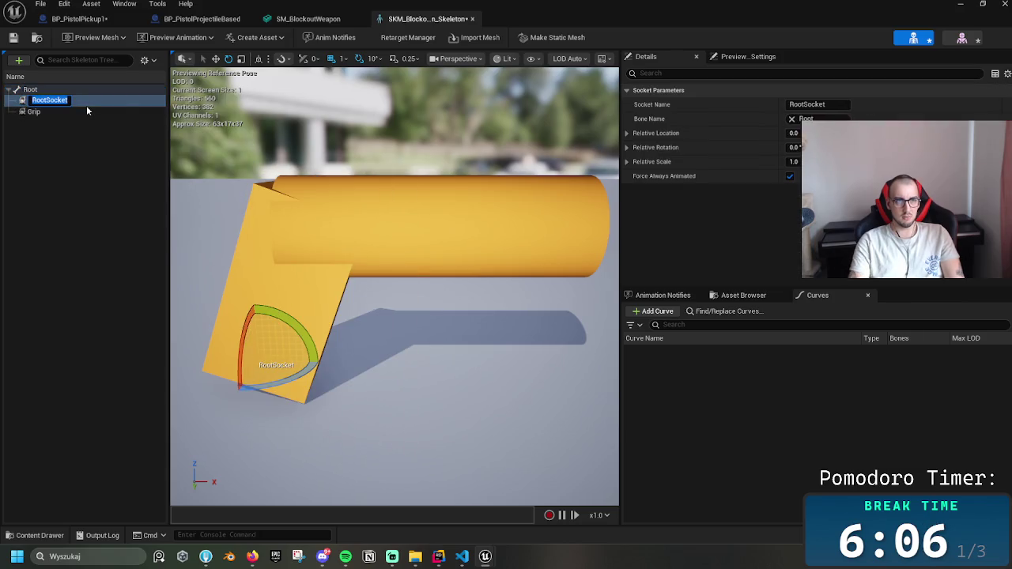
{"action": "key", "text": "BackSpace"}
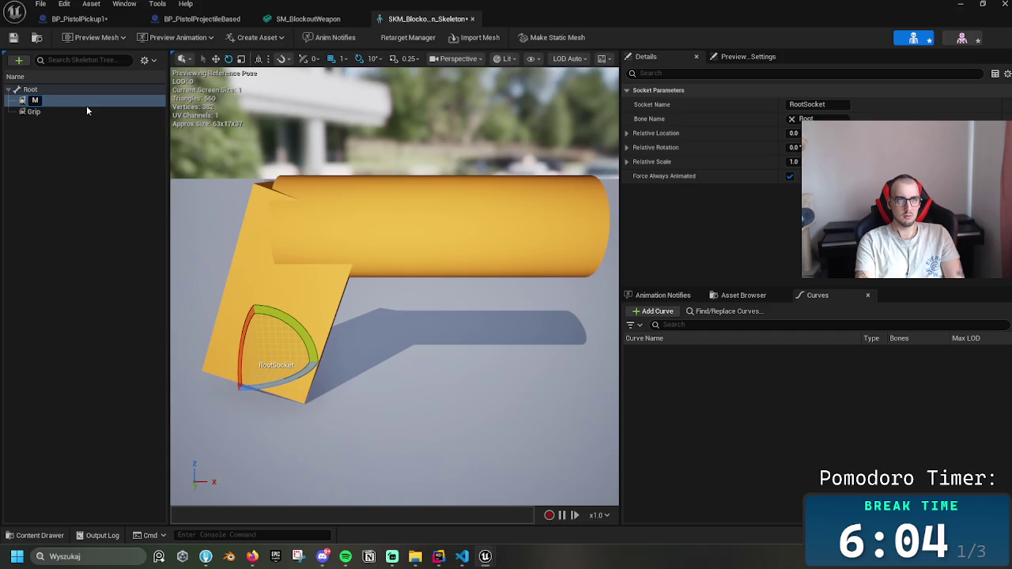
{"action": "type", "text": "uzzle"}
{"action": "key", "text": "Return"}
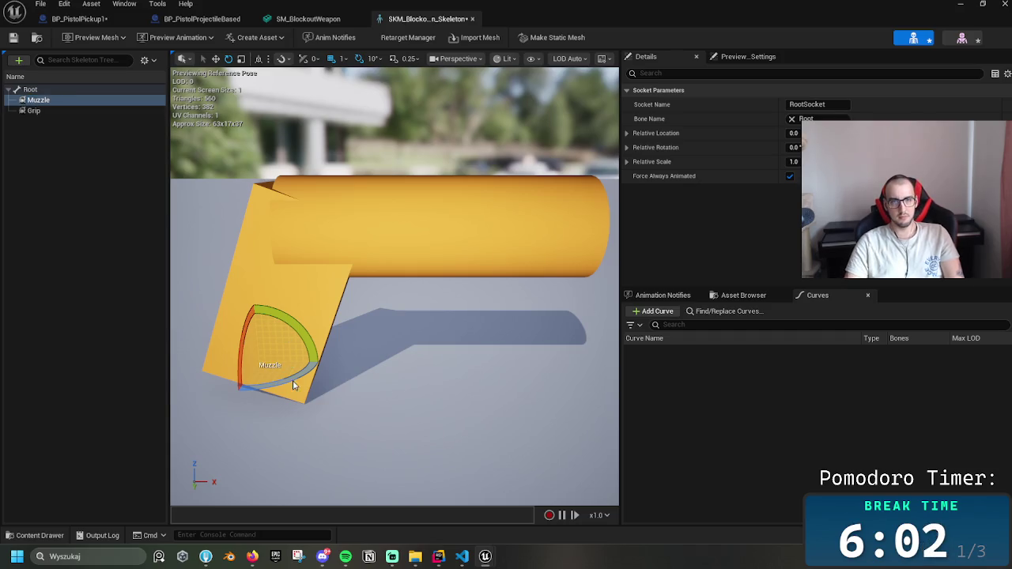
{"action": "key", "text": "w"}
{"action": "mouse_move", "coordinate": [267, 345]}
{"action": "left_mouse_down"}
{"action": "mouse_move", "coordinate": [266, 205]}
{"action": "mouse_move", "coordinate": [267, 218]}
{"action": "mouse_move", "coordinate": [592, 237]}
{"action": "left_mouse_up"}
{"action": "scroll", "coordinate": [554, 245], "scroll_direction": "down", "scroll_amount": 5}
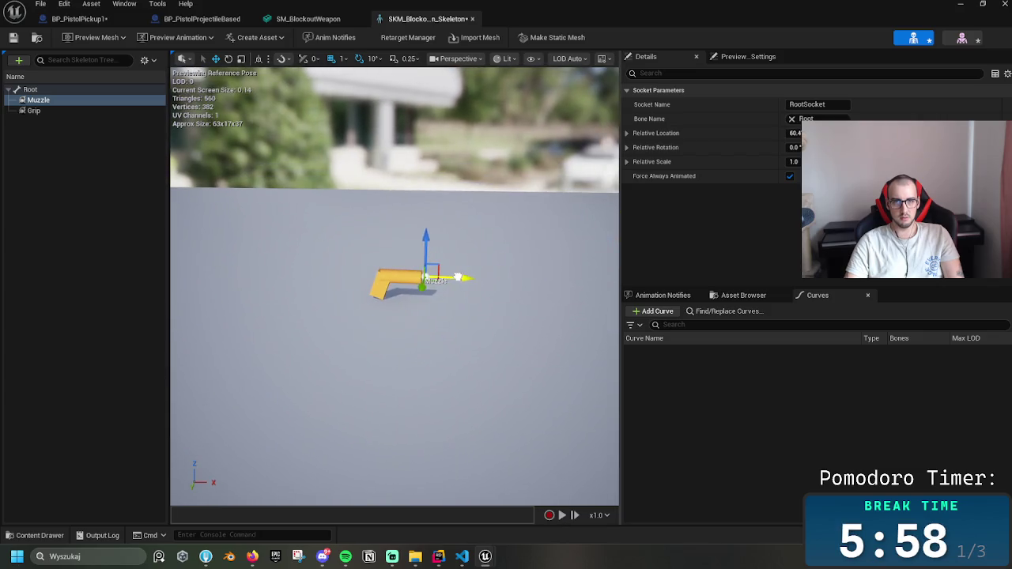
{"action": "left_click_drag", "start_coordinate": [456, 277], "coordinate": [460, 279]}
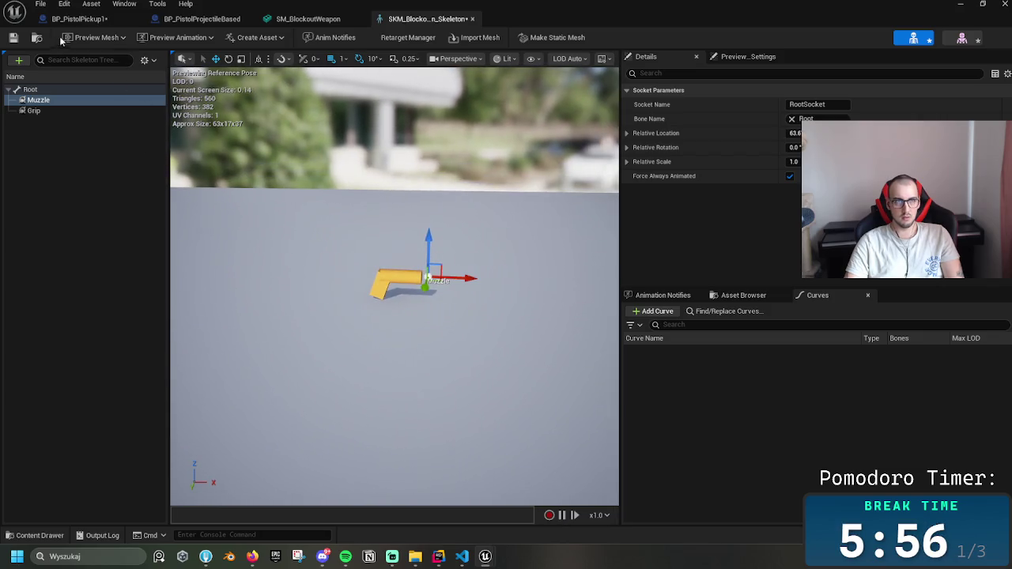
{"action": "middle_click", "coordinate": [361, 28]}
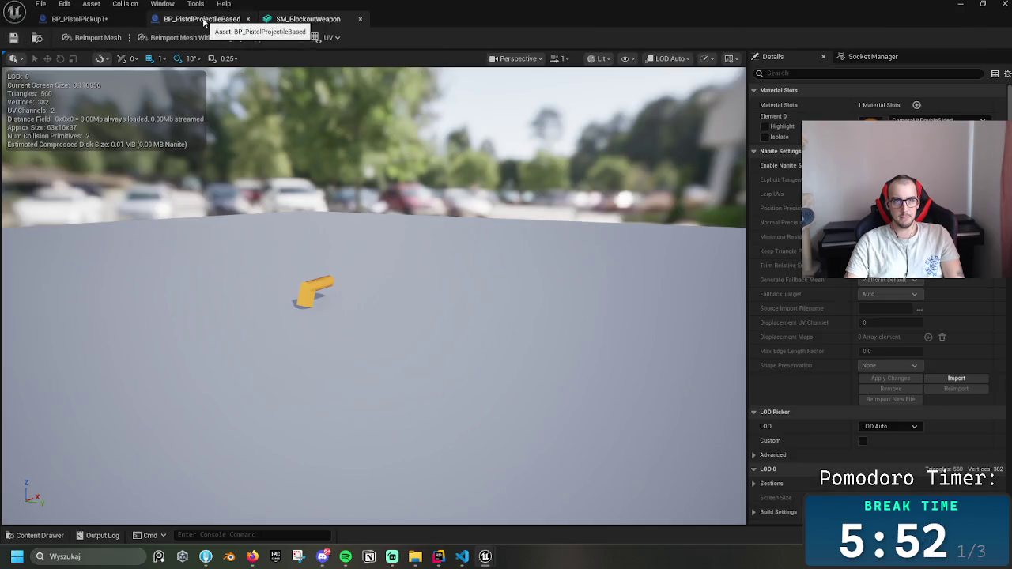
- Start deleting the SK_BlockoutWeapon skeleton, then cancel so it is kept
{"action": "left_click", "coordinate": [203, 22]}
{"action": "left_click", "coordinate": [80, 19]}
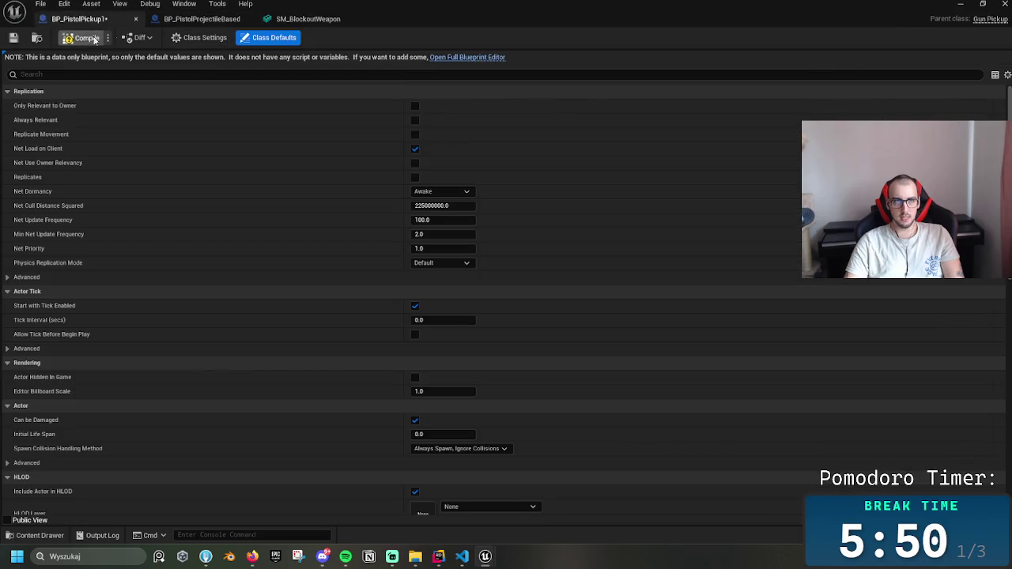
{"action": "left_click", "coordinate": [959, 6]}
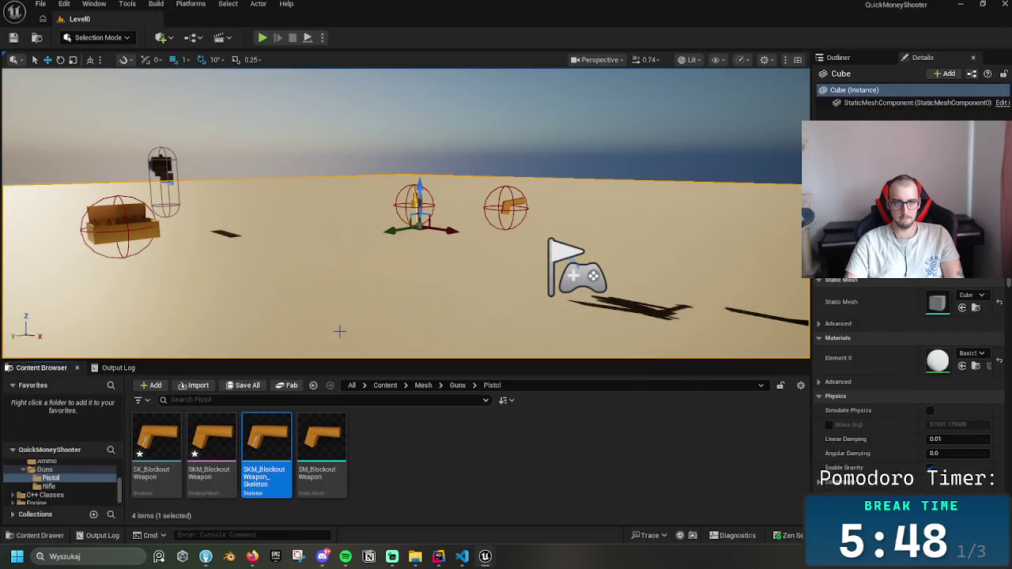
{"action": "left_click", "coordinate": [162, 447]}
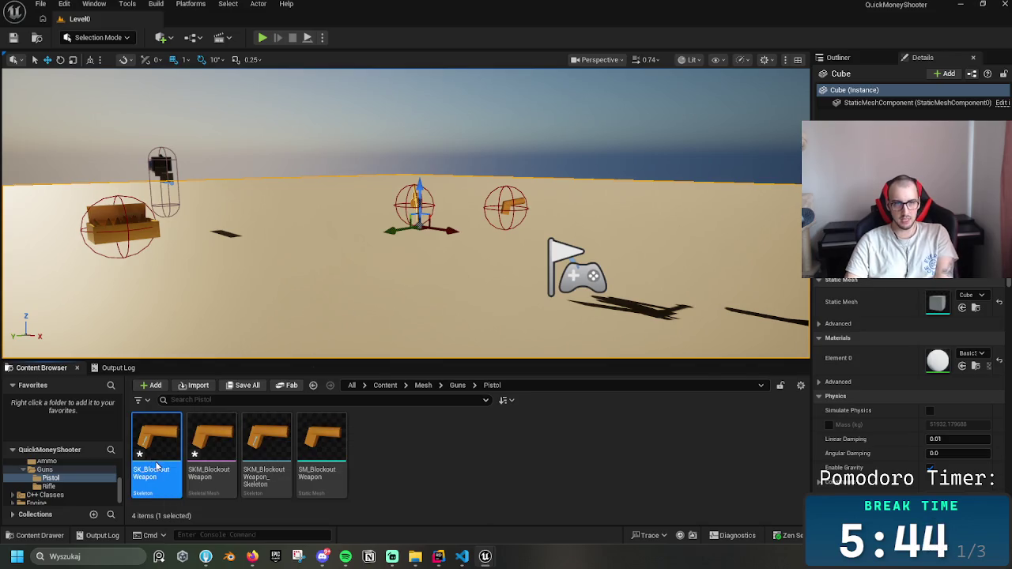
{"action": "key", "text": "Delete"}
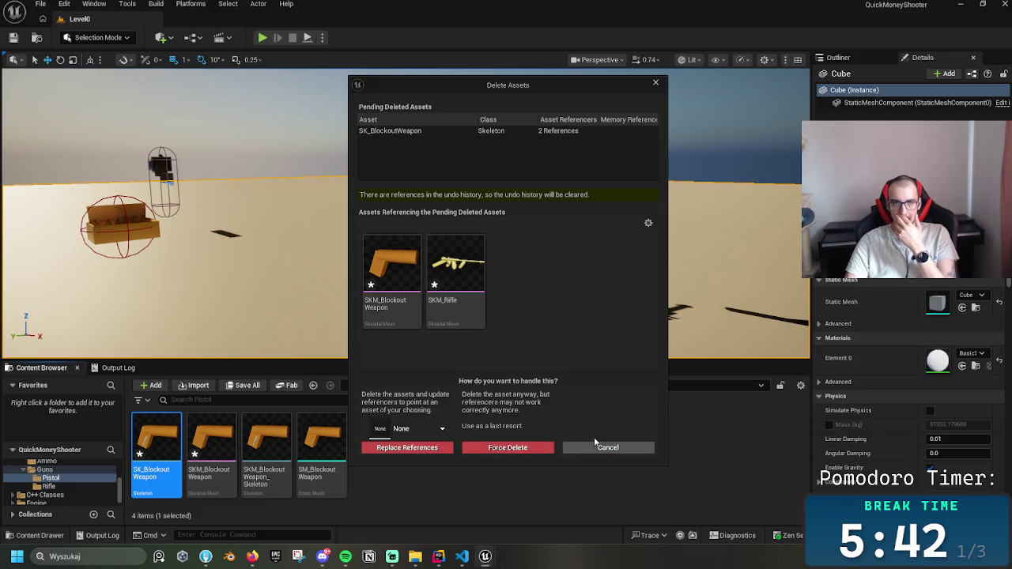
{"action": "left_click", "coordinate": [605, 447]}
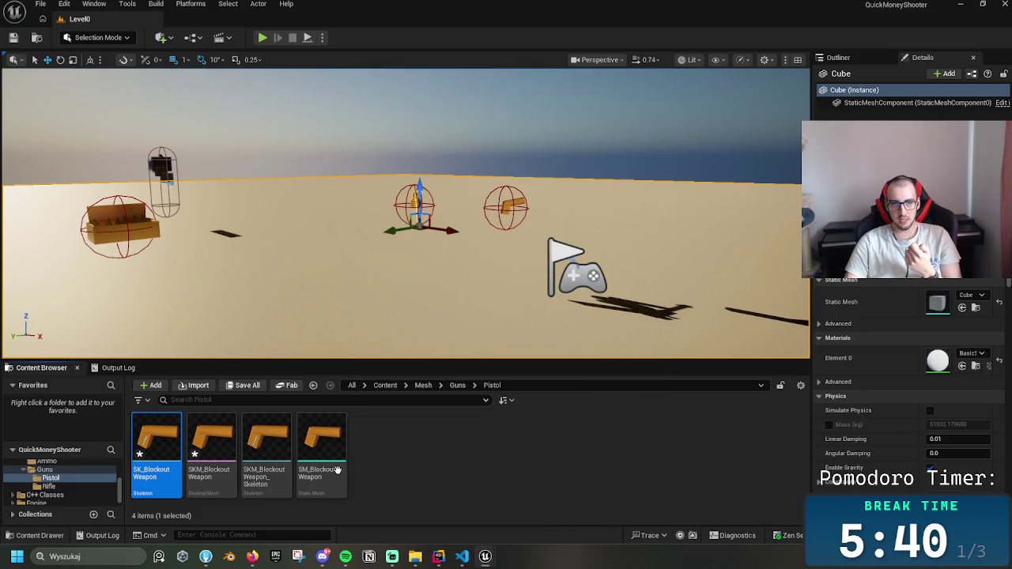
- Go to Guns > Rifle and open the SKM_Rifle skeletal mesh
{"action": "left_click", "coordinate": [458, 385]}
{"action": "left_click", "coordinate": [171, 461]}
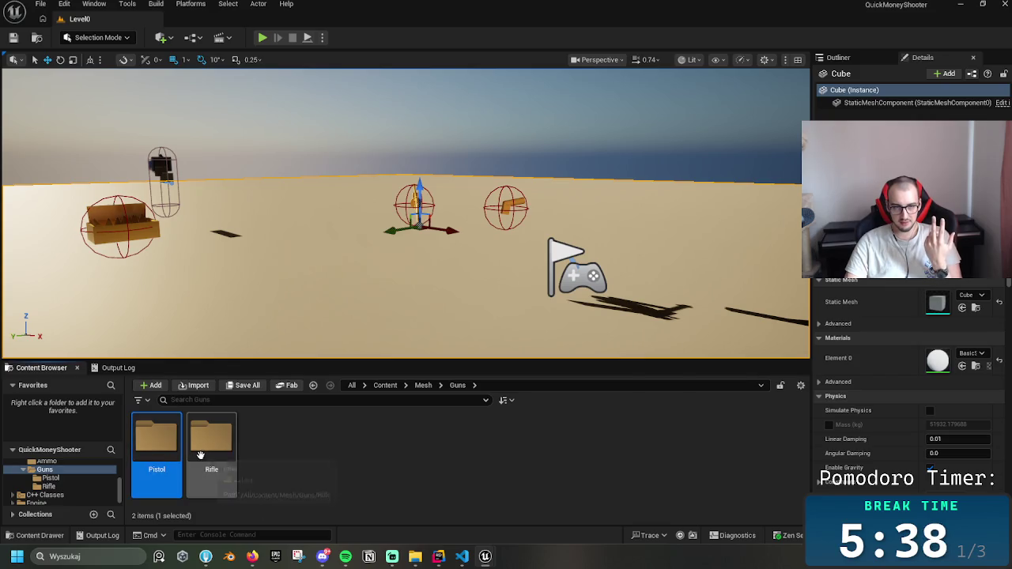
{"action": "double_click", "coordinate": [200, 455]}
{"action": "left_click", "coordinate": [166, 452]}
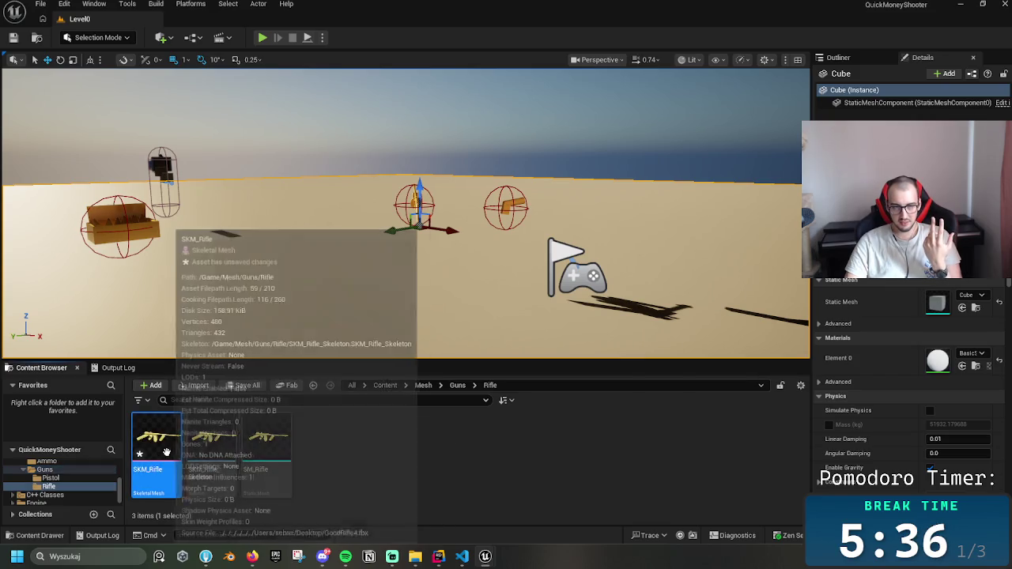
{"action": "left_click", "coordinate": [211, 443]}
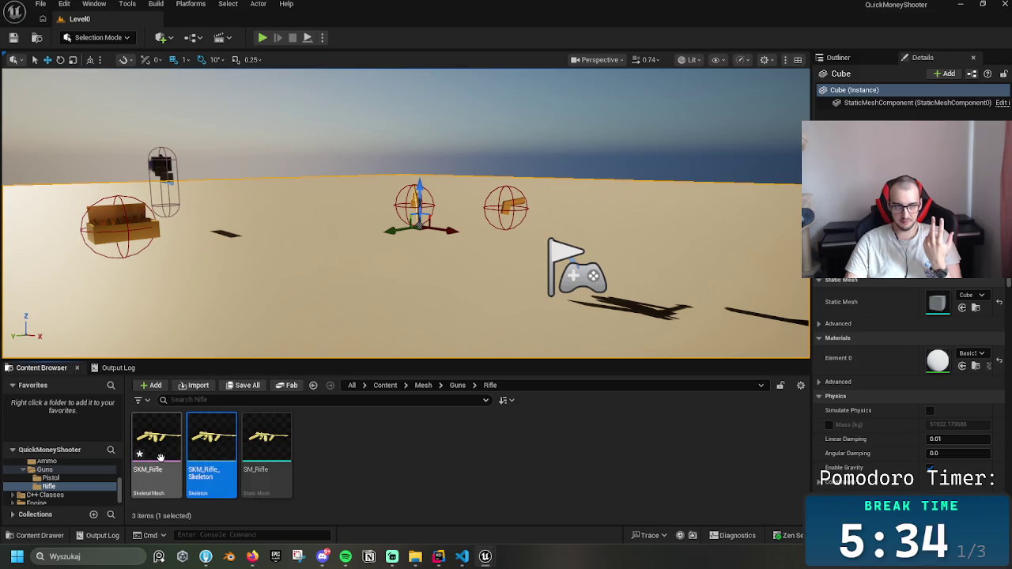
{"action": "double_click", "coordinate": [161, 458]}
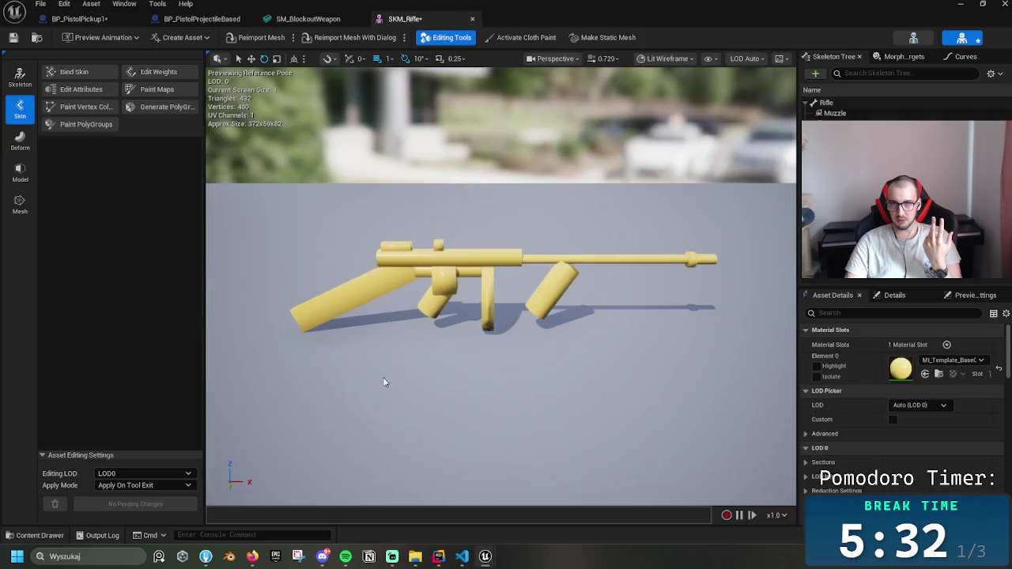
- Show SKM_Rifle's details panel and enlarge it
{"action": "scroll", "coordinate": [869, 371], "scroll_direction": "down", "scroll_amount": 1}
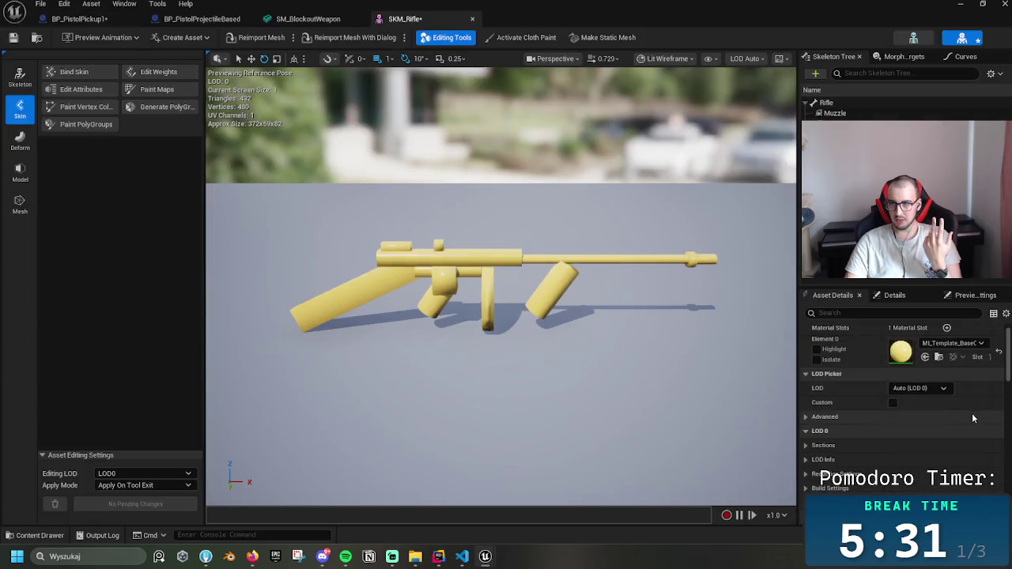
{"action": "left_click", "coordinate": [902, 295]}
{"action": "left_click_drag", "start_coordinate": [913, 286], "coordinate": [913, 237]}
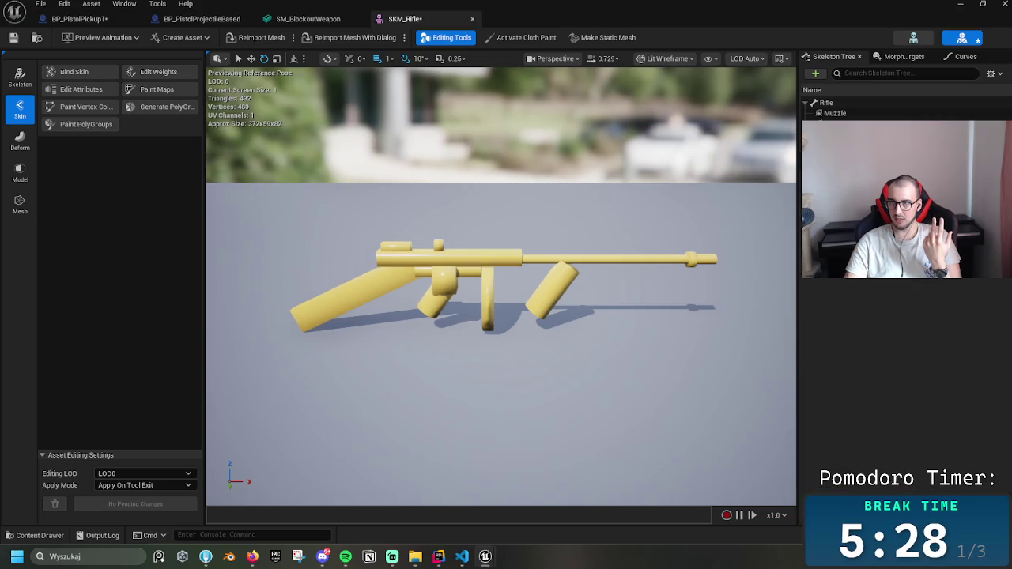
{"action": "scroll", "coordinate": [901, 388], "scroll_direction": "down", "scroll_amount": 5}
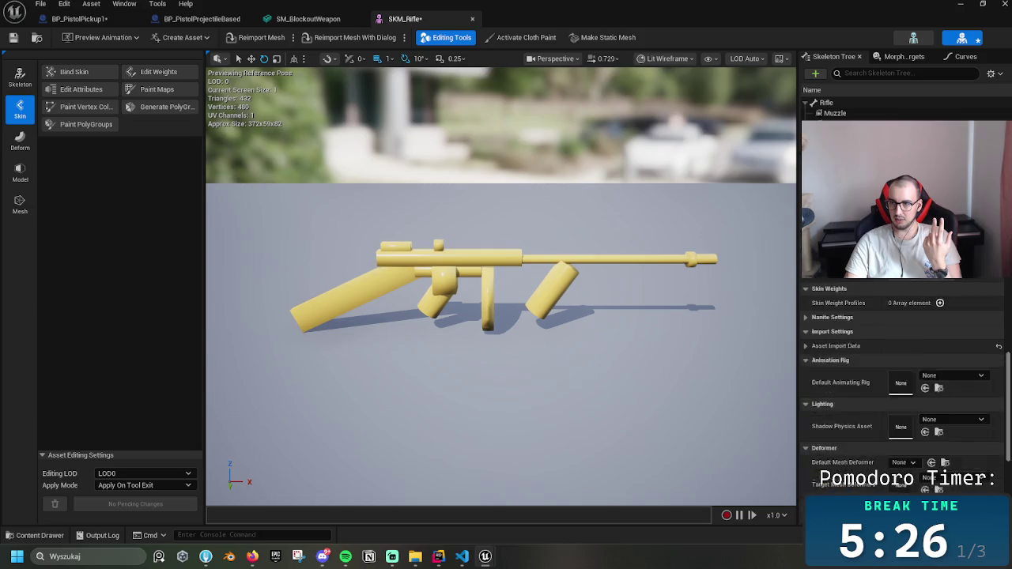
{"action": "scroll", "coordinate": [939, 313], "scroll_direction": "up", "scroll_amount": 3}
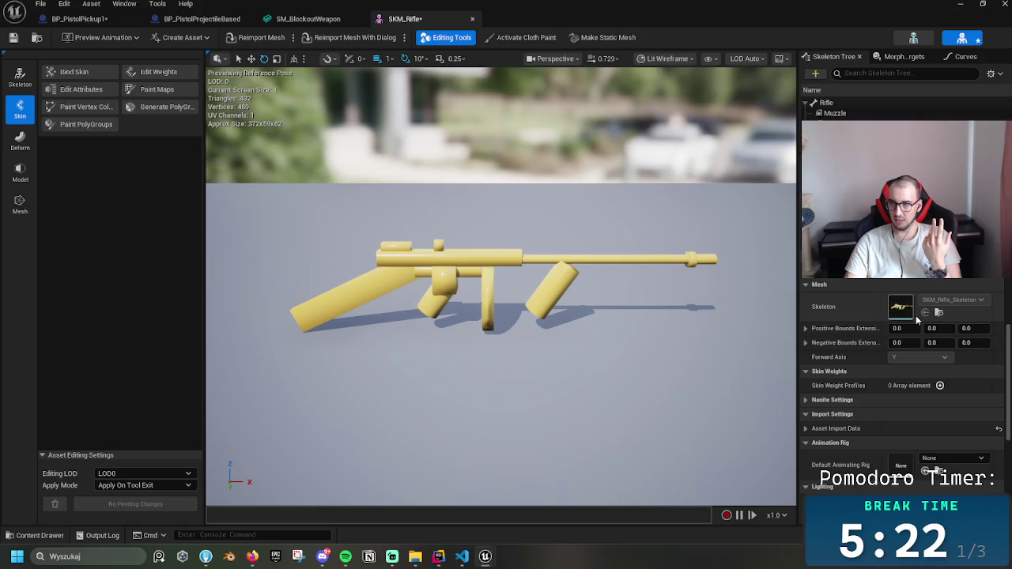
- Open SKM_Rifle_Skeleton and review its notifies, asset browser, curves and preview settings
{"action": "double_click", "coordinate": [914, 313]}
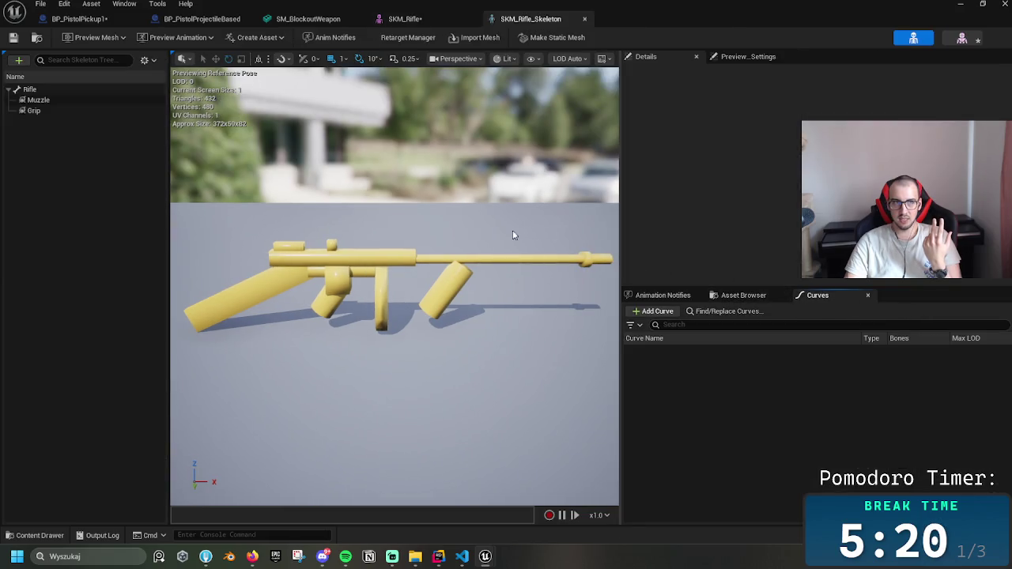
{"action": "left_click", "coordinate": [663, 295]}
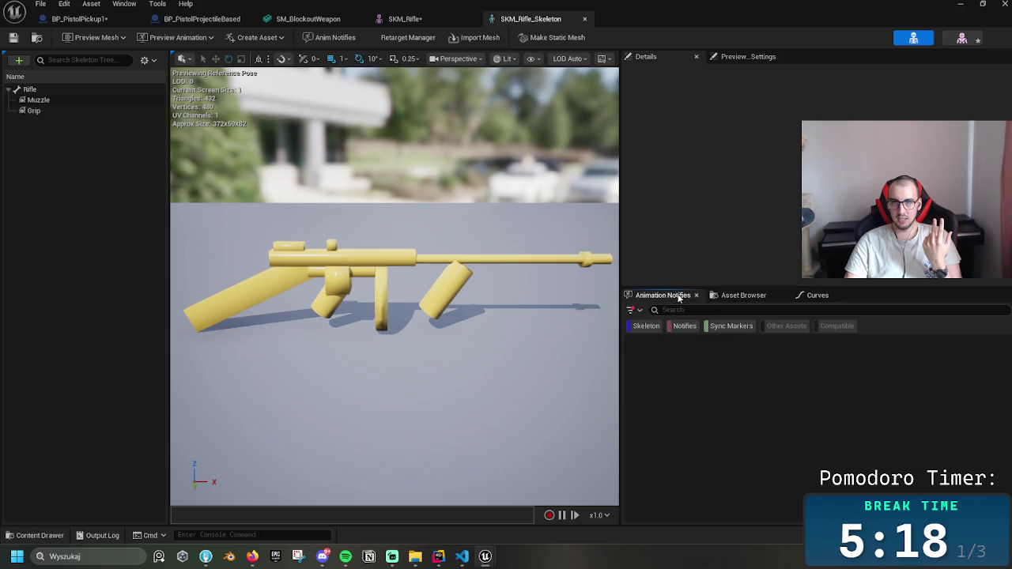
{"action": "left_click", "coordinate": [743, 295]}
{"action": "left_click", "coordinate": [818, 295]}
{"action": "left_click", "coordinate": [741, 57]}
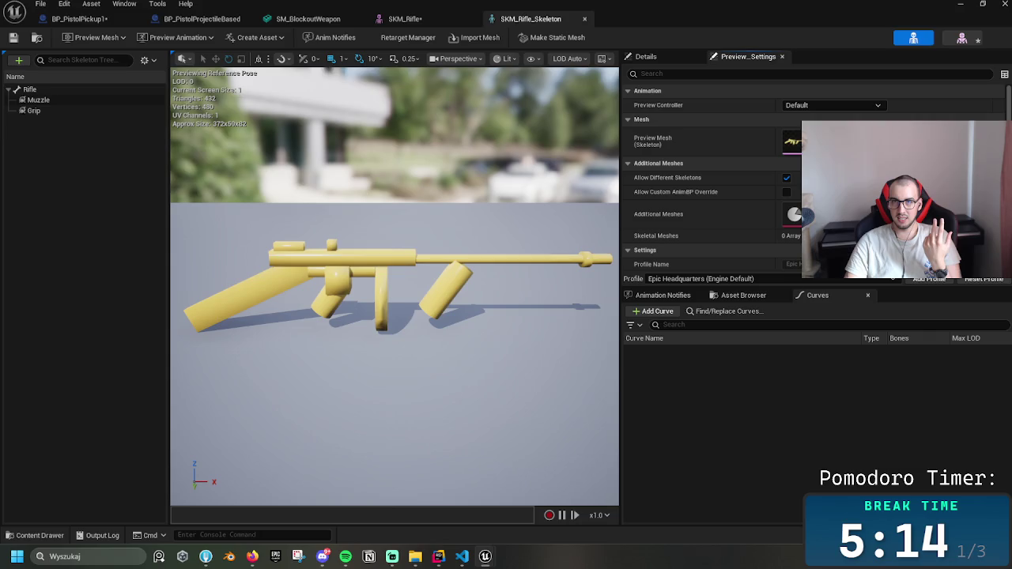
{"action": "scroll", "coordinate": [711, 198], "scroll_direction": "down", "scroll_amount": 4}
{"action": "scroll", "coordinate": [712, 198], "scroll_direction": "up", "scroll_amount": 4}
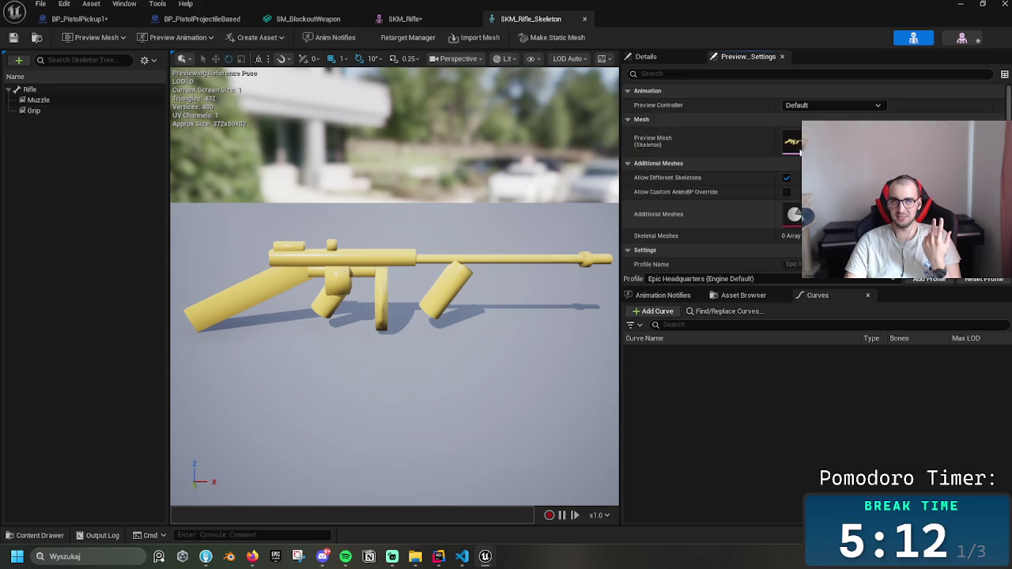
{"action": "left_click", "coordinate": [647, 57]}
- Assign SKM_Rifle_Skeleton to SKM_Rifle's Skeleton field from the Content Drawer
{"action": "left_click", "coordinate": [405, 19]}
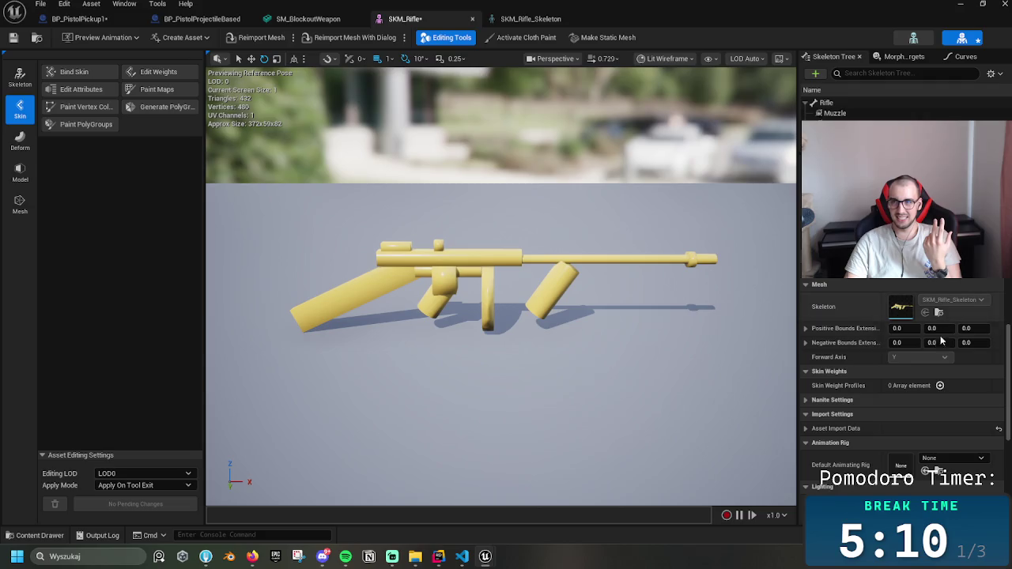
{"action": "key", "text": "ctrl+space"}
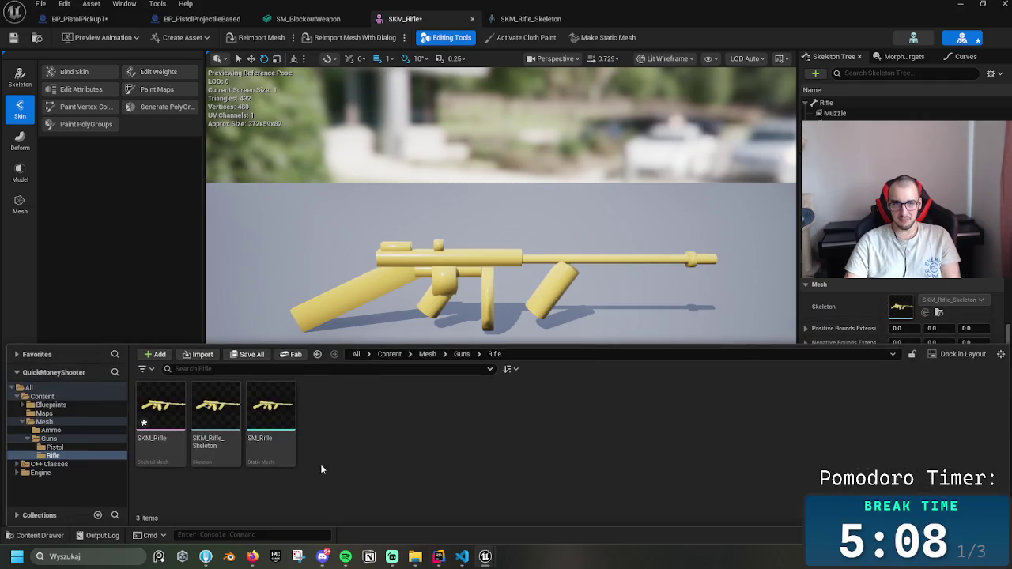
{"action": "mouse_move", "coordinate": [256, 461]}
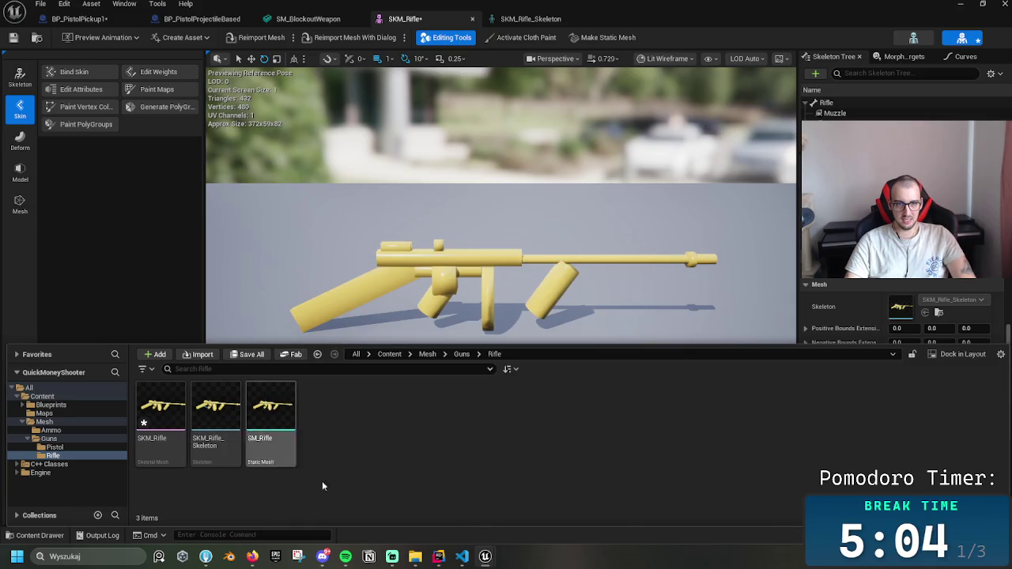
{"action": "left_click_drag", "start_coordinate": [216, 412], "coordinate": [900, 310]}
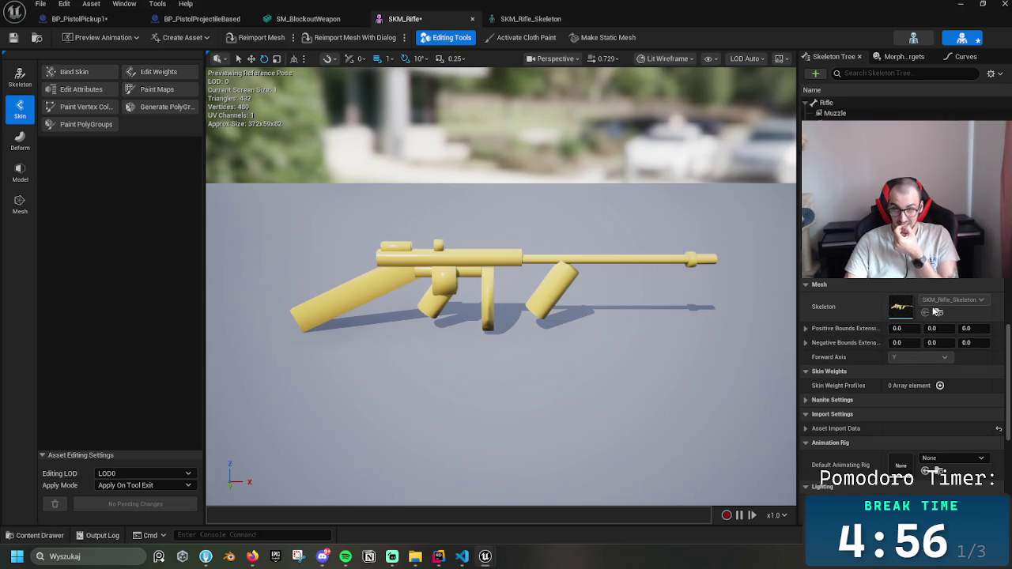
{"action": "left_click", "coordinate": [20, 77]}
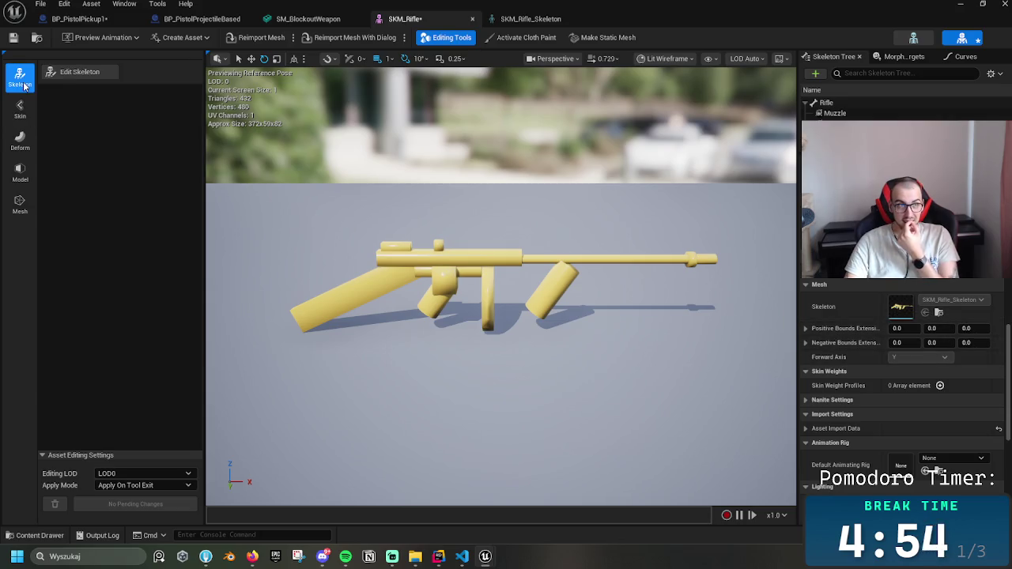
- Browse the rifle mesh's skin, bone-editing and deformation tool modes
{"action": "left_click", "coordinate": [23, 106]}
{"action": "left_click", "coordinate": [19, 77]}
{"action": "left_click", "coordinate": [75, 71]}
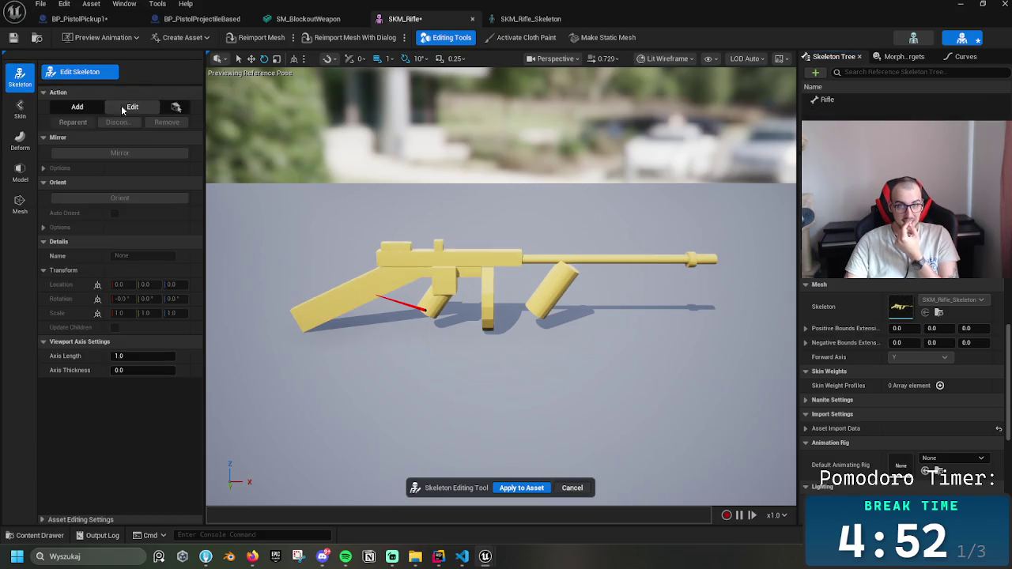
{"action": "left_click", "coordinate": [71, 111]}
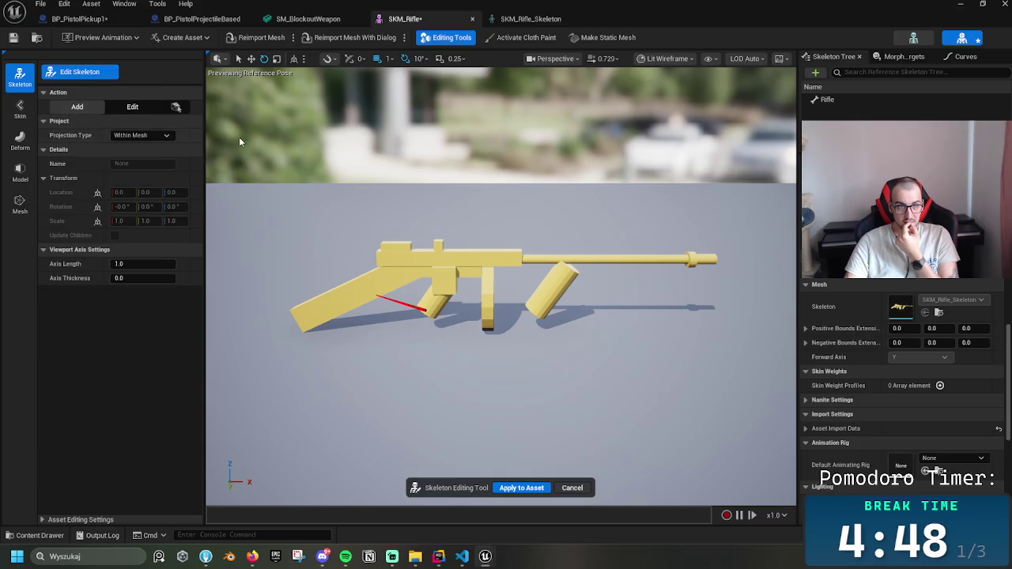
{"action": "left_click", "coordinate": [138, 111]}
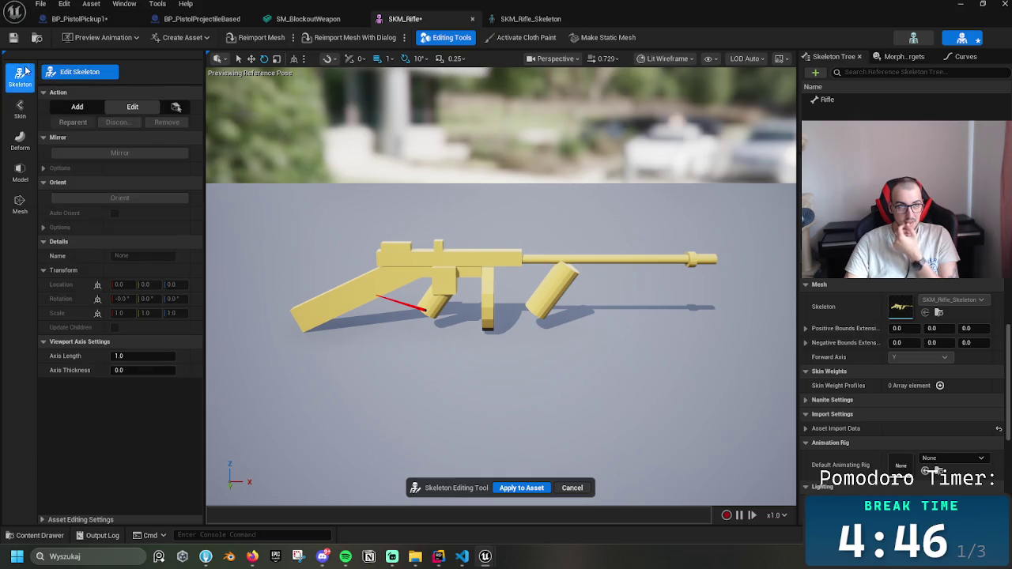
{"action": "left_click", "coordinate": [20, 140]}
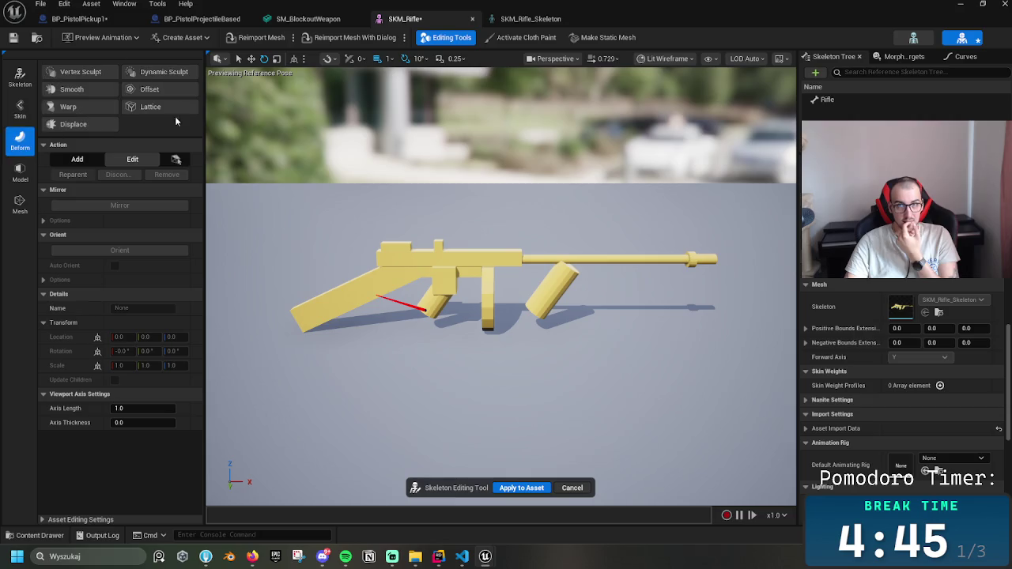
- Close the SKM_Rifle, skeleton and SM_BlockoutWeapon tabs and minimize the blueprint editor
{"action": "left_click", "coordinate": [472, 19]}
{"action": "left_click", "coordinate": [472, 21]}
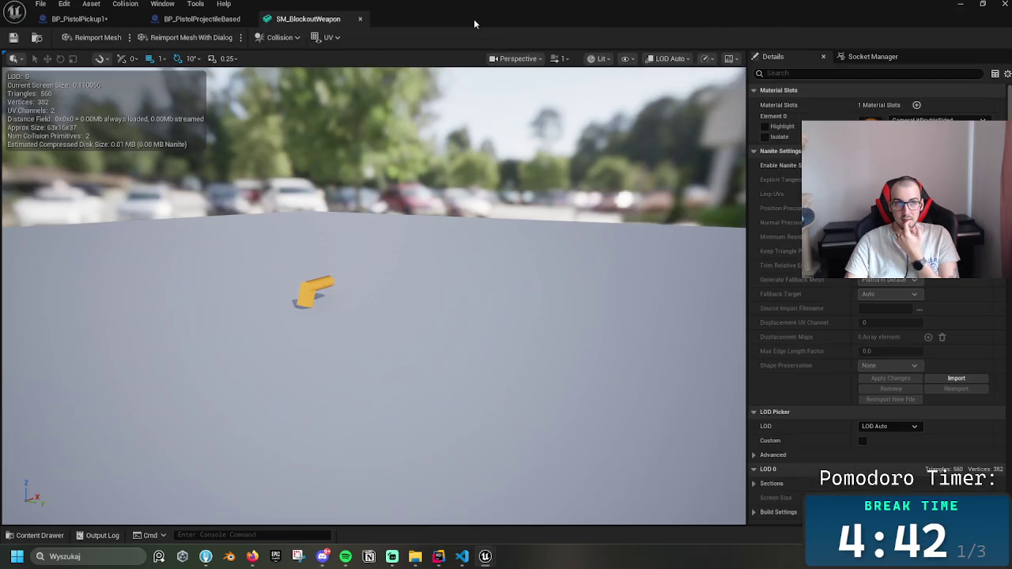
{"action": "left_click", "coordinate": [198, 19]}
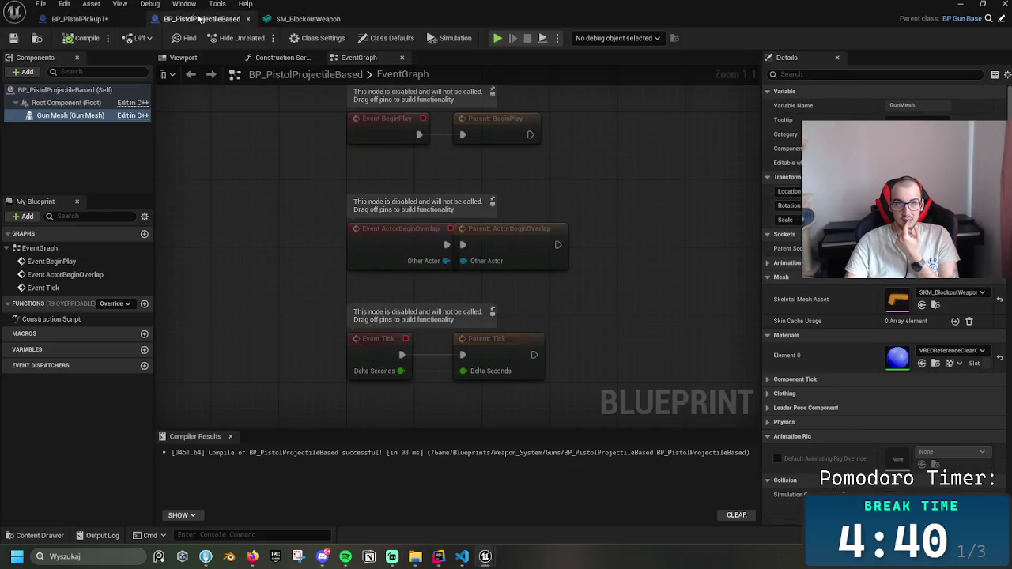
{"action": "left_click", "coordinate": [308, 21]}
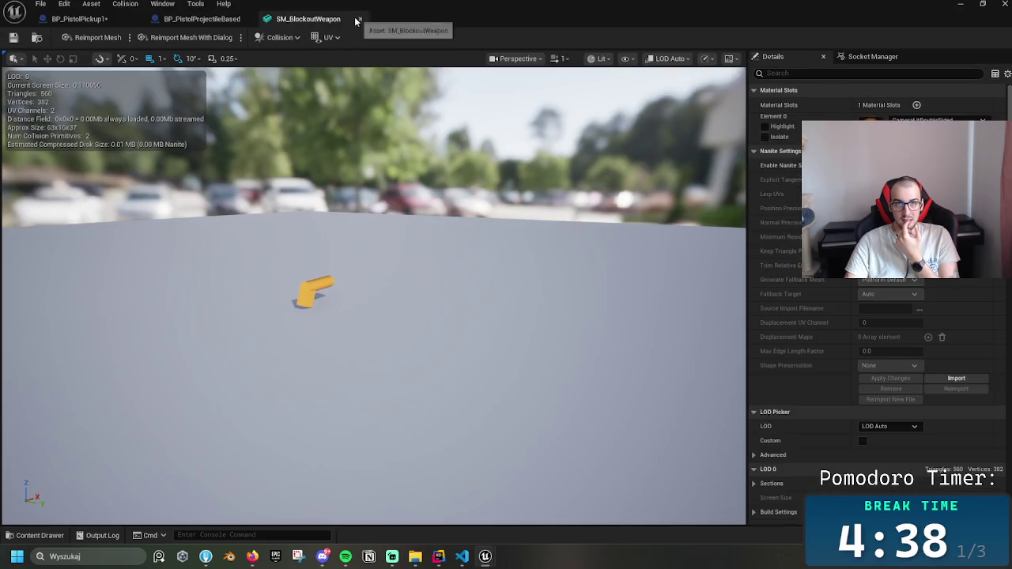
{"action": "left_click", "coordinate": [361, 19]}
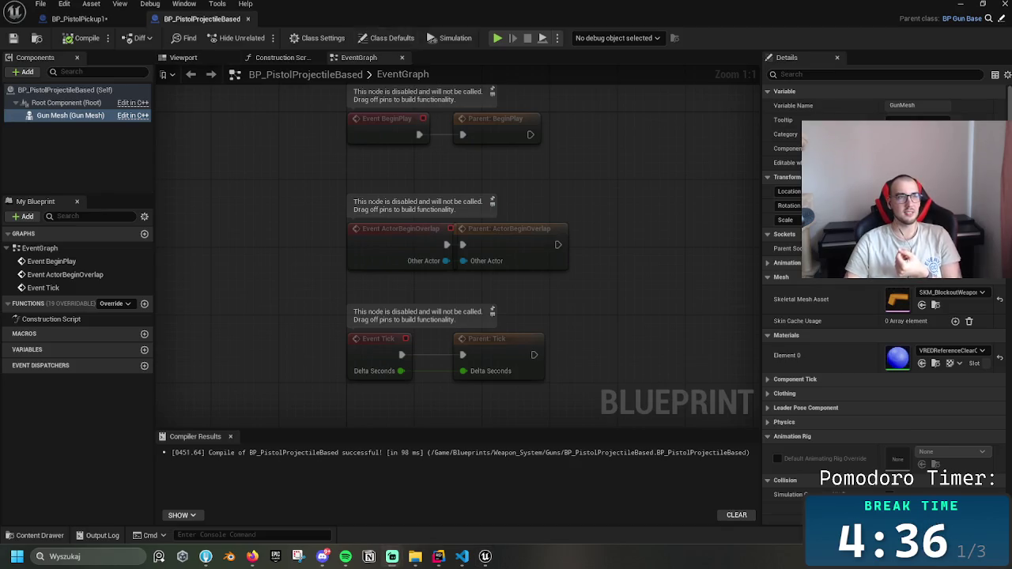
{"action": "left_click", "coordinate": [962, 8]}
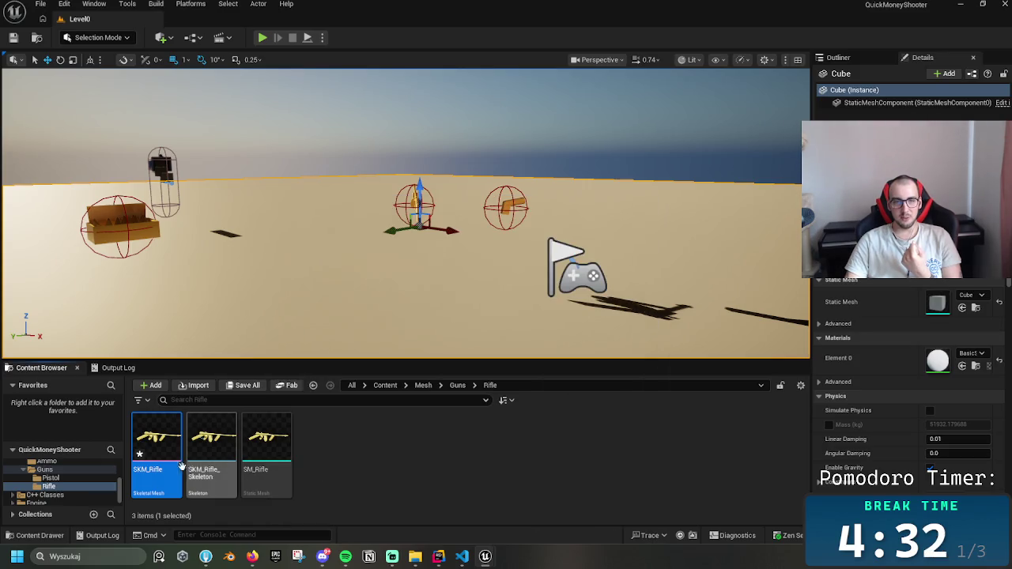
- Select SKM_Rifle, then move to the Guns > Pistol folder
{"action": "left_click", "coordinate": [352, 473]}
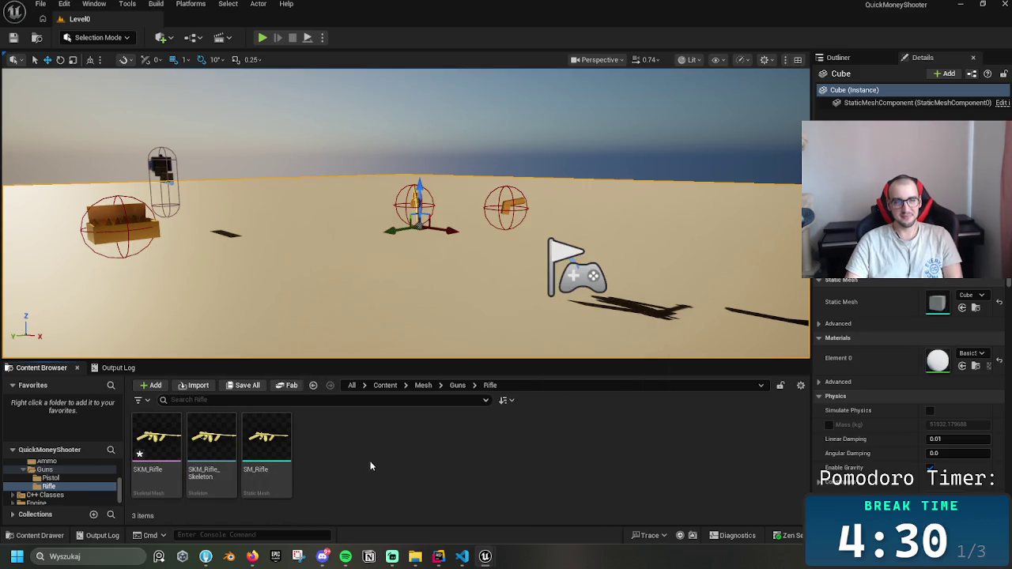
{"action": "left_click", "coordinate": [157, 443]}
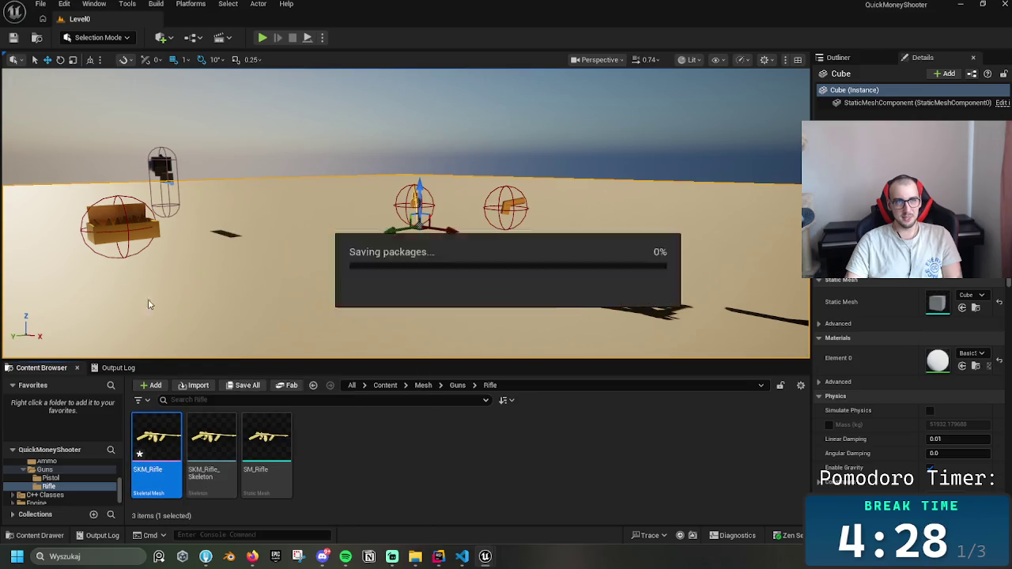
{"action": "left_click", "coordinate": [523, 470]}
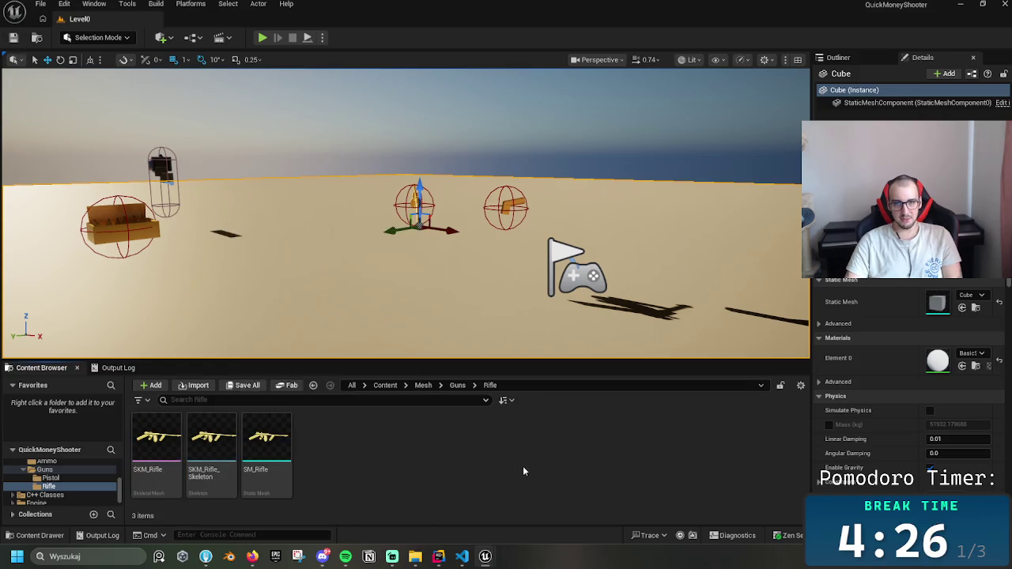
{"action": "left_click", "coordinate": [458, 385]}
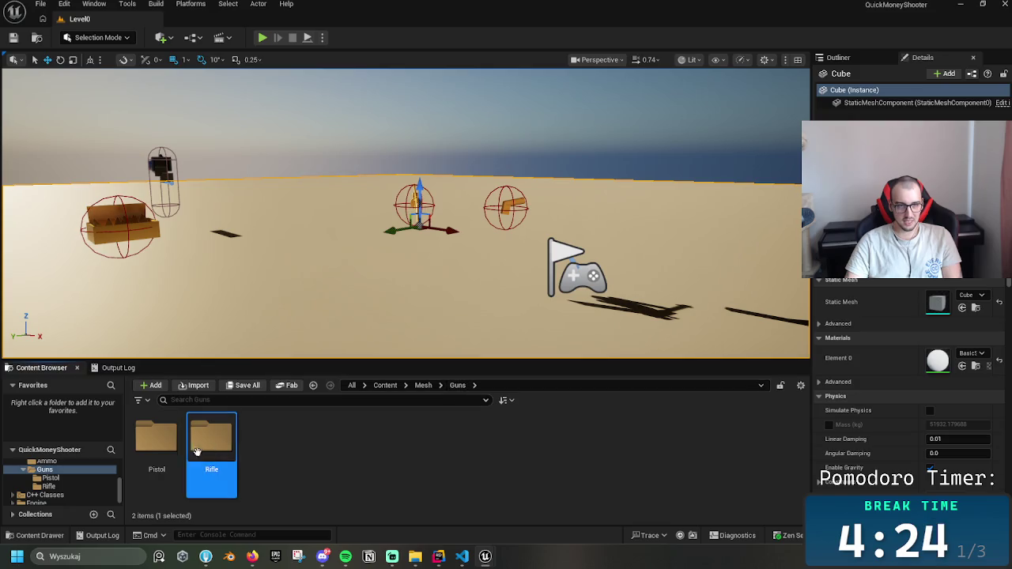
{"action": "double_click", "coordinate": [156, 439]}
- Check the pistol's skeleton assets and open SKM_BlockoutWeapon_Skeleton
{"action": "left_click", "coordinate": [155, 455]}
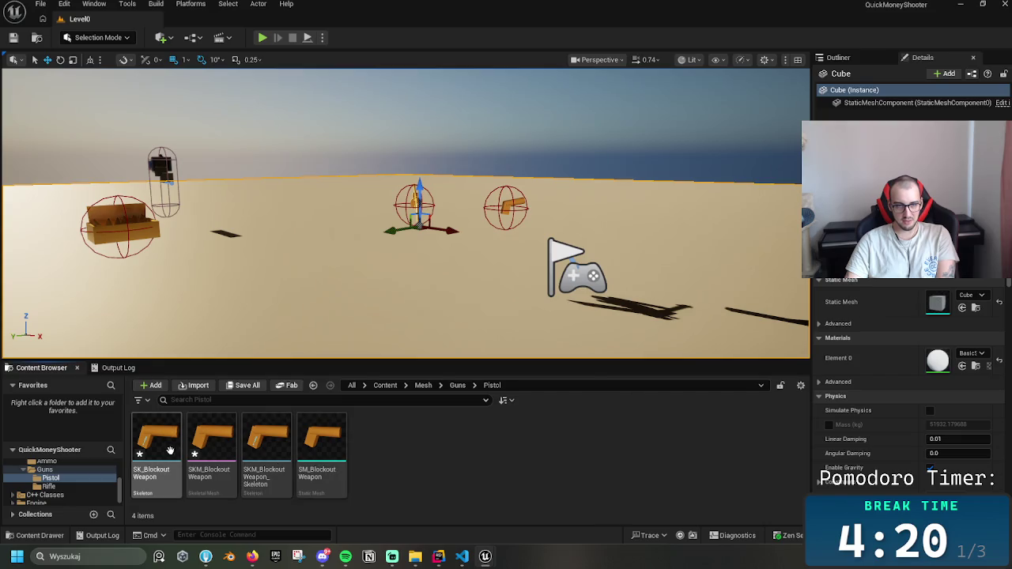
{"action": "left_click", "coordinate": [422, 464]}
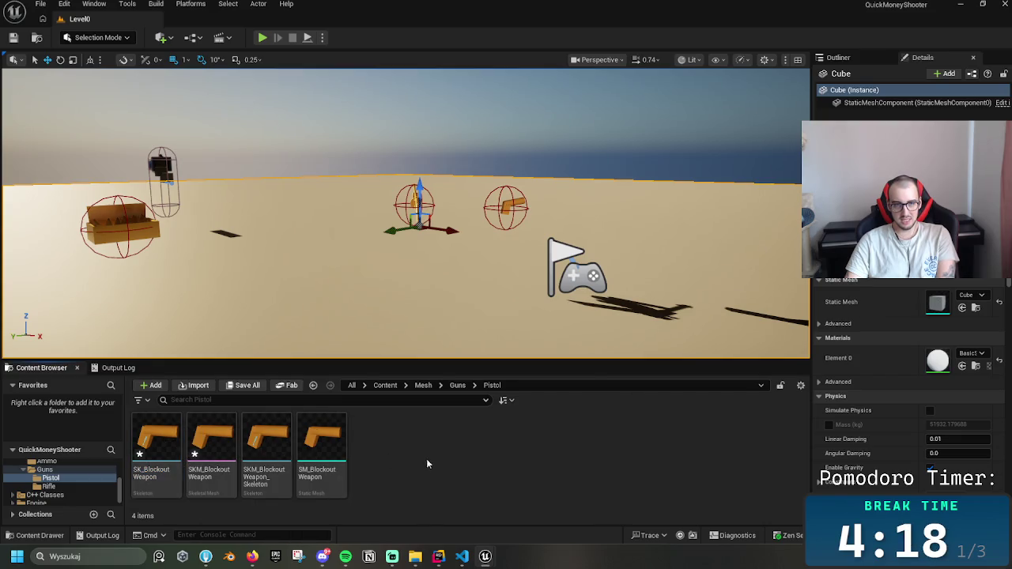
{"action": "left_click", "coordinate": [146, 449]}
{"action": "left_click", "coordinate": [349, 464]}
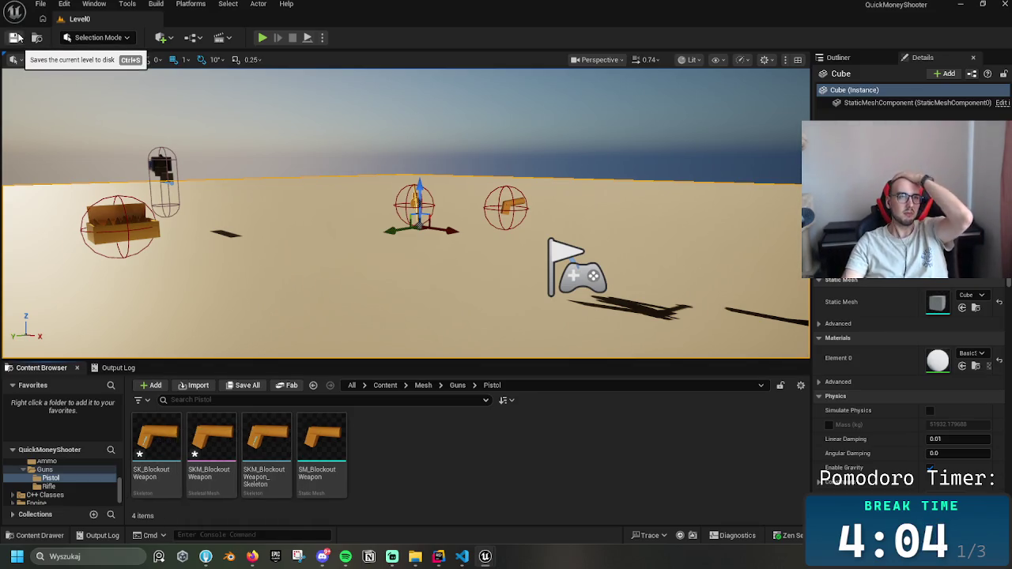
{"action": "left_click", "coordinate": [212, 437]}
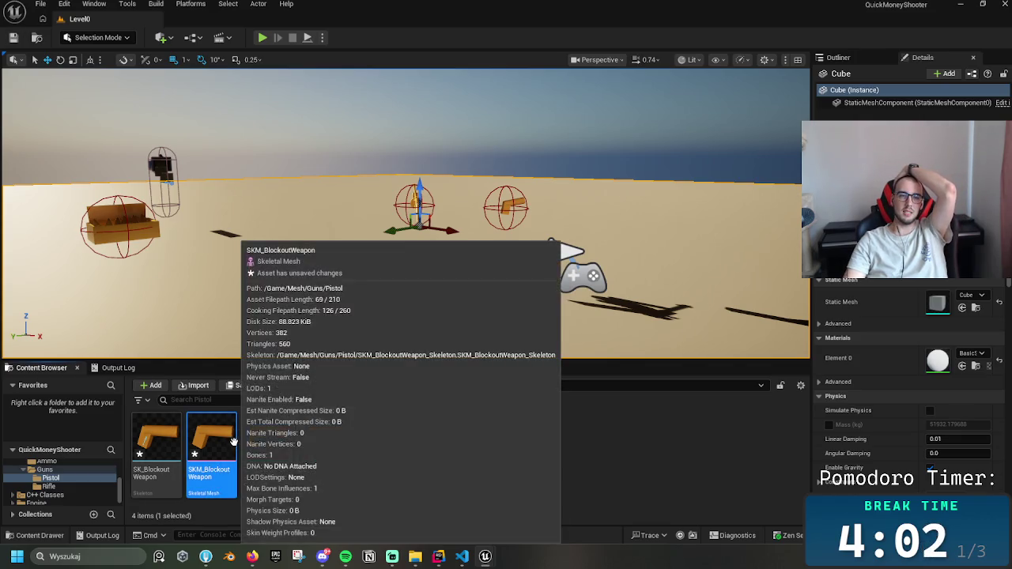
{"action": "left_click", "coordinate": [284, 422]}
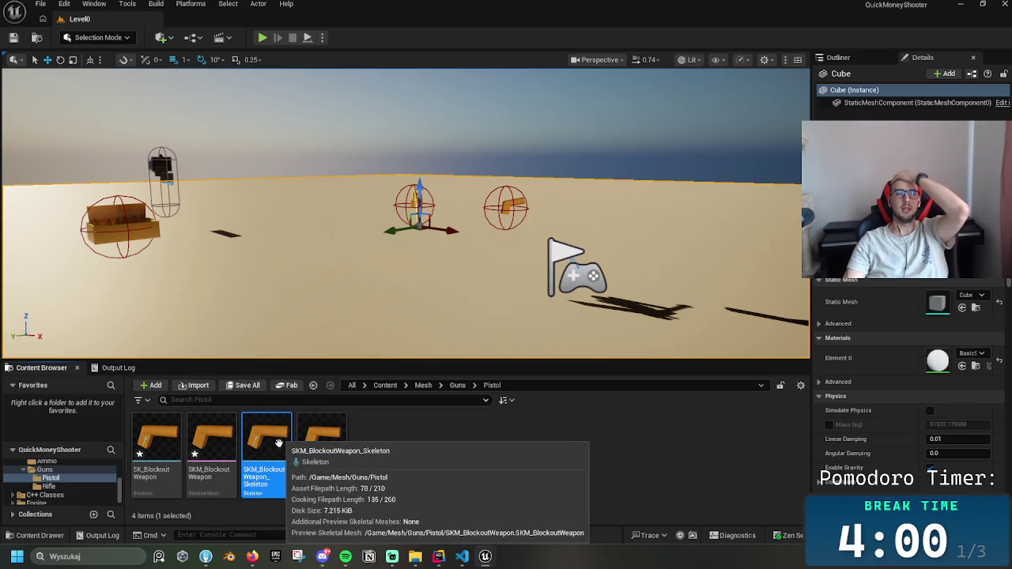
{"action": "double_click", "coordinate": [277, 443]}
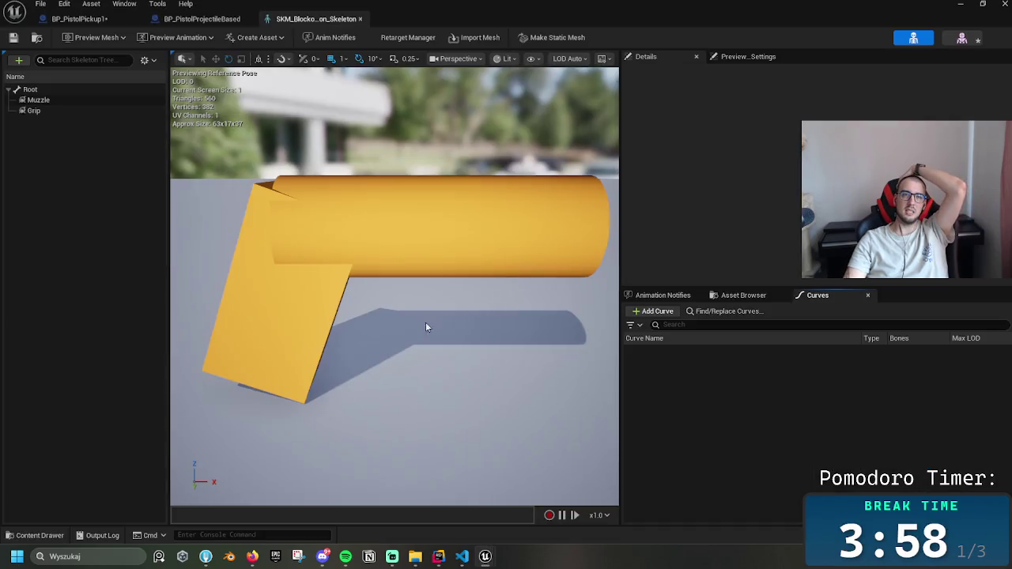
- Inspect the pistol skeleton's Root bone, Muzzle and Grip sockets, and its preview settings
{"action": "left_click", "coordinate": [111, 90]}
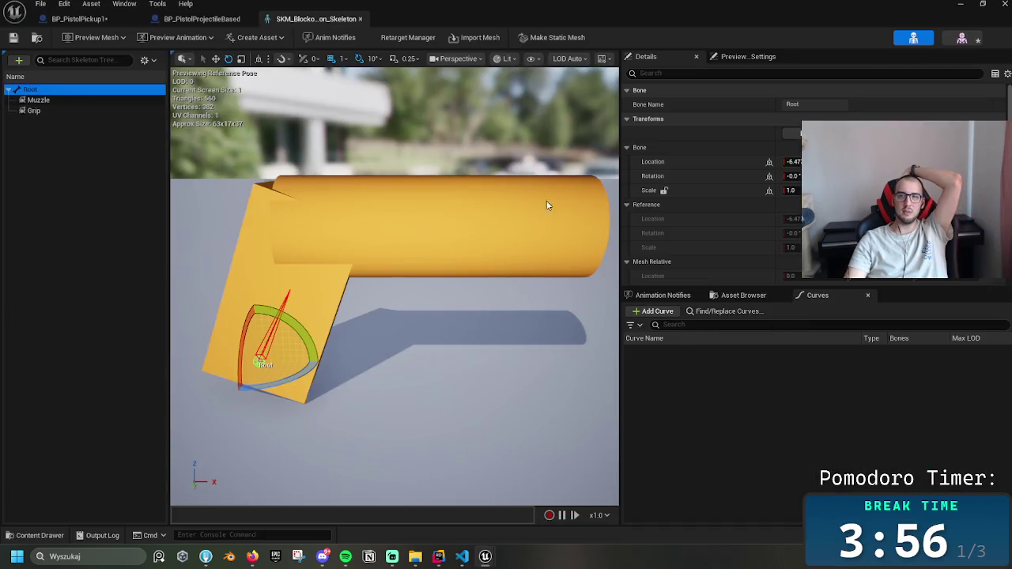
{"action": "left_click", "coordinate": [108, 101]}
{"action": "left_click", "coordinate": [108, 110]}
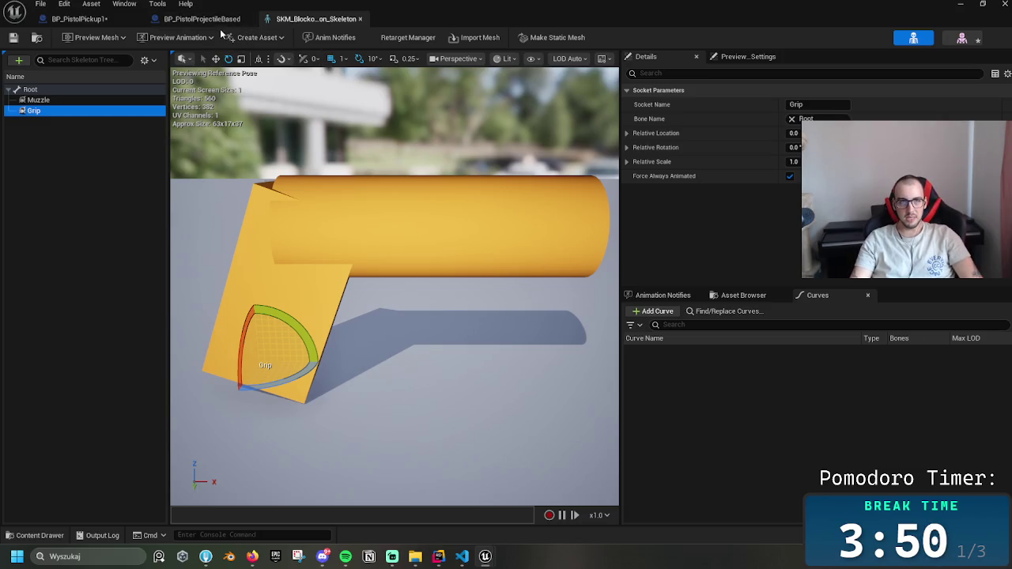
{"action": "left_click", "coordinate": [732, 59]}
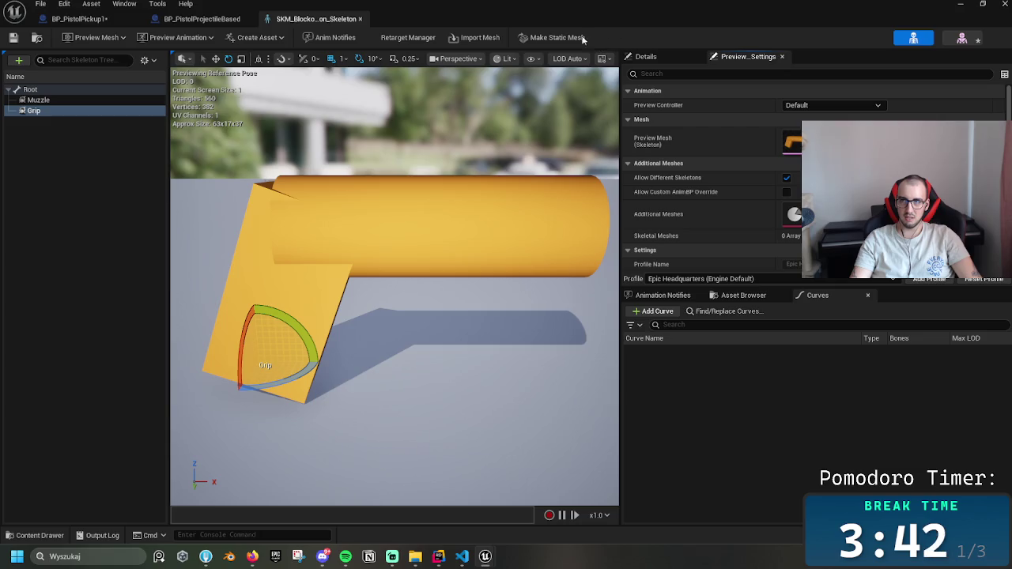
- Open the pistol skeletal mesh and compare it with the skeleton editor
{"action": "left_click", "coordinate": [961, 38]}
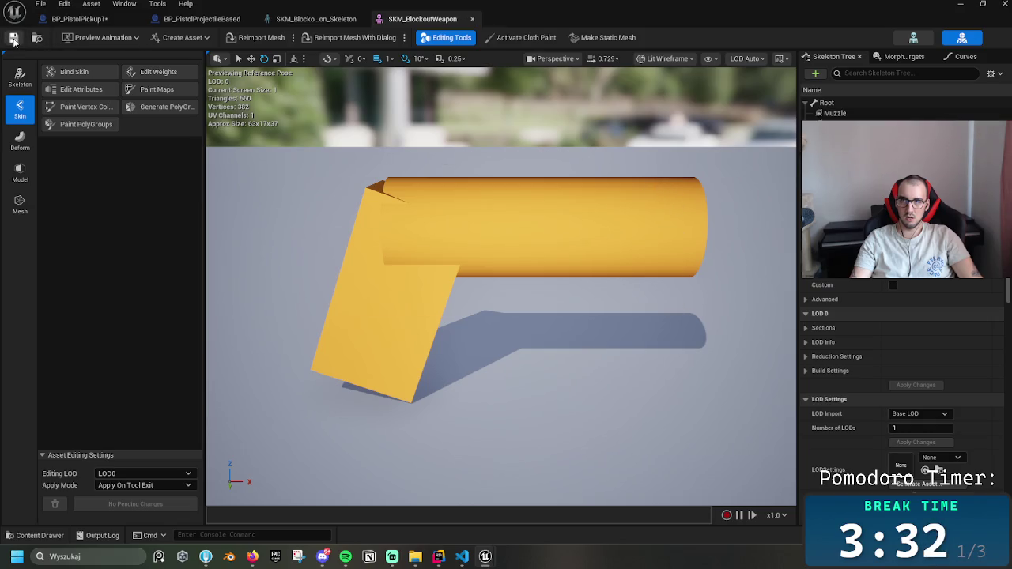
{"action": "left_click", "coordinate": [316, 18]}
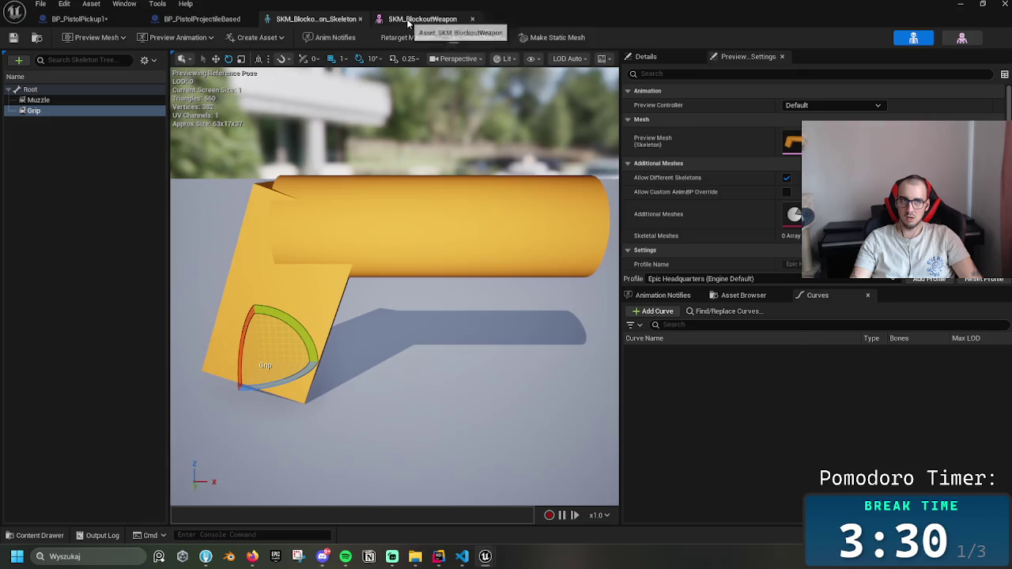
{"action": "left_click", "coordinate": [409, 24]}
{"action": "left_click", "coordinate": [316, 18]}
{"action": "left_click", "coordinate": [411, 18]}
{"action": "left_click", "coordinate": [316, 18]}
{"action": "left_click", "coordinate": [408, 18]}
{"action": "left_click", "coordinate": [341, 20]}
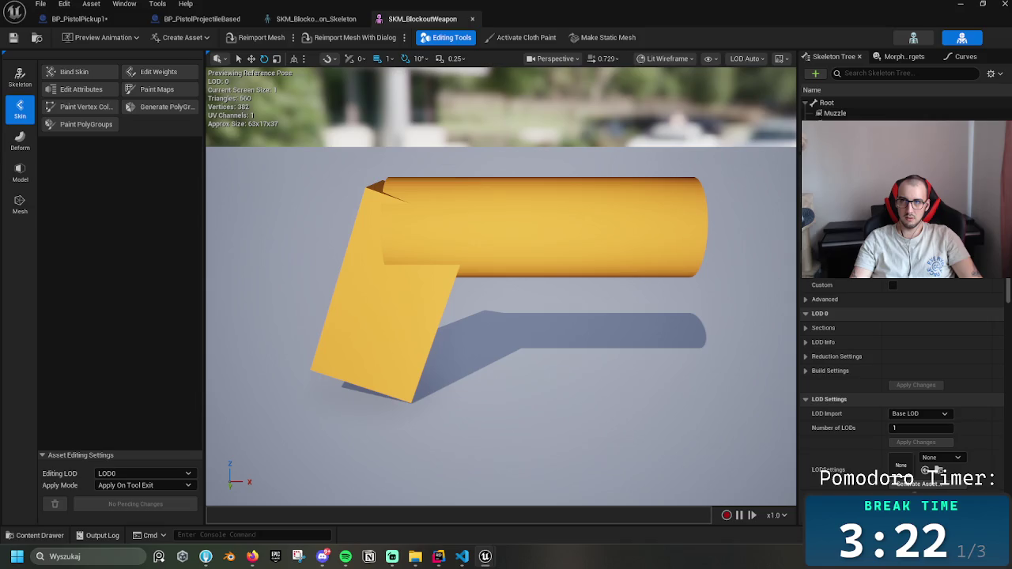
- Close the pistol skeletal mesh and skeleton editors
{"action": "scroll", "coordinate": [902, 380], "scroll_direction": "down", "scroll_amount": 5}
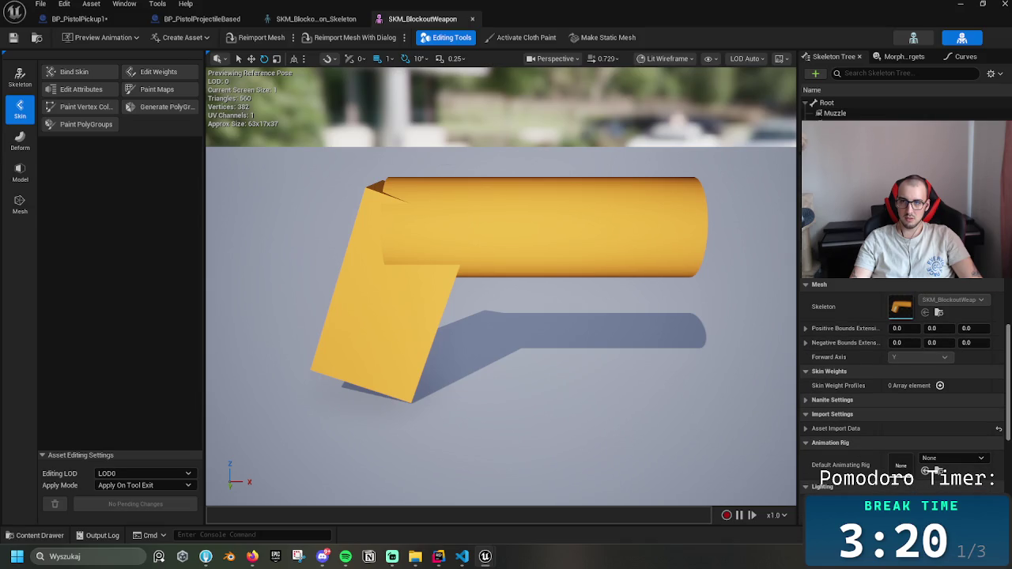
{"action": "scroll", "coordinate": [979, 318], "scroll_direction": "up", "scroll_amount": 1}
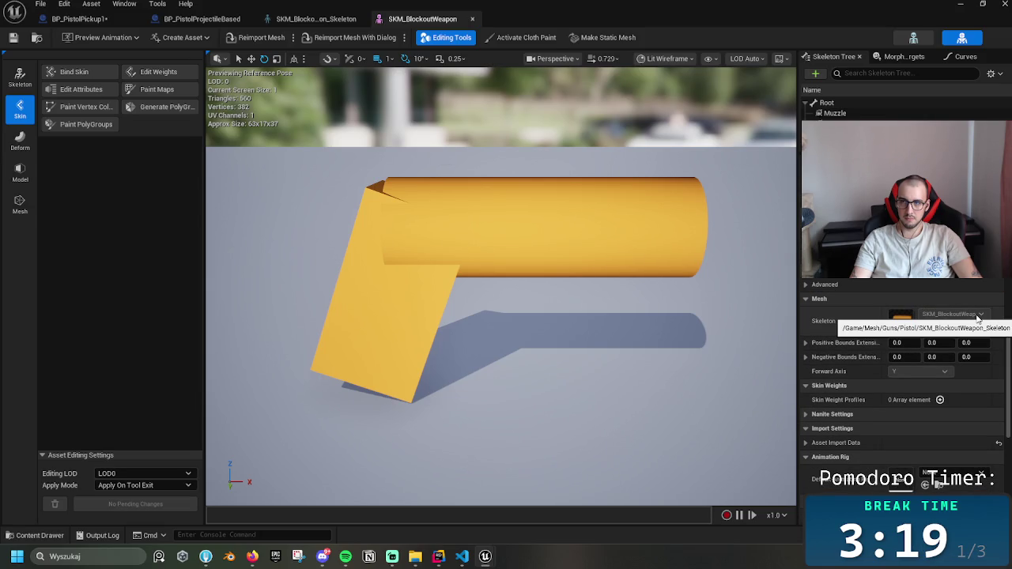
{"action": "middle_click", "coordinate": [445, 25]}
{"action": "left_click", "coordinate": [360, 19]}
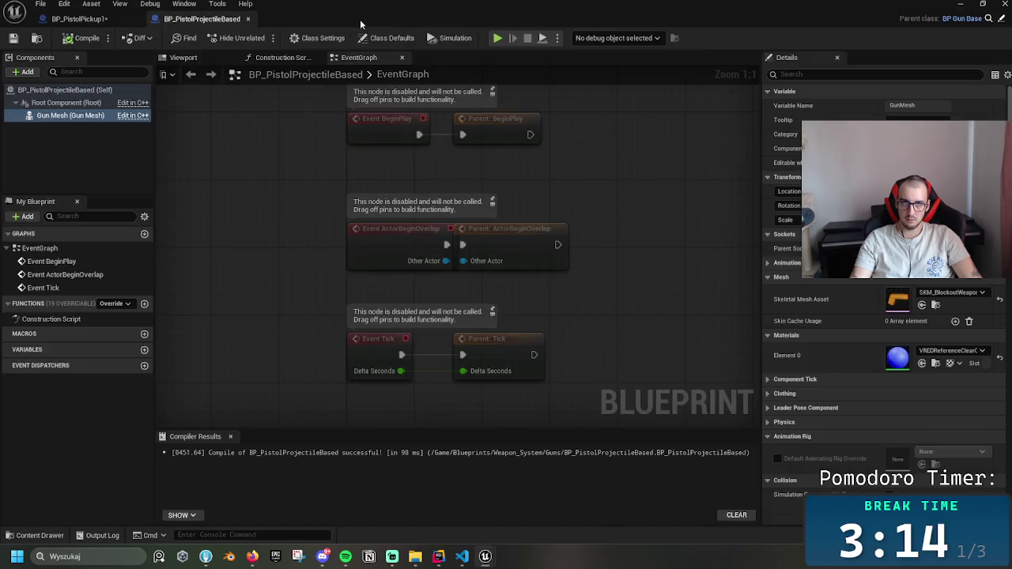
- Open SKM_Rifle from Guns > Rifle and check its Skeleton field
{"action": "left_click", "coordinate": [957, 4]}
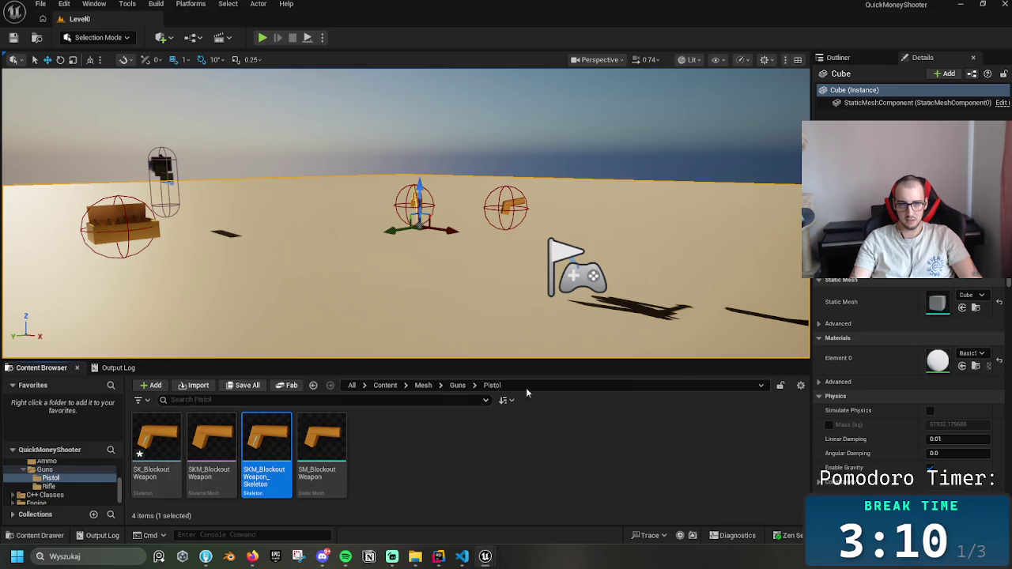
{"action": "left_click", "coordinate": [454, 387]}
{"action": "double_click", "coordinate": [211, 439]}
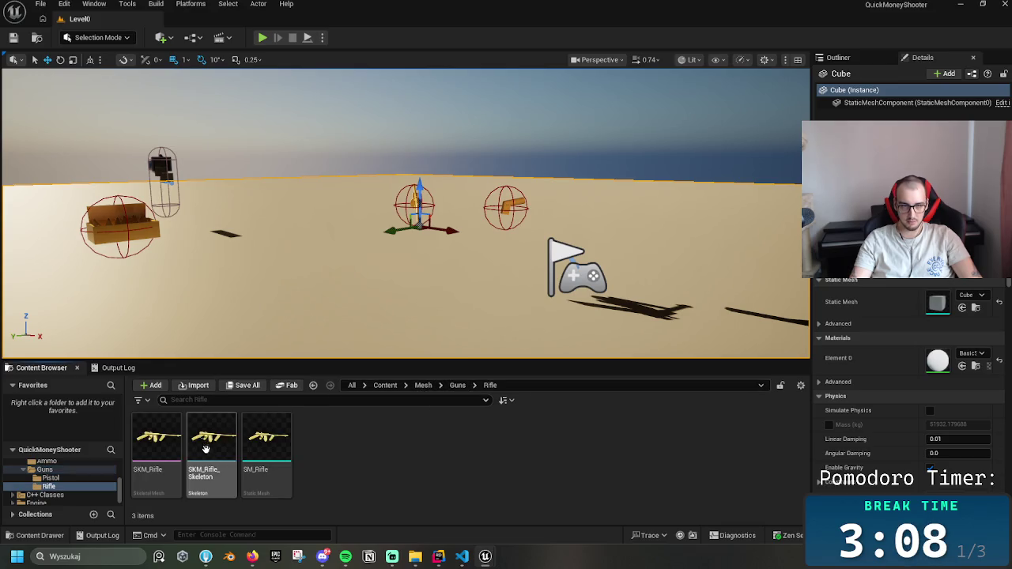
{"action": "double_click", "coordinate": [163, 456]}
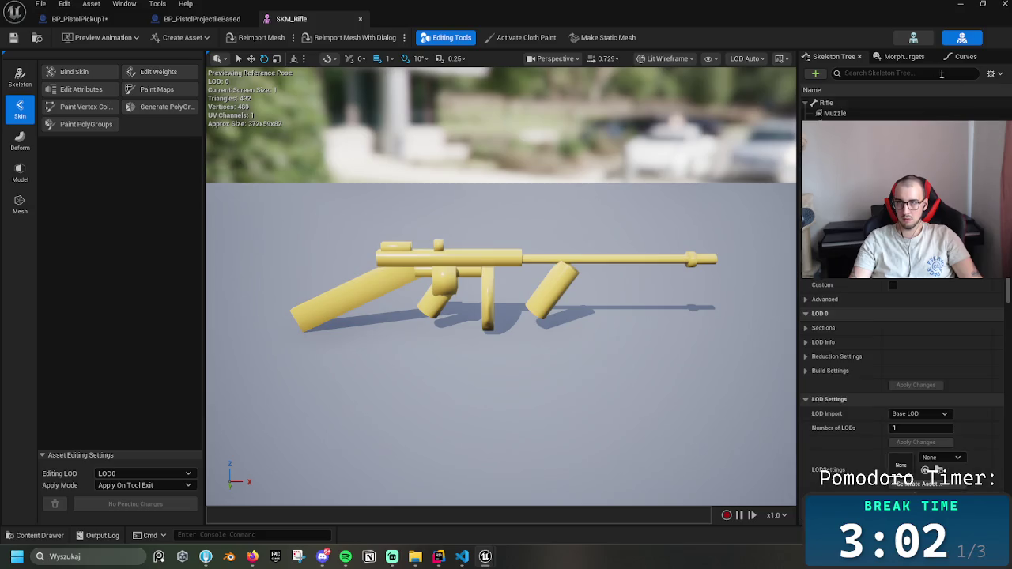
{"action": "left_click_drag", "start_coordinate": [1009, 289], "coordinate": [1009, 324]}
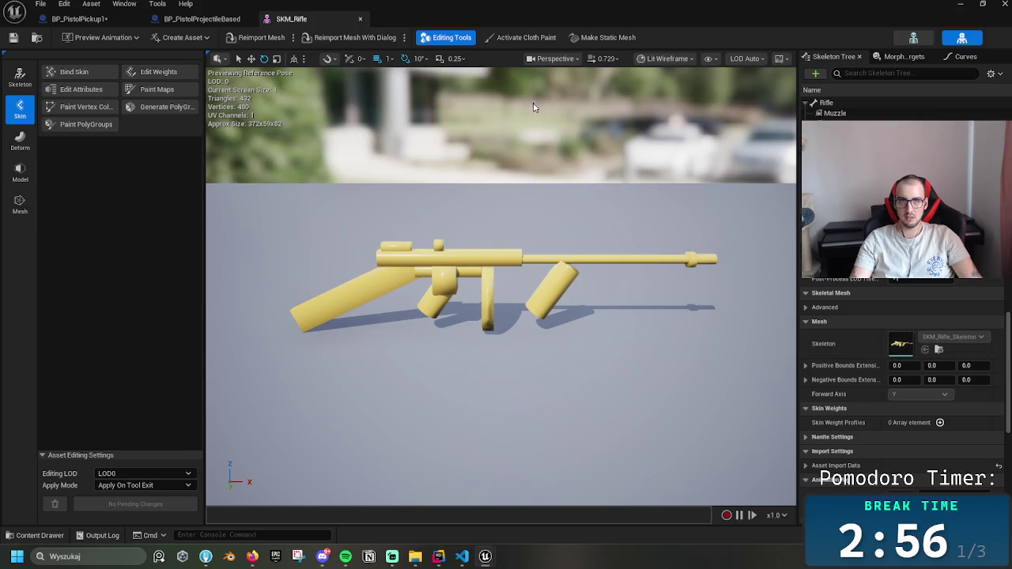
- Close the rifle mesh editor, minimize the blueprint and select SKM_Rifle_Skeleton
{"action": "left_click", "coordinate": [226, 23]}
{"action": "left_click", "coordinate": [297, 22]}
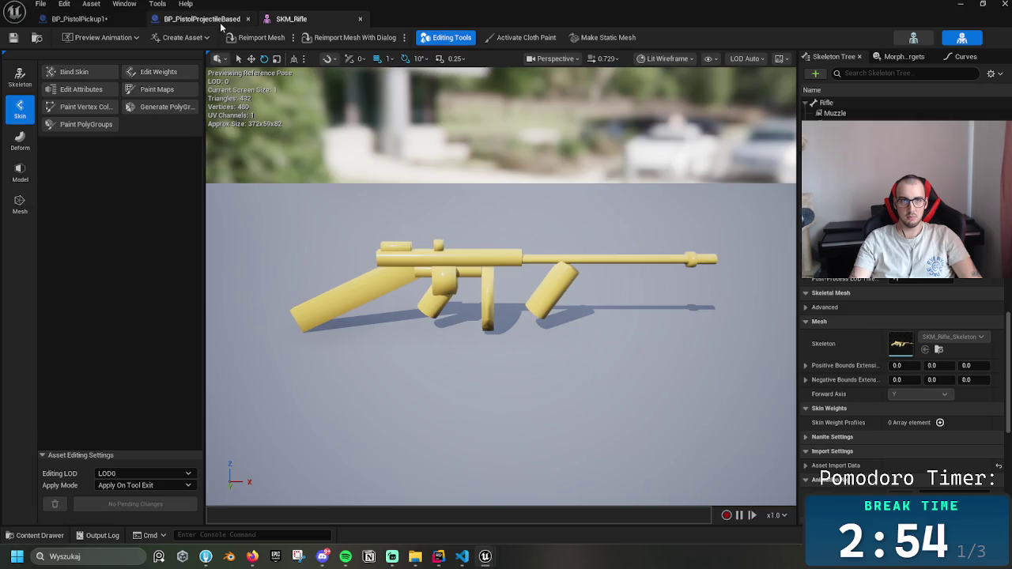
{"action": "left_click", "coordinate": [360, 19]}
{"action": "left_click", "coordinate": [961, 9]}
{"action": "left_click", "coordinate": [212, 440]}
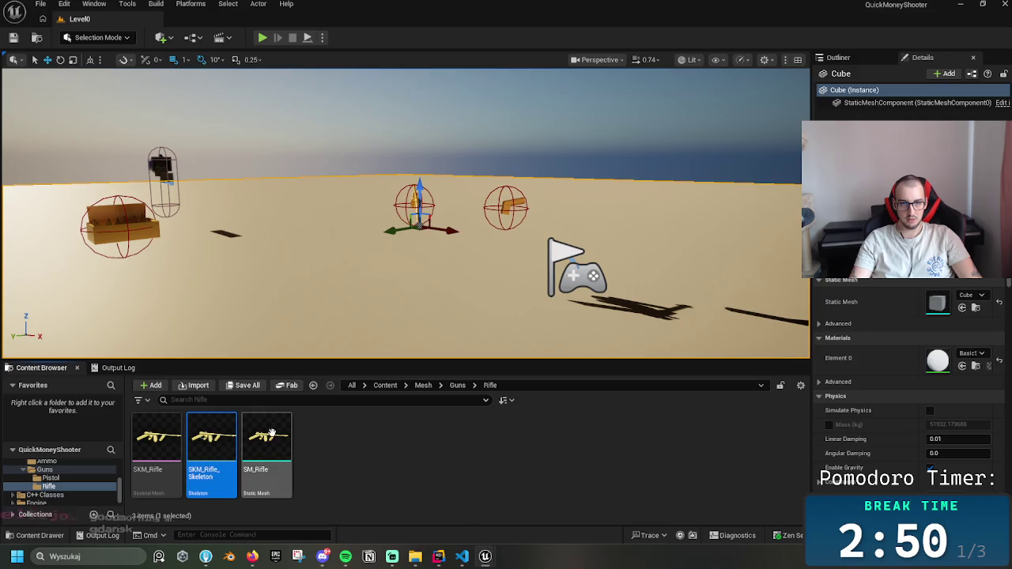
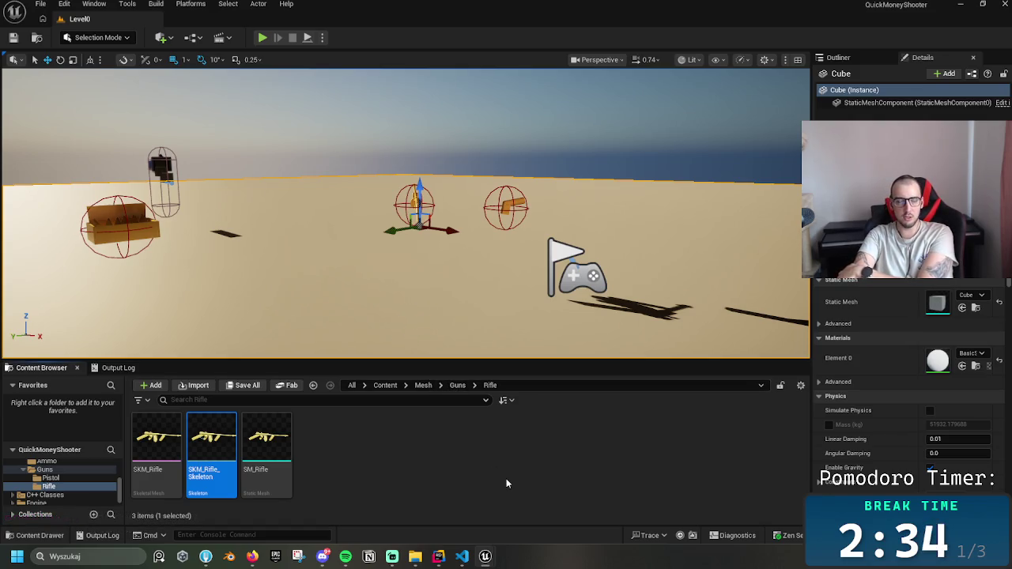
- In Guns > Pistol, delete the SK_BlockoutWeapon skeleton, then open the SKM_BlockoutWeapon mesh
{"action": "left_click", "coordinate": [459, 385]}
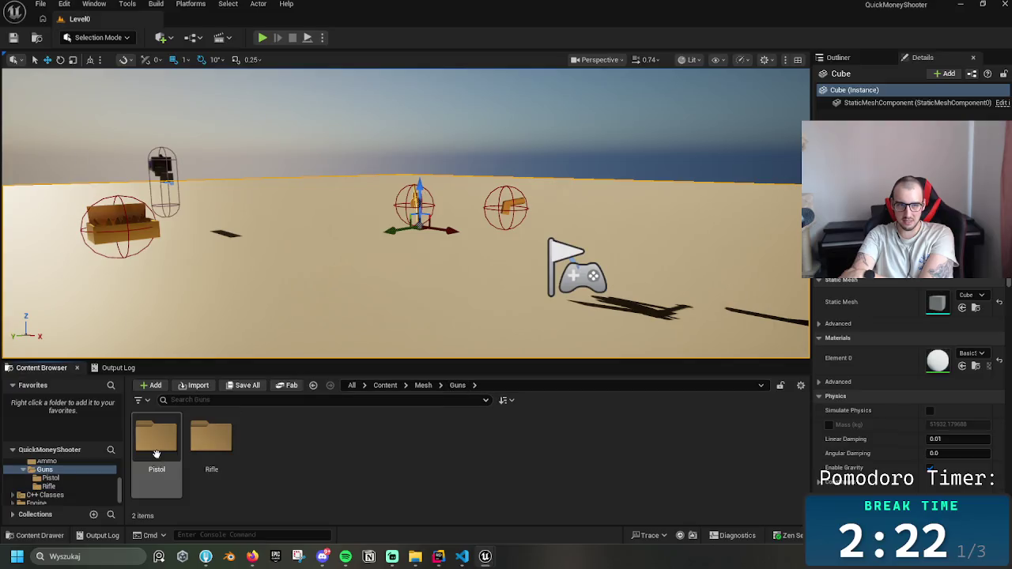
{"action": "double_click", "coordinate": [158, 451]}
{"action": "left_click", "coordinate": [172, 461]}
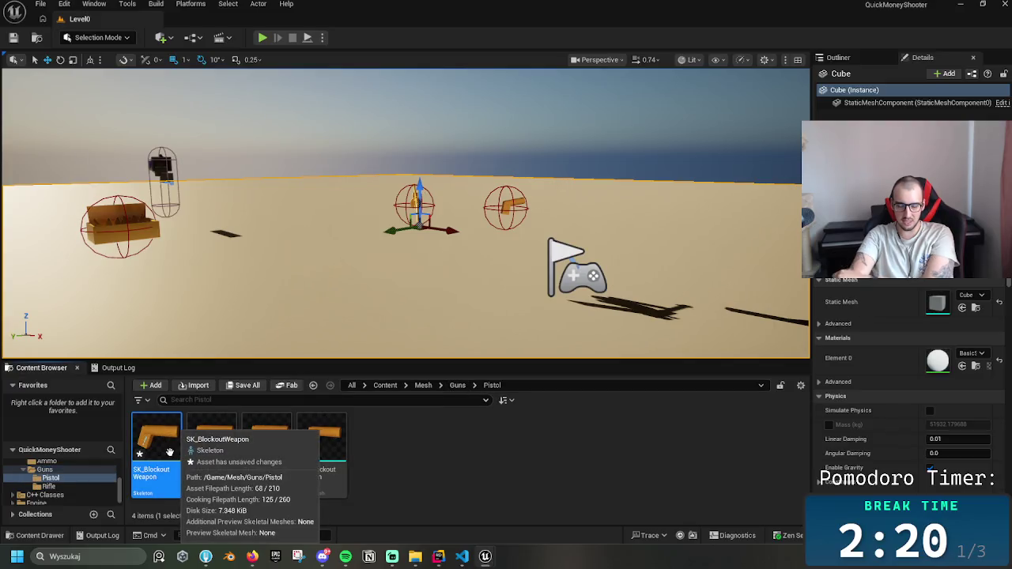
{"action": "key", "text": "Delete"}
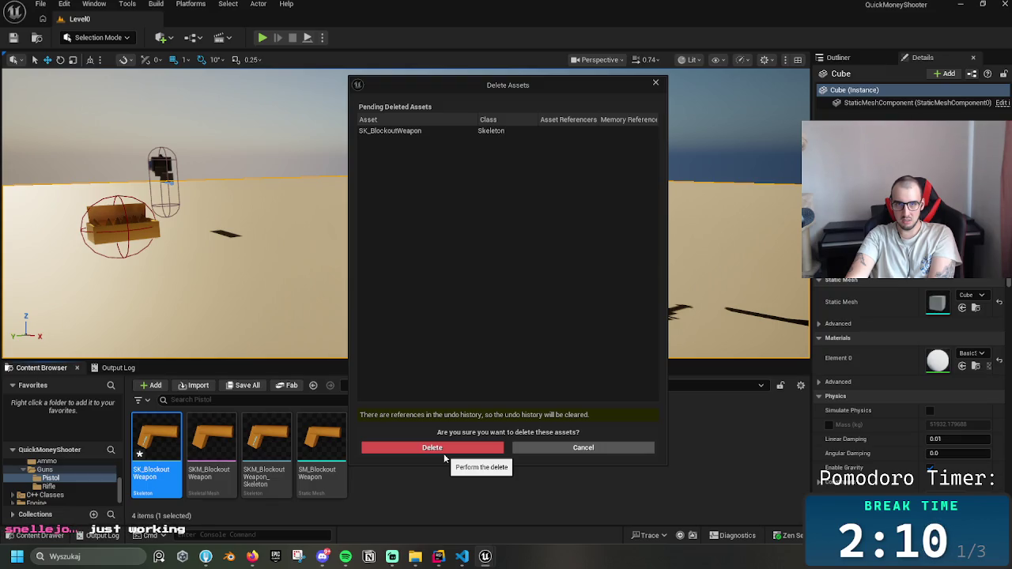
{"action": "left_click", "coordinate": [455, 457]}
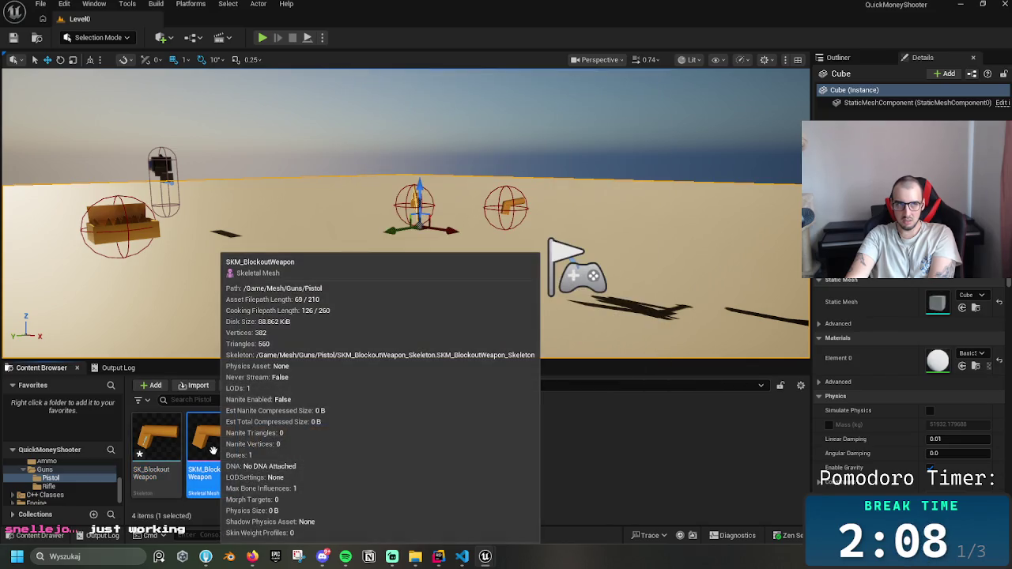
{"action": "double_click", "coordinate": [213, 451]}
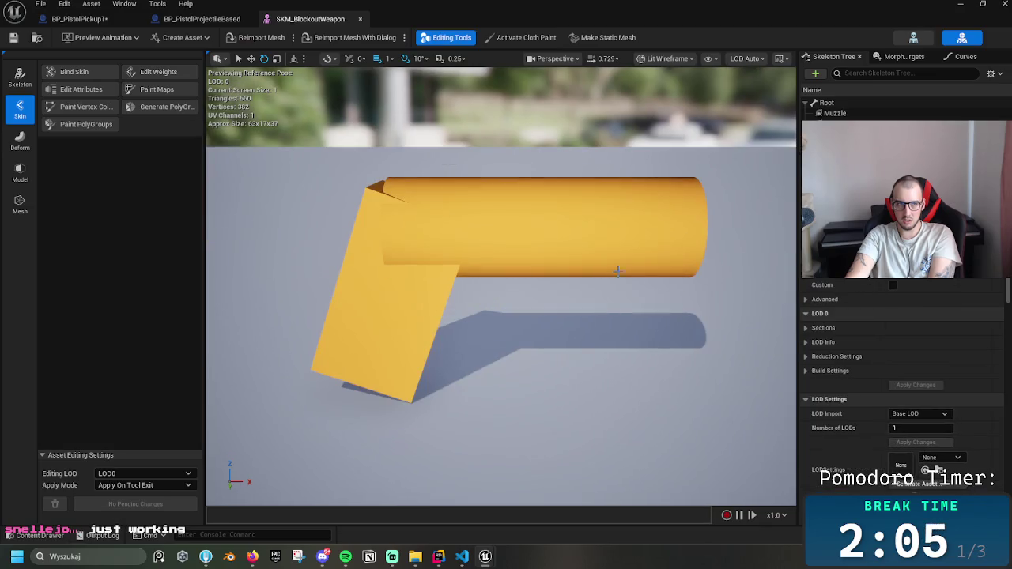
- Check the mesh's Skeleton setting and add one Asset User Data entry under Advanced
{"action": "scroll", "coordinate": [723, 305], "scroll_direction": "down", "scroll_amount": 5}
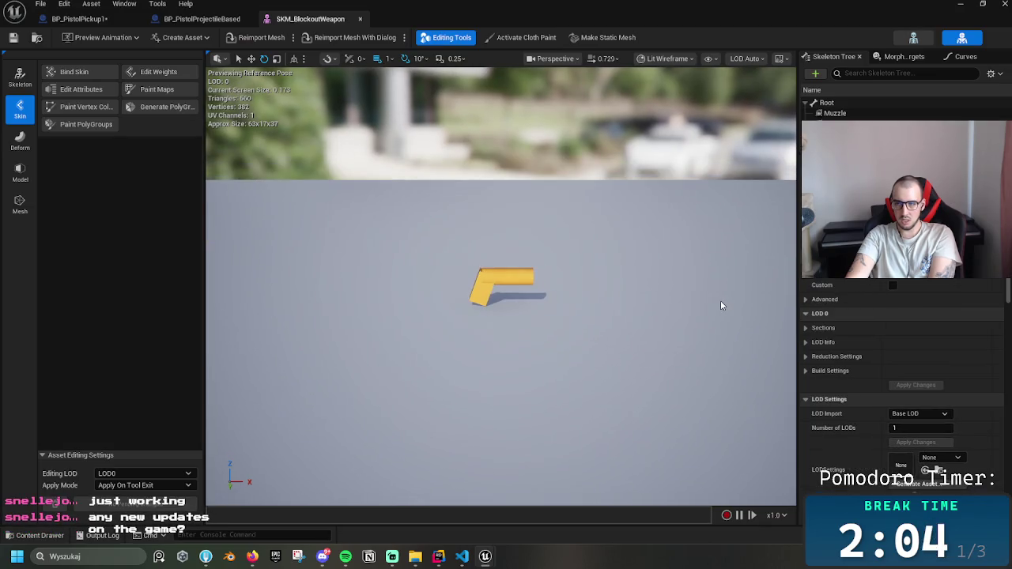
{"action": "scroll", "coordinate": [949, 328], "scroll_direction": "down", "scroll_amount": 2}
{"action": "scroll", "coordinate": [950, 328], "scroll_direction": "down", "scroll_amount": 10}
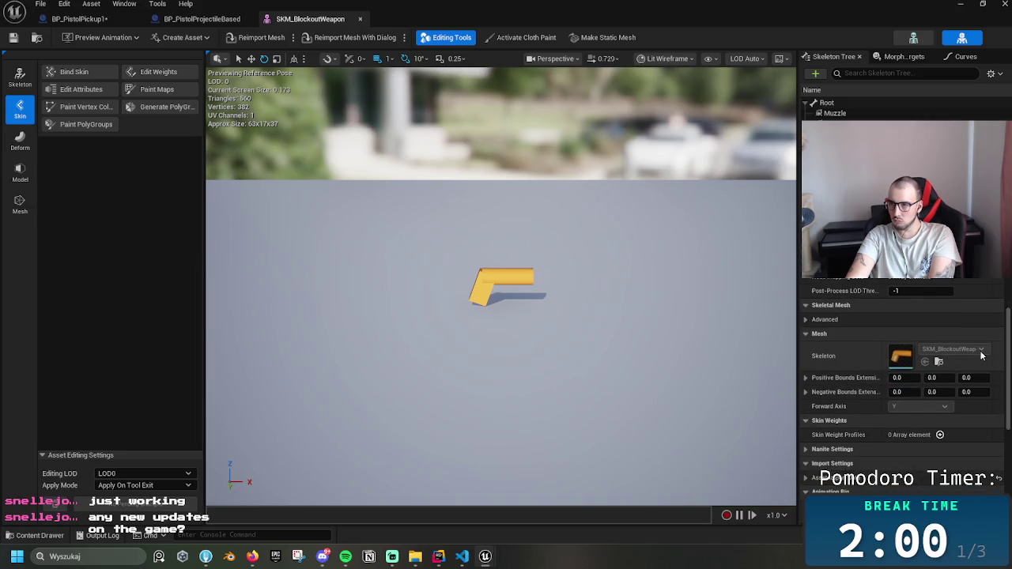
{"action": "scroll", "coordinate": [853, 373], "scroll_direction": "down", "scroll_amount": 1}
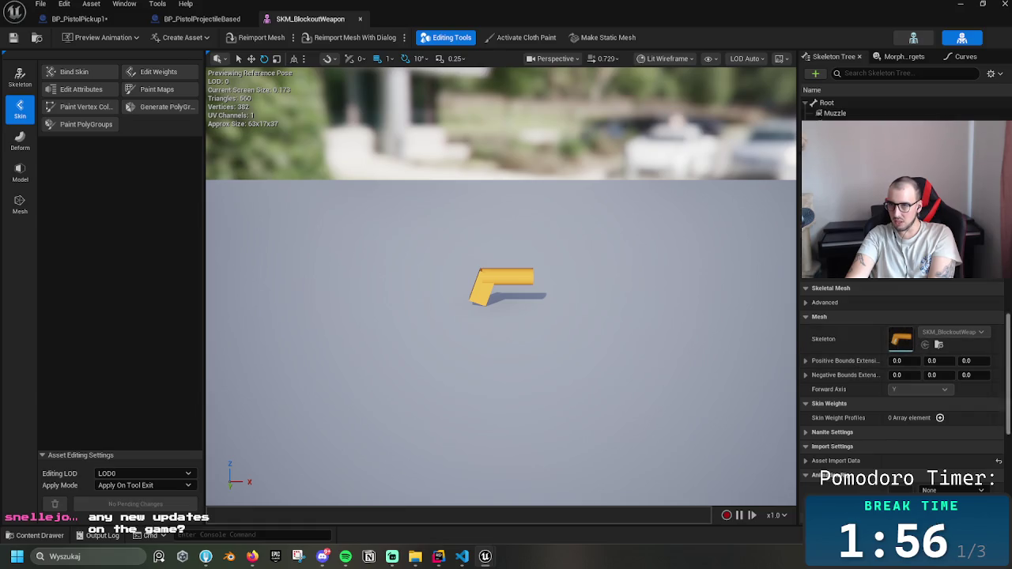
{"action": "scroll", "coordinate": [821, 370], "scroll_direction": "up", "scroll_amount": 3}
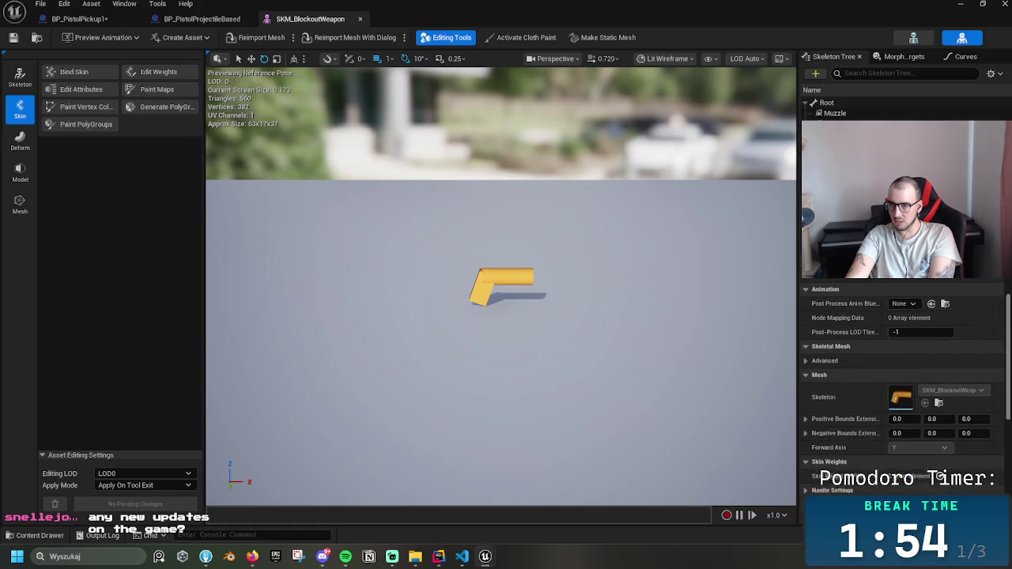
{"action": "left_click", "coordinate": [808, 356]}
{"action": "left_click", "coordinate": [959, 370]}
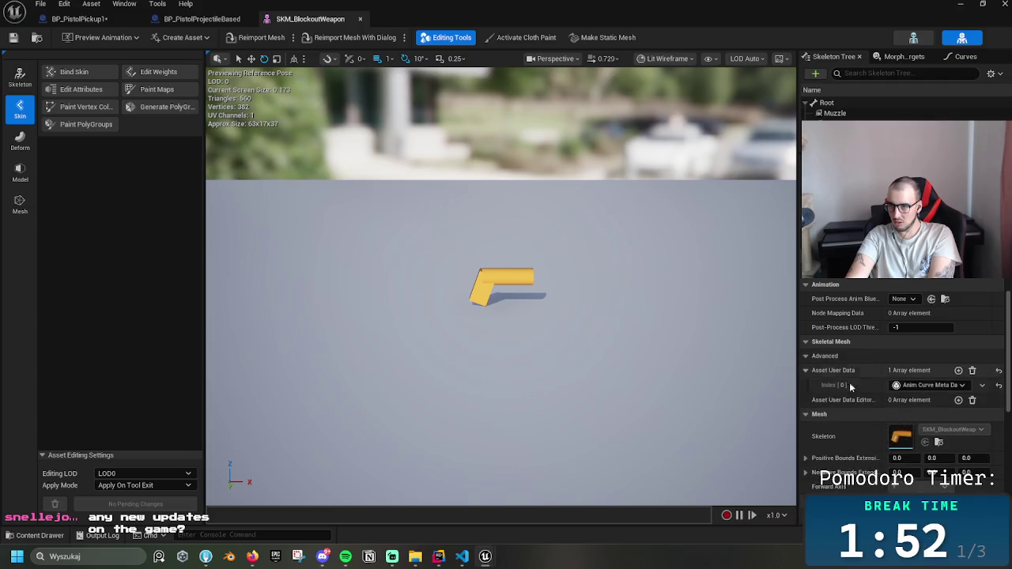
- Close the SKM_BlockoutWeapon editor and minimize the Blueprint window
{"action": "scroll", "coordinate": [938, 396], "scroll_direction": "down", "scroll_amount": 10}
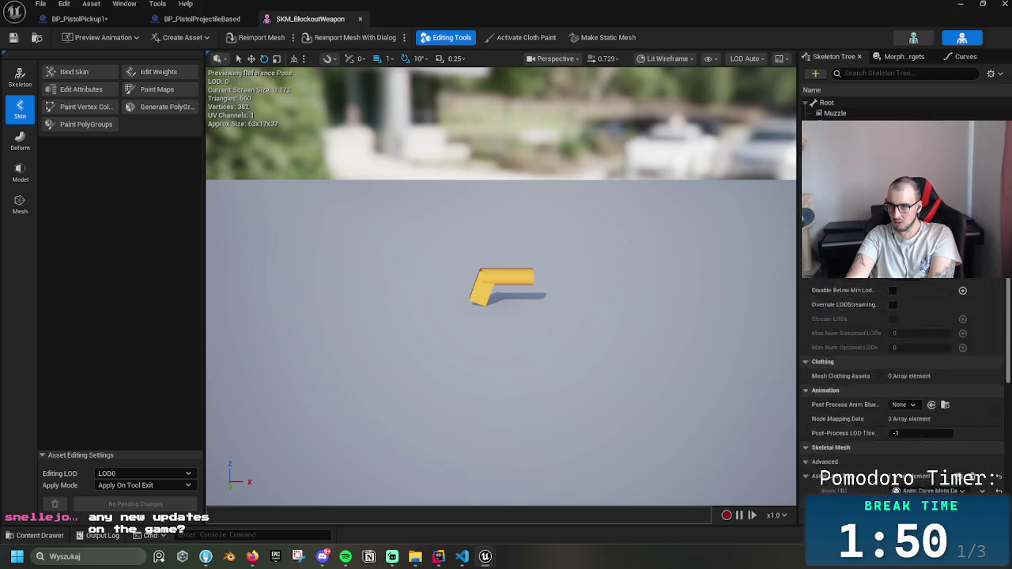
{"action": "scroll", "coordinate": [902, 387], "scroll_direction": "up", "scroll_amount": 1}
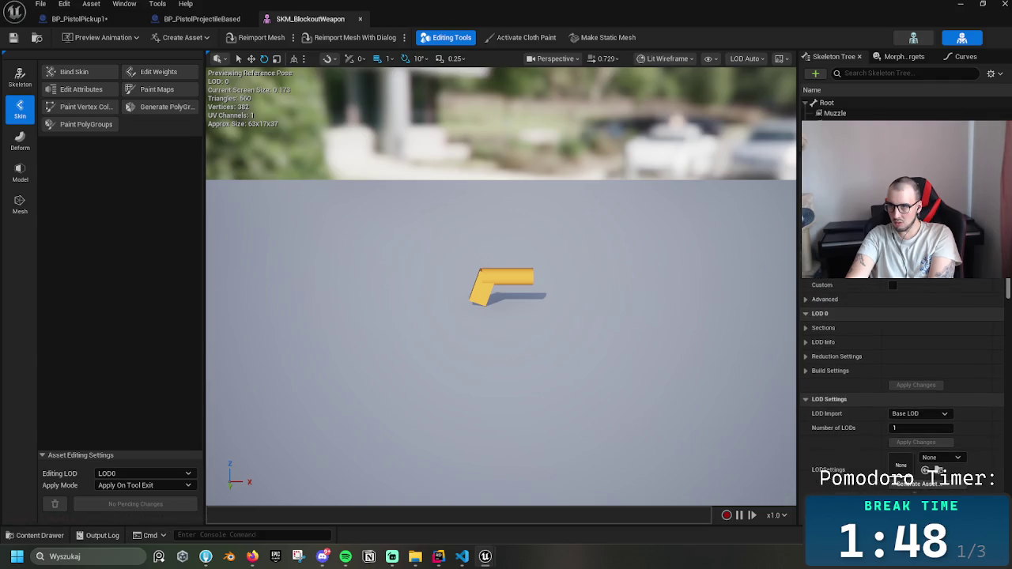
{"action": "left_click", "coordinate": [360, 20]}
{"action": "left_click", "coordinate": [959, 4]}
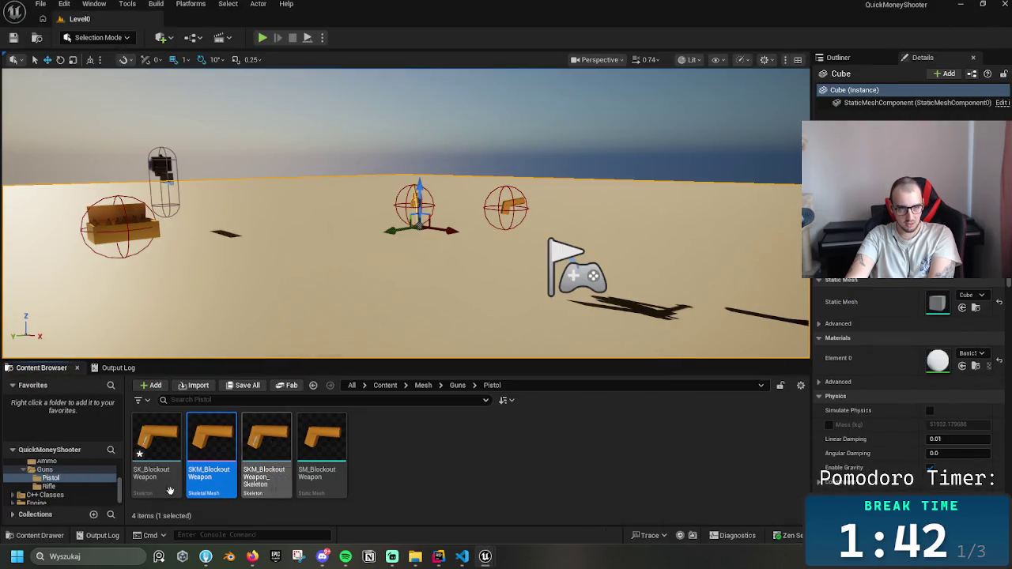
- Delete the unused SK_BlockoutWeapon skeleton from the Pistol folder
{"action": "left_click", "coordinate": [157, 447]}
{"action": "key", "text": "Delete"}
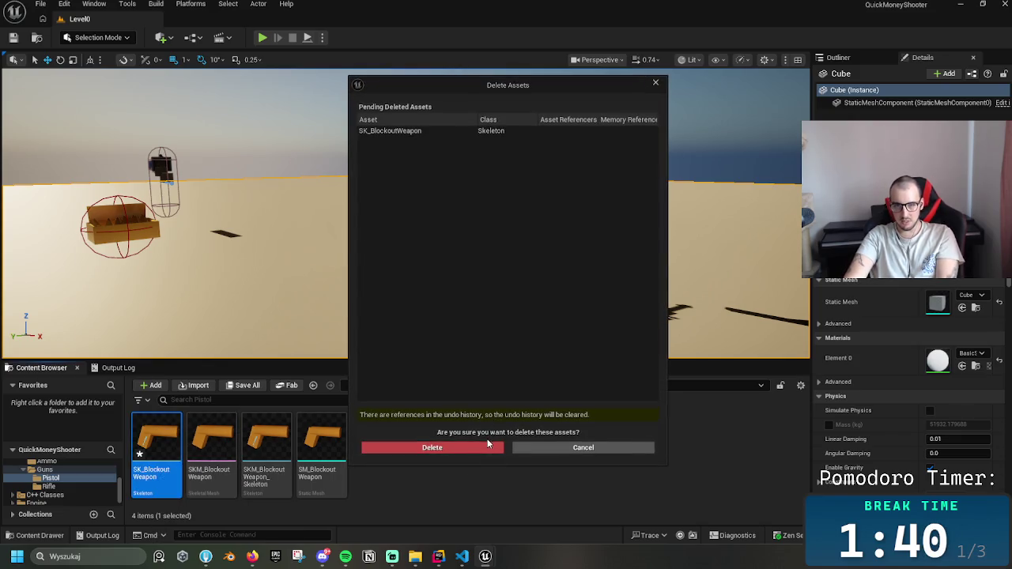
{"action": "left_click", "coordinate": [488, 448]}
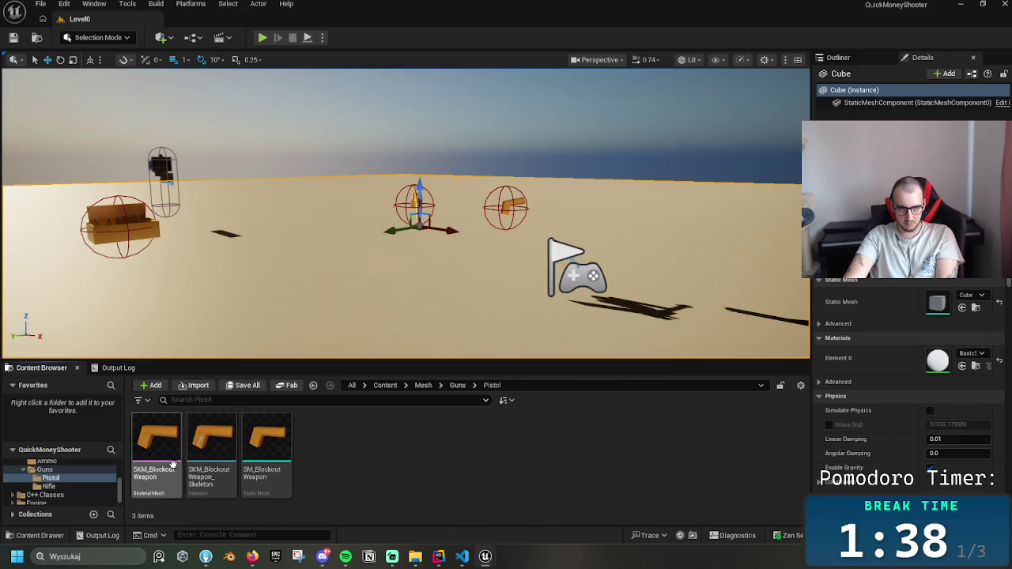
- Playtest the level, firing the rifle while turning the view, then stop the session
{"action": "left_click", "coordinate": [258, 456]}
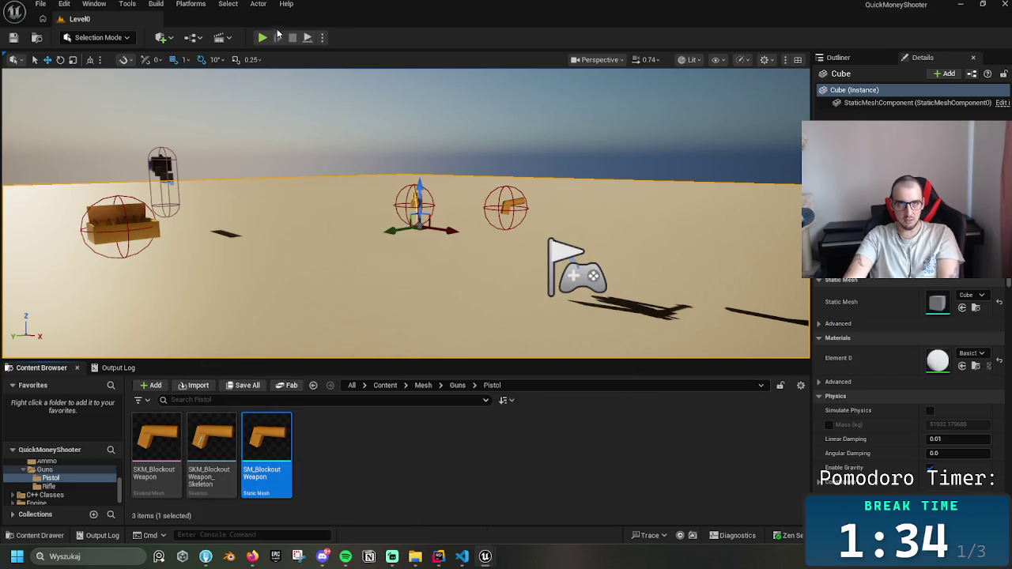
{"action": "left_click", "coordinate": [263, 38]}
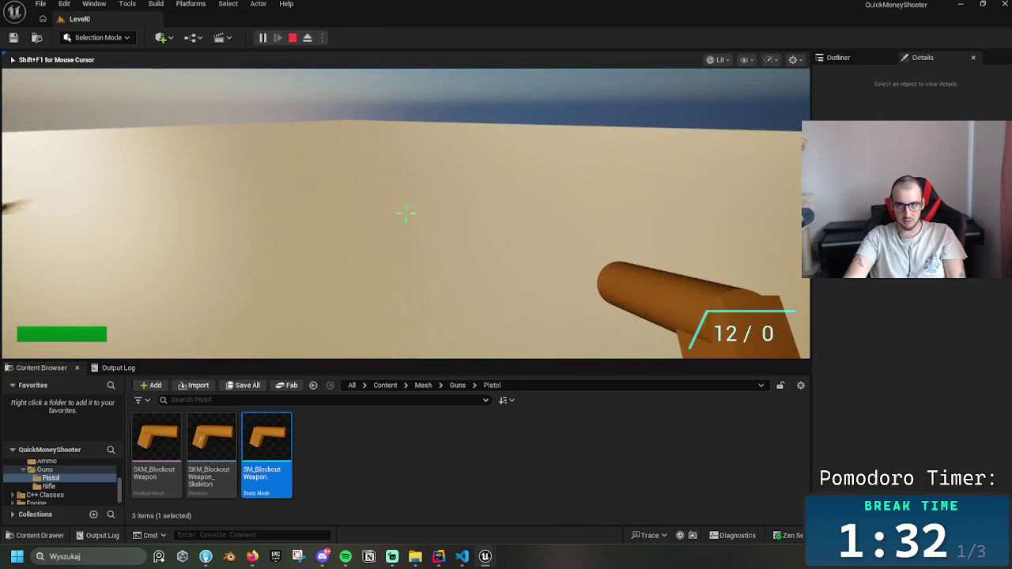
{"action": "left_click", "coordinate": [405, 212]}
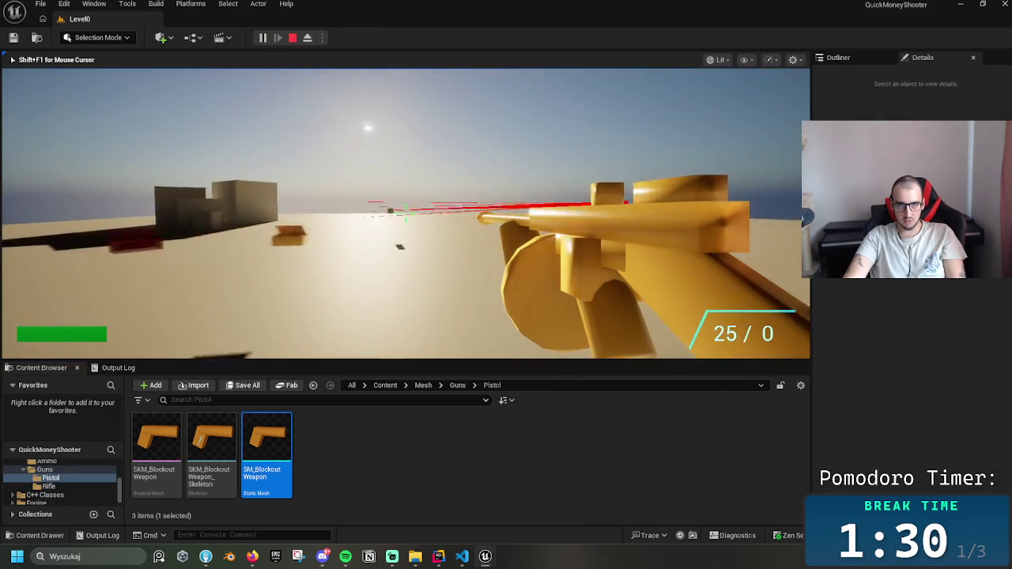
{"action": "left_click_drag", "start_coordinate": [405, 212], "coordinate": [405, 212]}
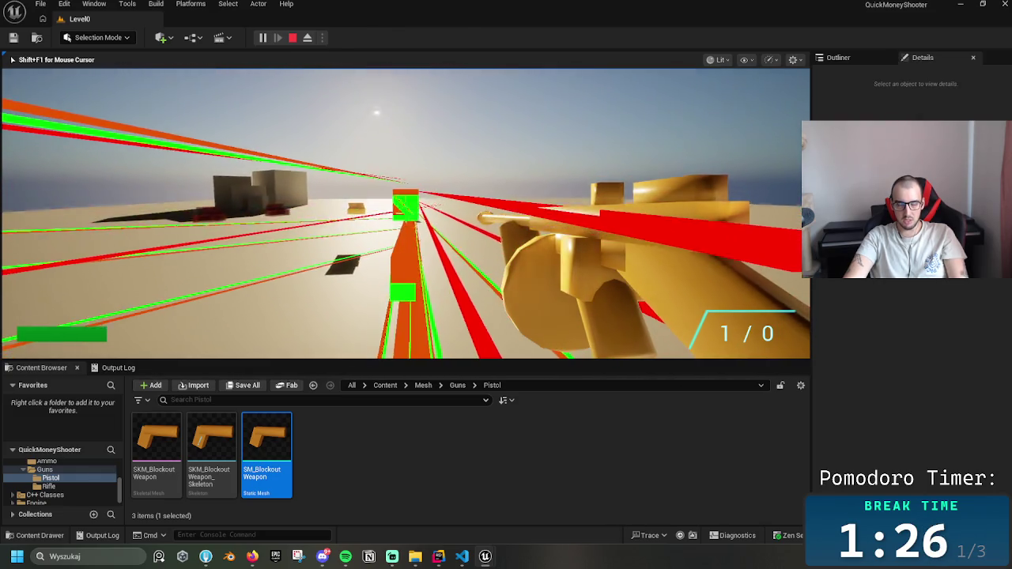
{"action": "key", "text": "Escape"}
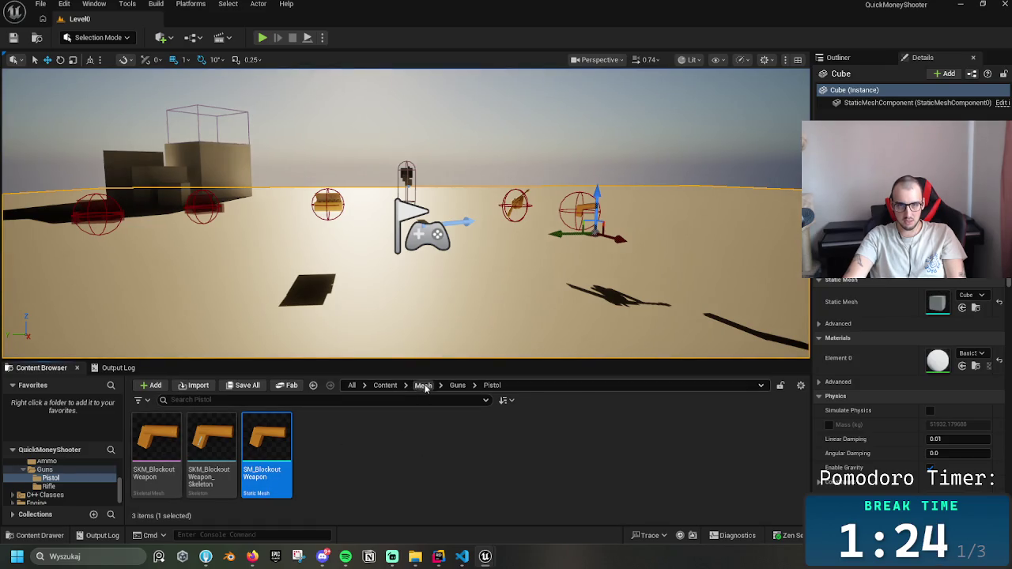
- Browse to Mesh > Guns > Rifle and open the SKM_Rifle skeletal mesh
{"action": "left_click", "coordinate": [423, 385]}
{"action": "left_click", "coordinate": [454, 384]}
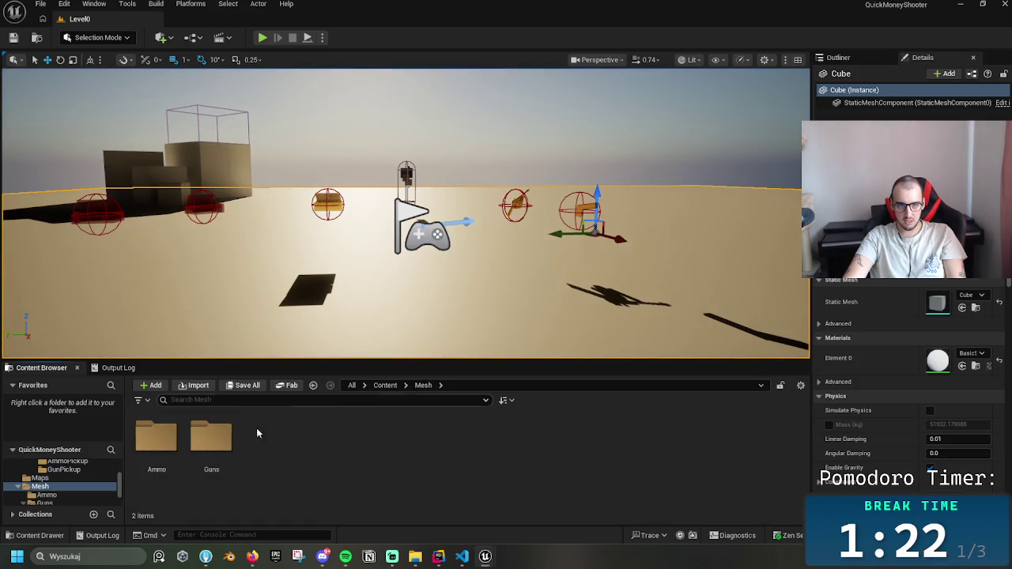
{"action": "double_click", "coordinate": [215, 439]}
{"action": "left_click", "coordinate": [141, 448]}
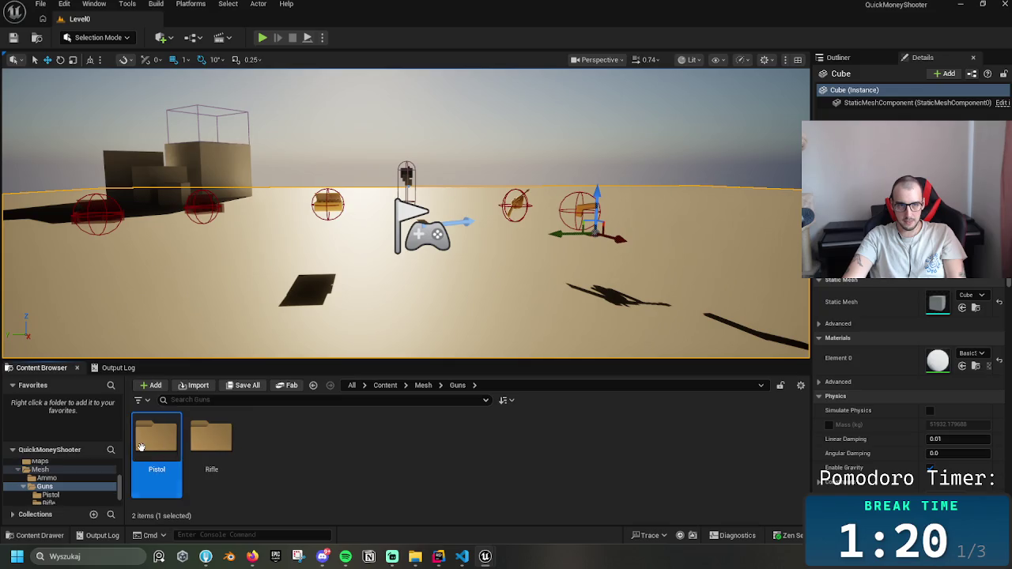
{"action": "double_click", "coordinate": [212, 439]}
{"action": "left_click", "coordinate": [164, 457]}
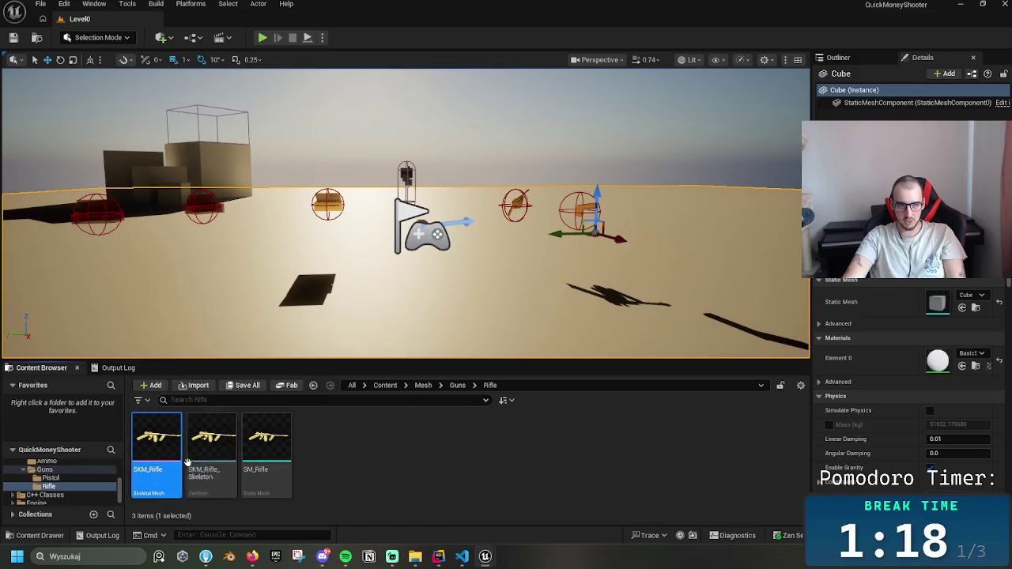
{"action": "double_click", "coordinate": [165, 459]}
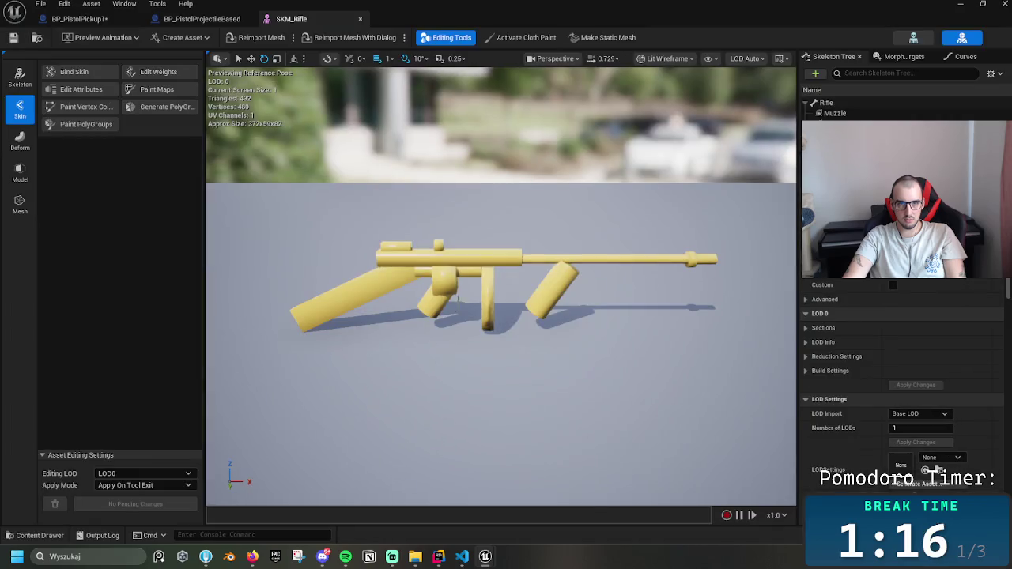
- Move the Grip socket forward and slightly lower onto the middle piece, then close SKM_Rifle
{"action": "left_click", "coordinate": [835, 113]}
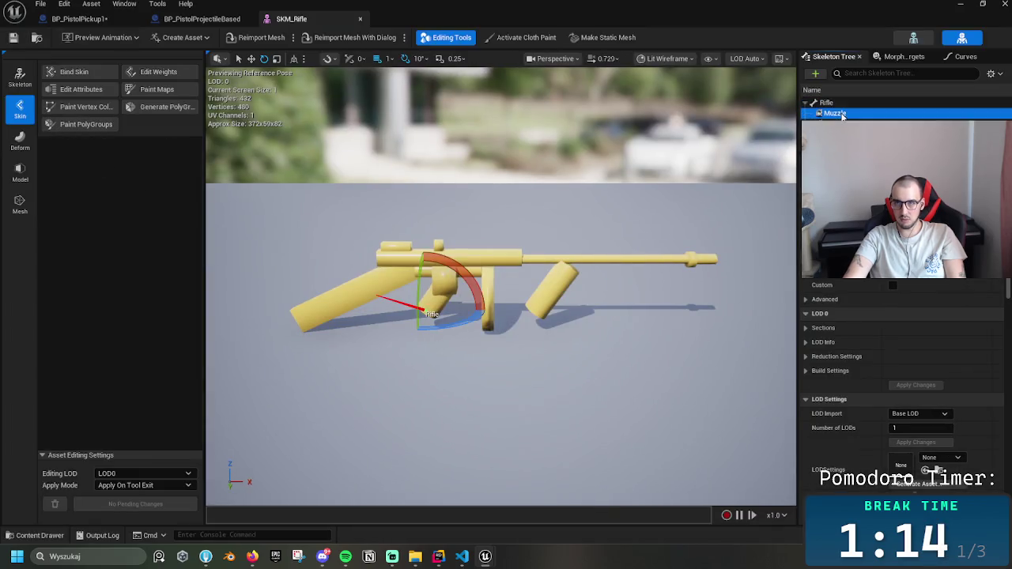
{"action": "key", "text": "w"}
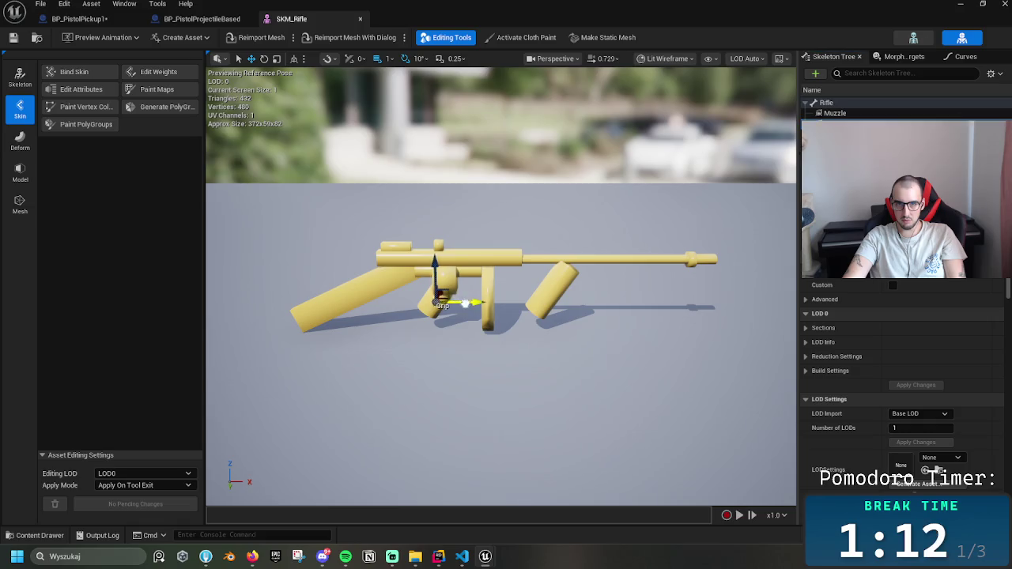
{"action": "left_click_drag", "start_coordinate": [465, 303], "coordinate": [524, 300]}
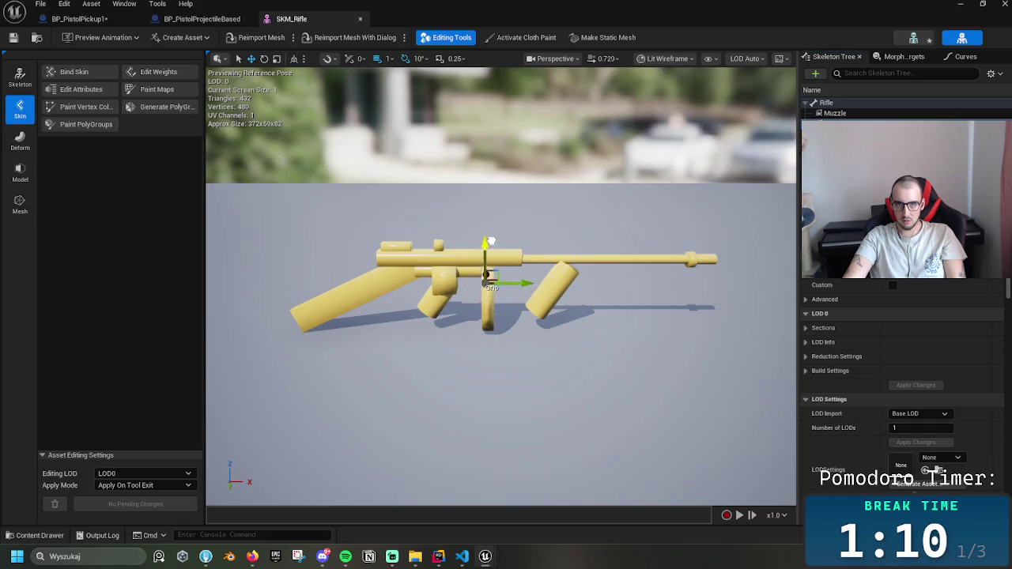
{"action": "left_click_drag", "start_coordinate": [491, 241], "coordinate": [490, 244]}
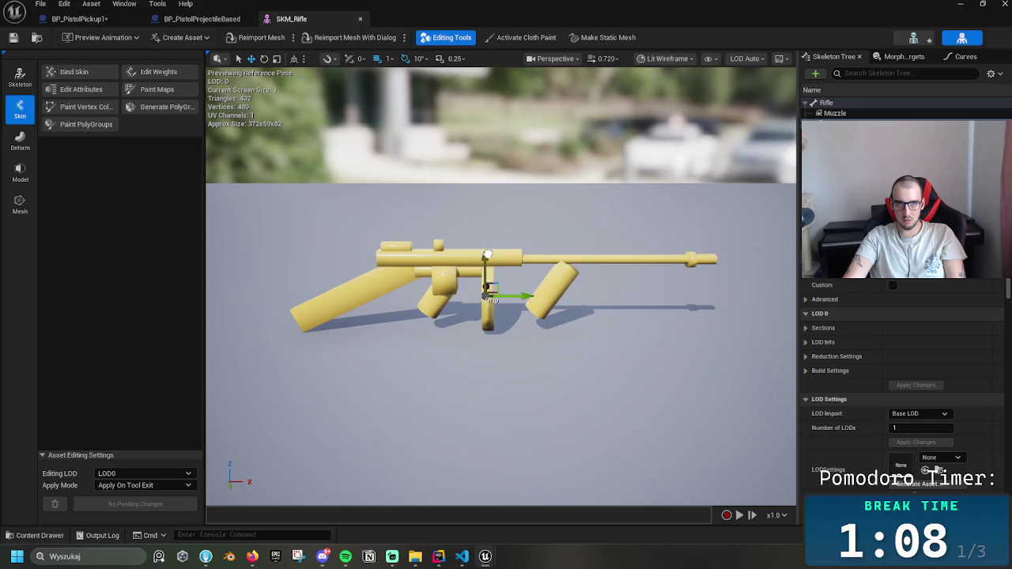
{"action": "left_click", "coordinate": [361, 18]}
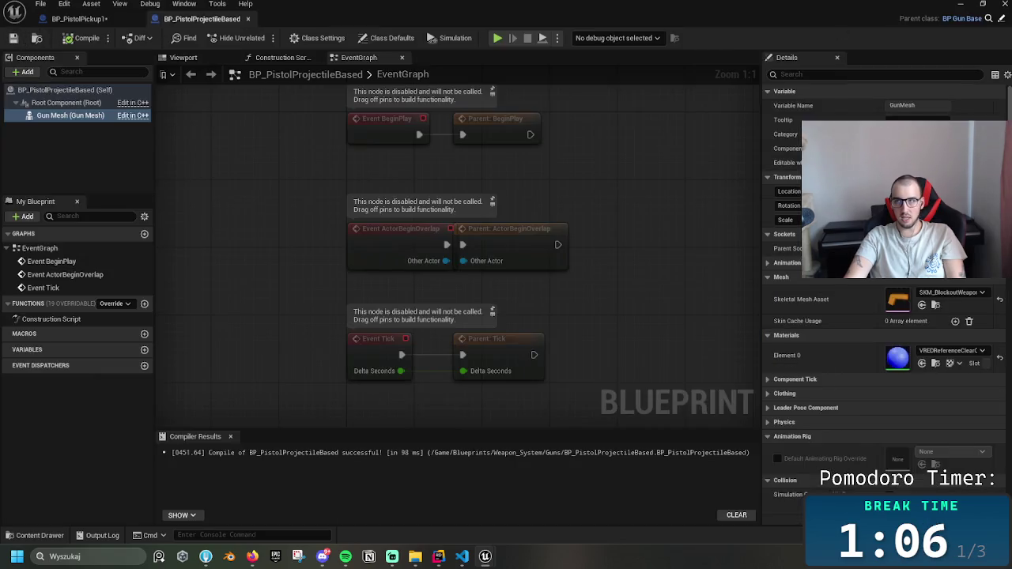
{"action": "left_click", "coordinate": [961, 5]}
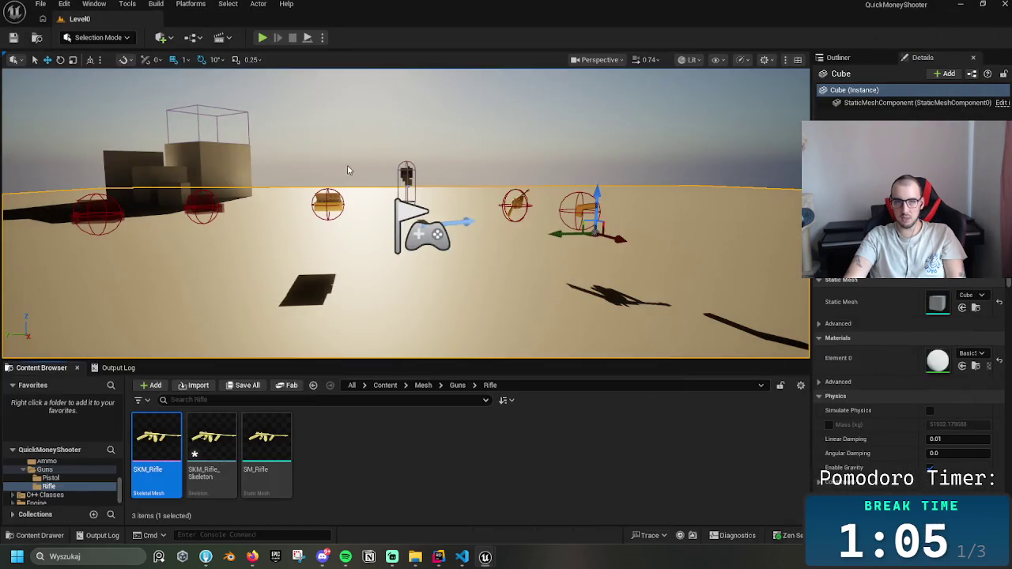
{"action": "left_click", "coordinate": [262, 37]}
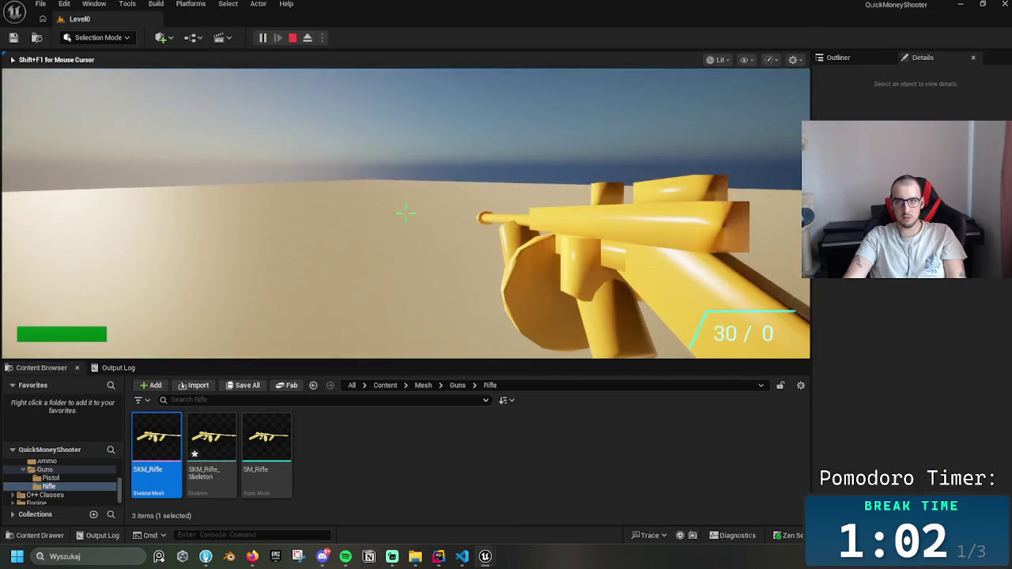
{"action": "key", "text": "Escape"}
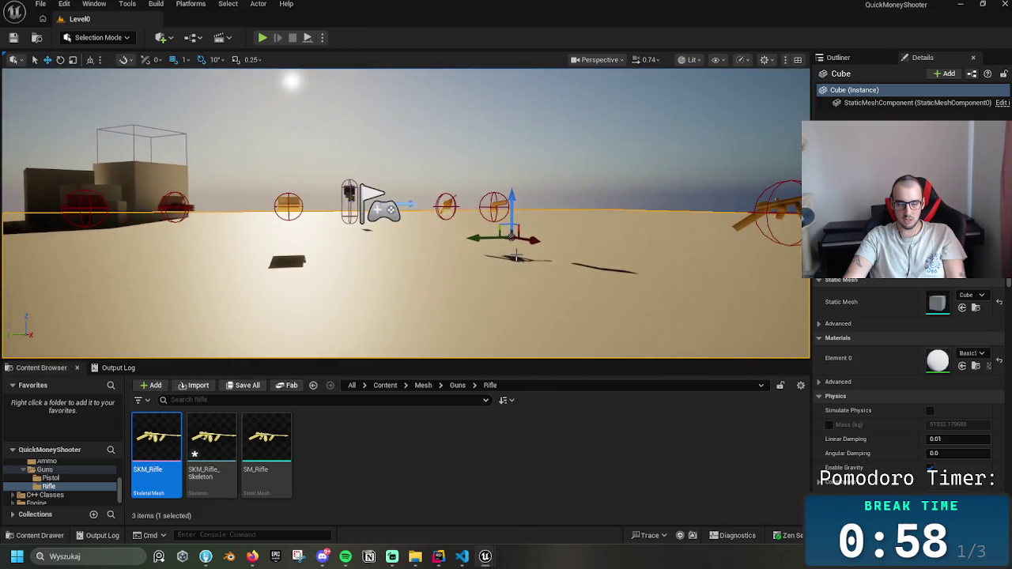
{"action": "double_click", "coordinate": [229, 427]}
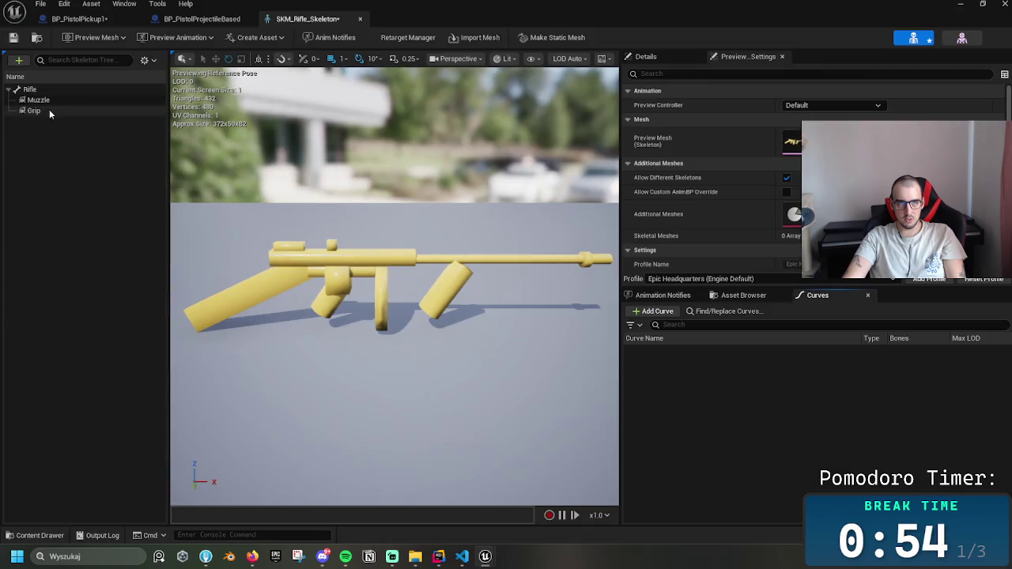
- Drag the Grip socket back along X to the rear grip and close the rifle skeleton
{"action": "left_click", "coordinate": [34, 111]}
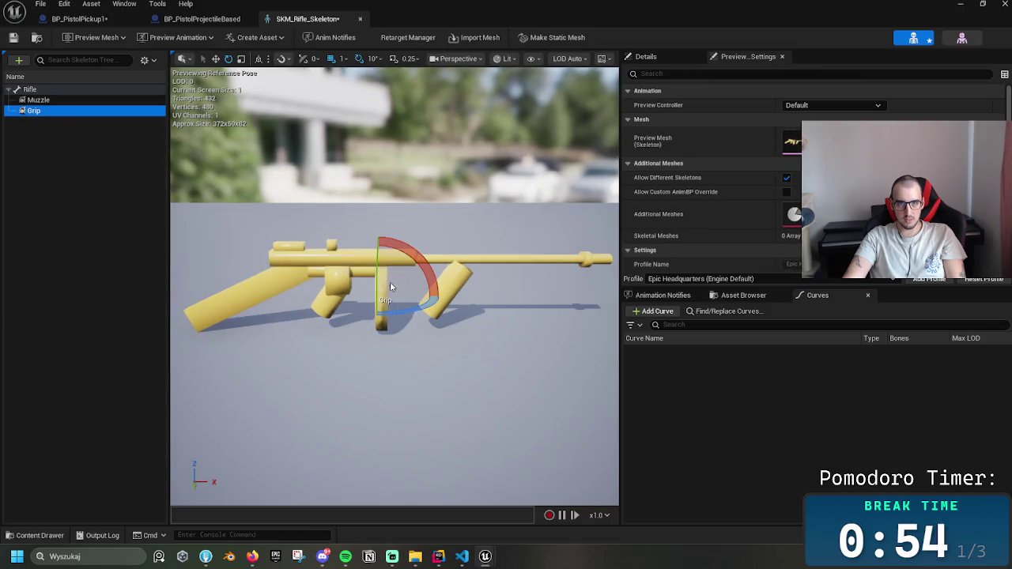
{"action": "left_click_drag", "start_coordinate": [413, 297], "coordinate": [365, 295]}
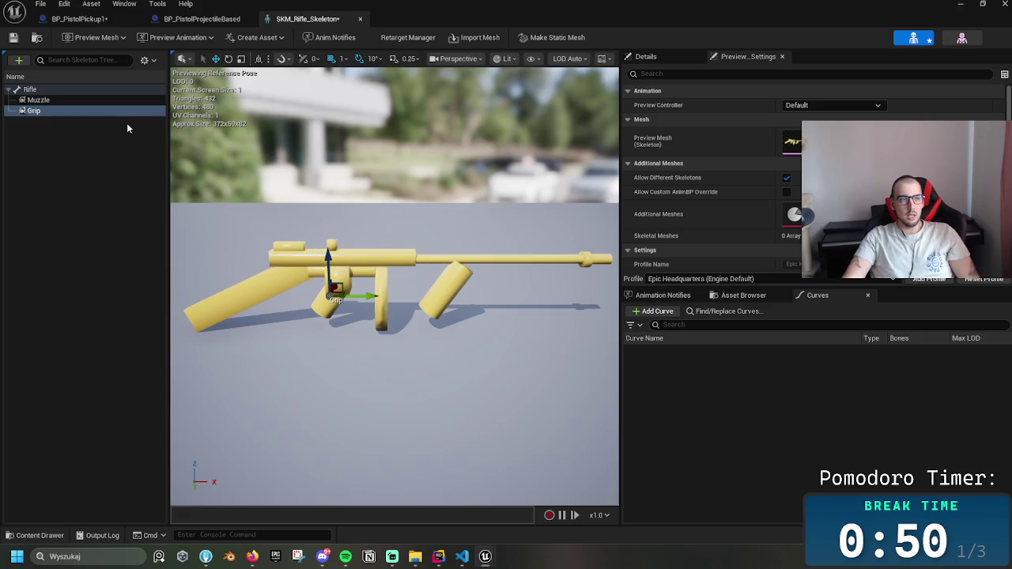
{"action": "left_click", "coordinate": [360, 18]}
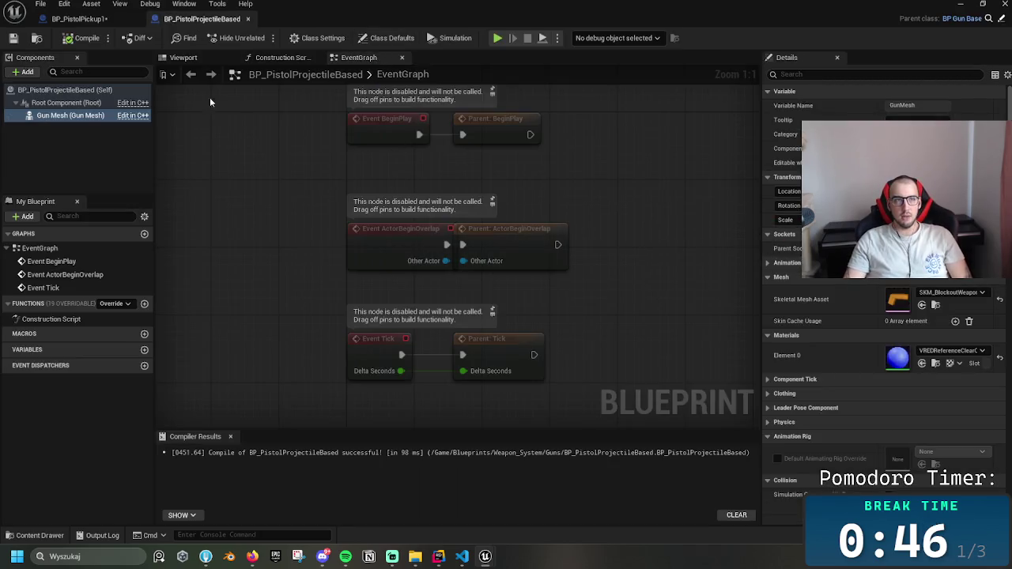
- Open BP_PistolPickup1 in the full Blueprint editor and select its Static Mesh Comp
{"action": "left_click", "coordinate": [94, 19]}
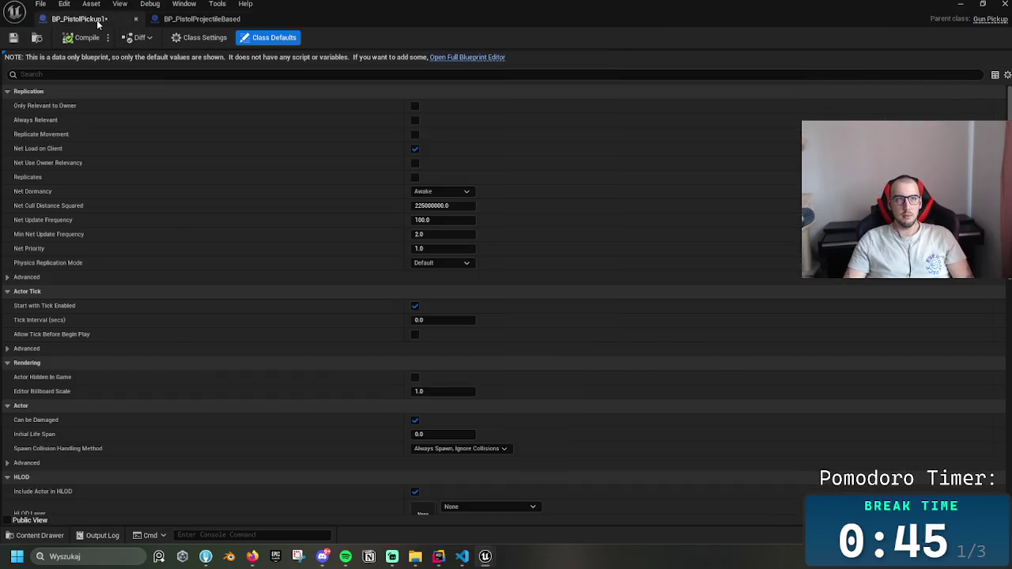
{"action": "left_click", "coordinate": [468, 58]}
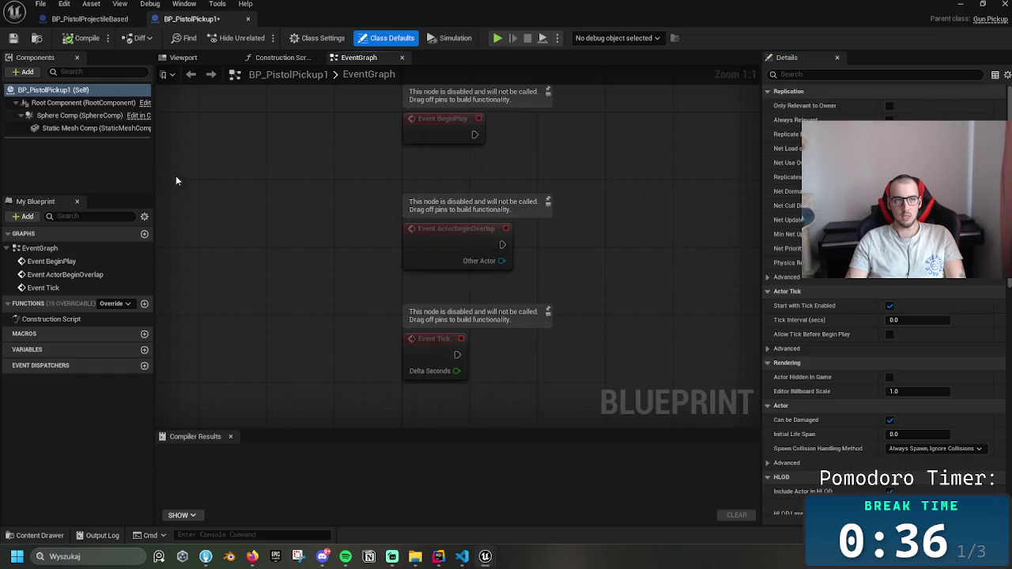
{"action": "left_click", "coordinate": [119, 128]}
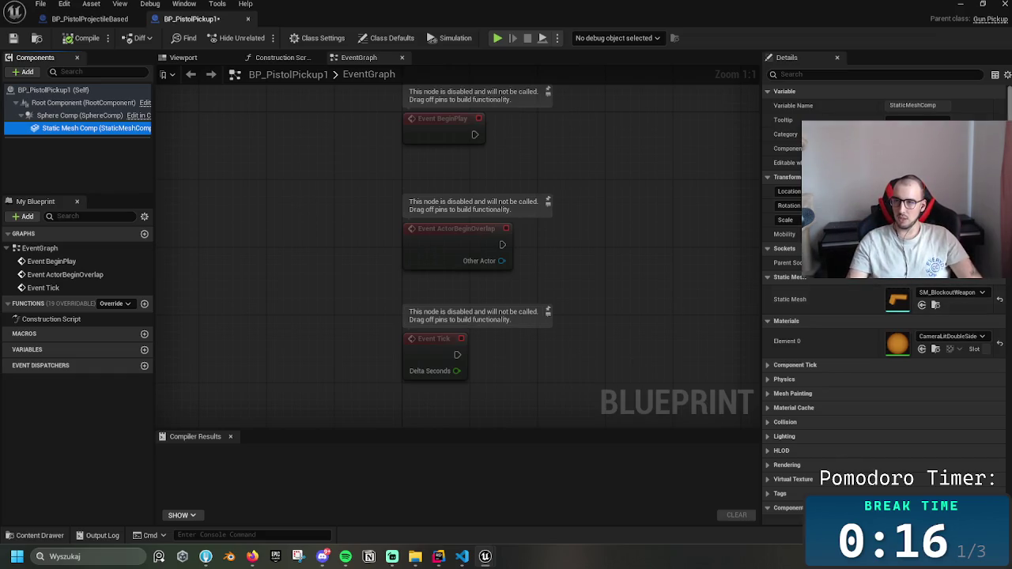
- Browse the mesh's Element 0 material list, then dismiss it without choosing anything
{"action": "left_click", "coordinate": [949, 336]}
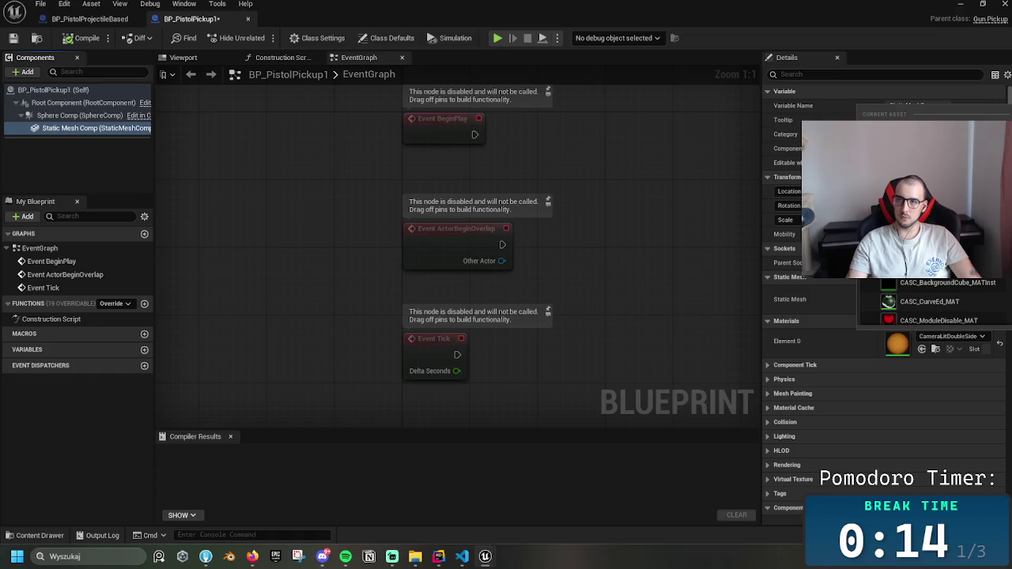
{"action": "scroll", "coordinate": [957, 293], "scroll_direction": "down", "scroll_amount": 10}
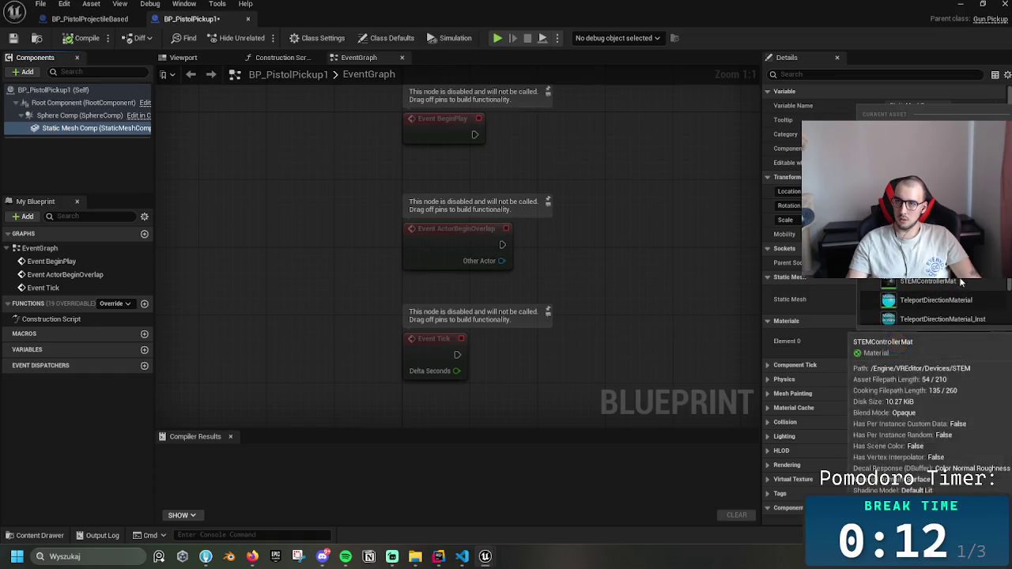
{"action": "scroll", "coordinate": [941, 301], "scroll_direction": "up", "scroll_amount": 10}
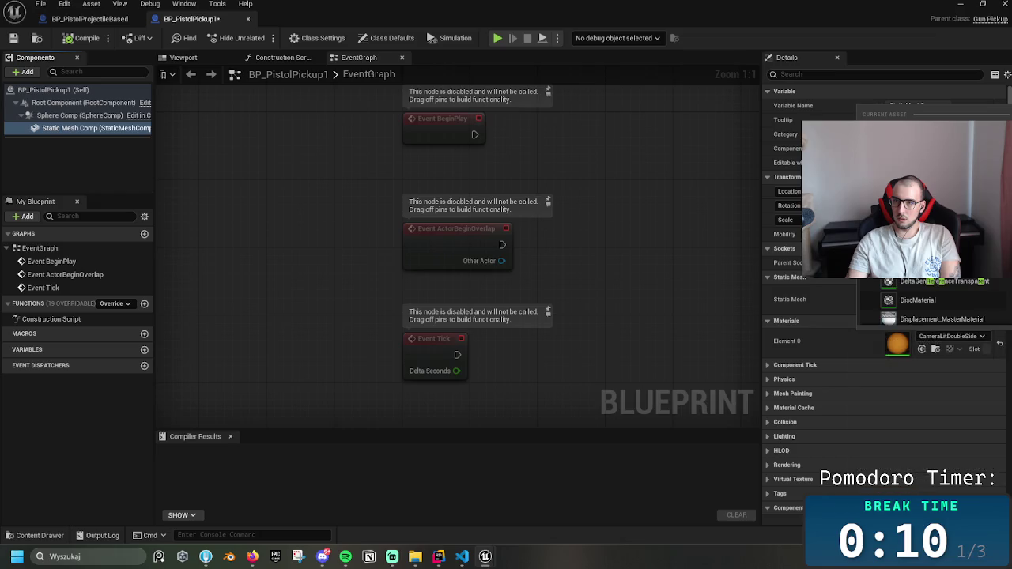
{"action": "scroll", "coordinate": [941, 301], "scroll_direction": "up", "scroll_amount": 3}
{"action": "scroll", "coordinate": [941, 300], "scroll_direction": "up", "scroll_amount": 3}
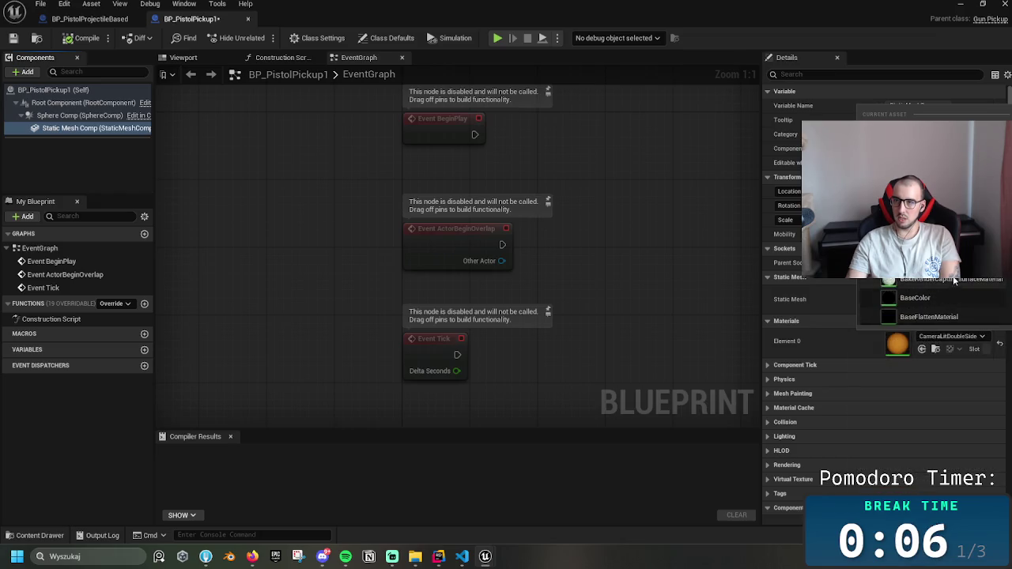
{"action": "scroll", "coordinate": [955, 281], "scroll_direction": "down", "scroll_amount": 1}
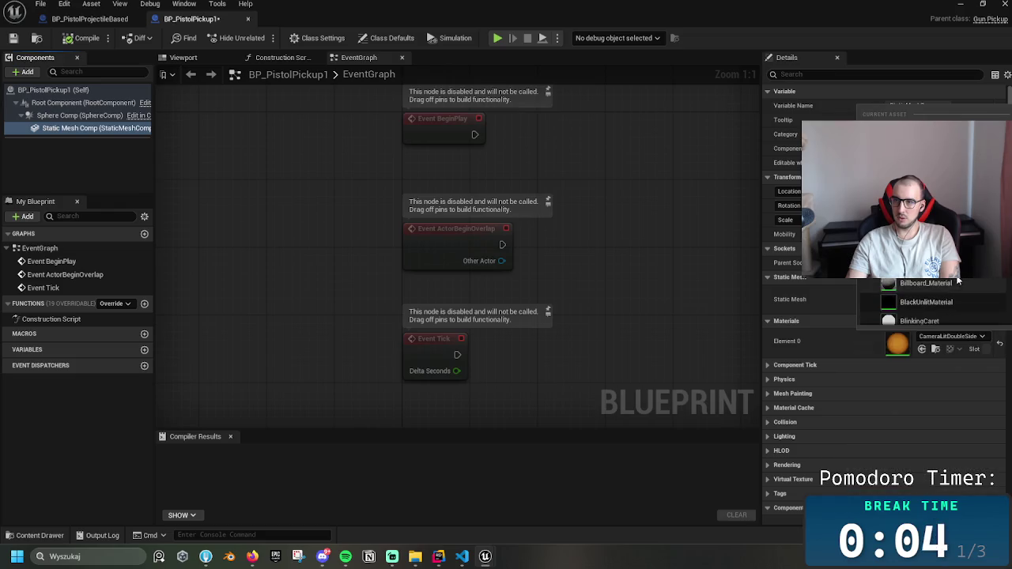
{"action": "scroll", "coordinate": [961, 280], "scroll_direction": "down", "scroll_amount": 2}
{"action": "scroll", "coordinate": [942, 304], "scroll_direction": "down", "scroll_amount": 2}
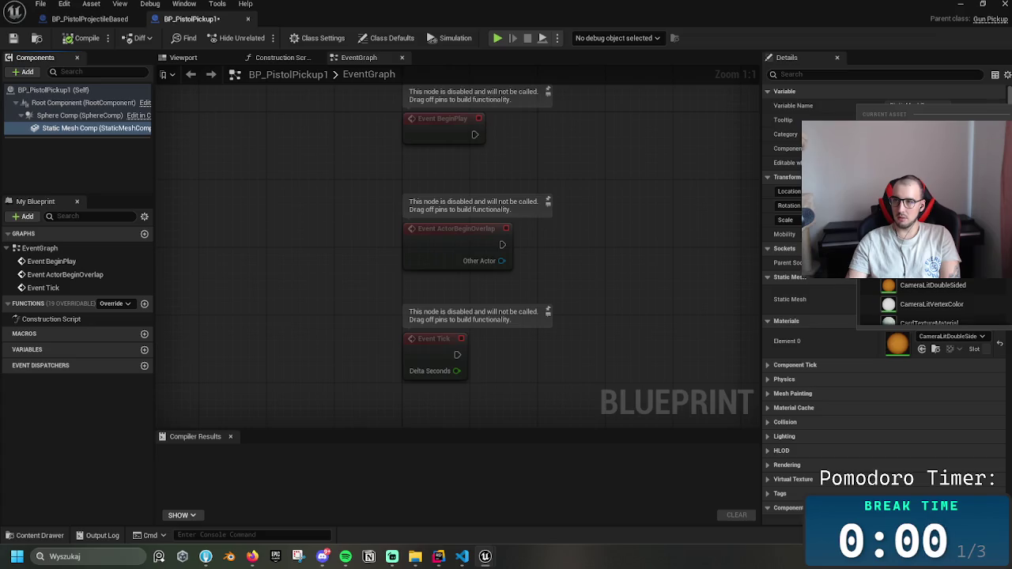
{"action": "scroll", "coordinate": [925, 304], "scroll_direction": "down", "scroll_amount": 2}
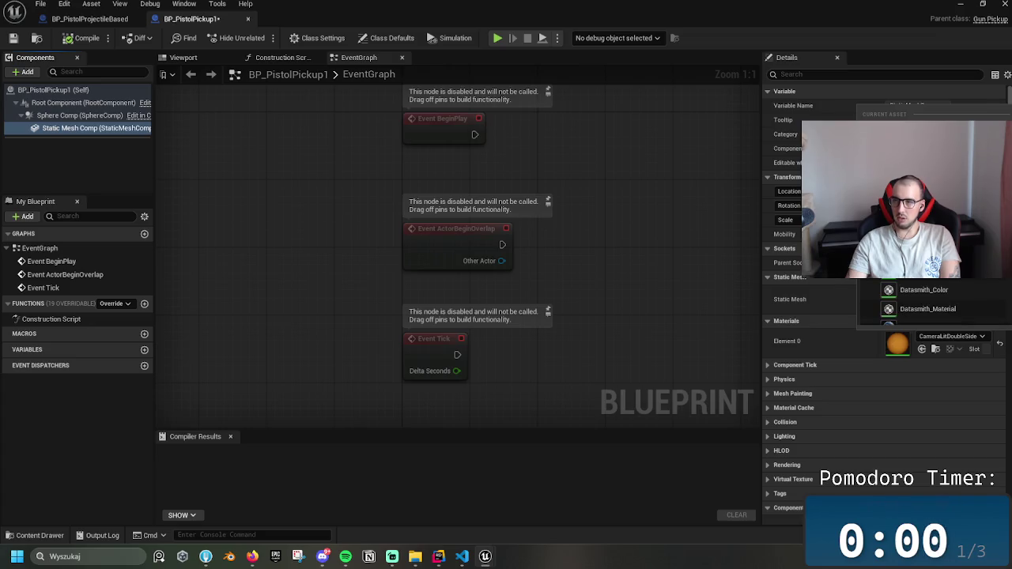
{"action": "scroll", "coordinate": [925, 304], "scroll_direction": "up", "scroll_amount": 1}
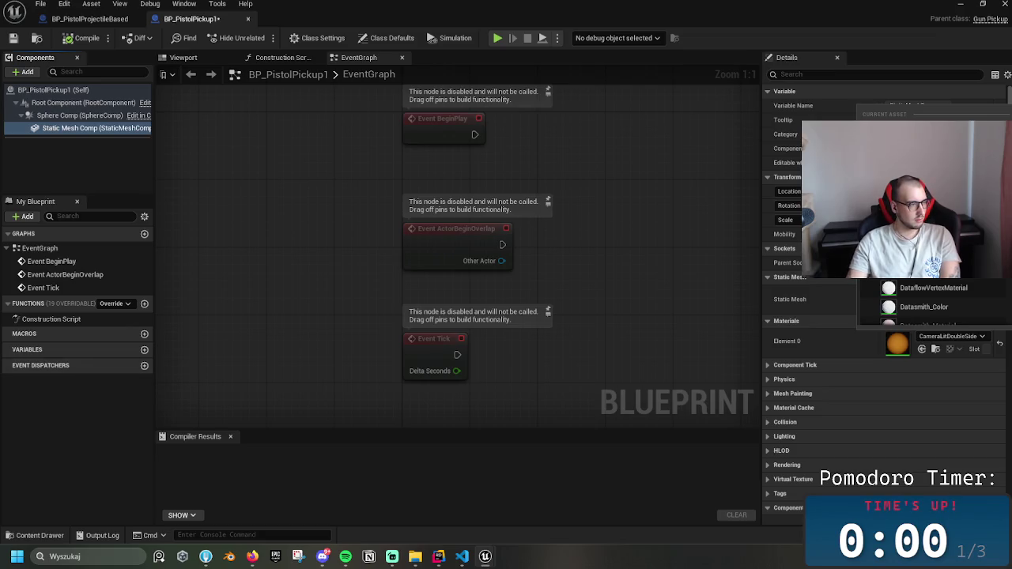
{"action": "key", "text": "Escape"}
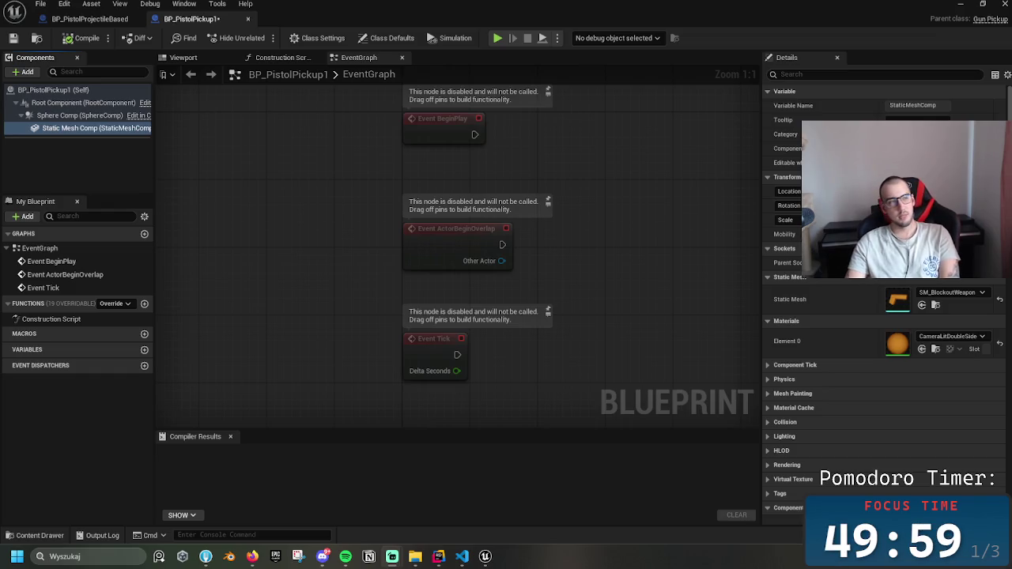
{"action": "left_click", "coordinate": [271, 155]}
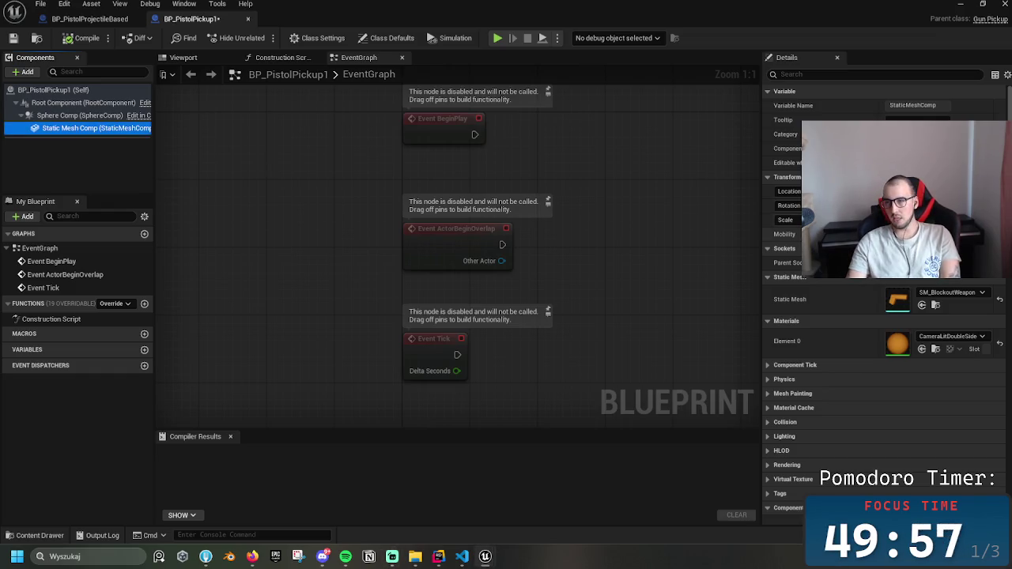
- Set the mesh material to AnimSharingBlue, after briefly trying ArrowMaterial, and close BP_PistolPickup1
{"action": "left_click", "coordinate": [949, 292]}
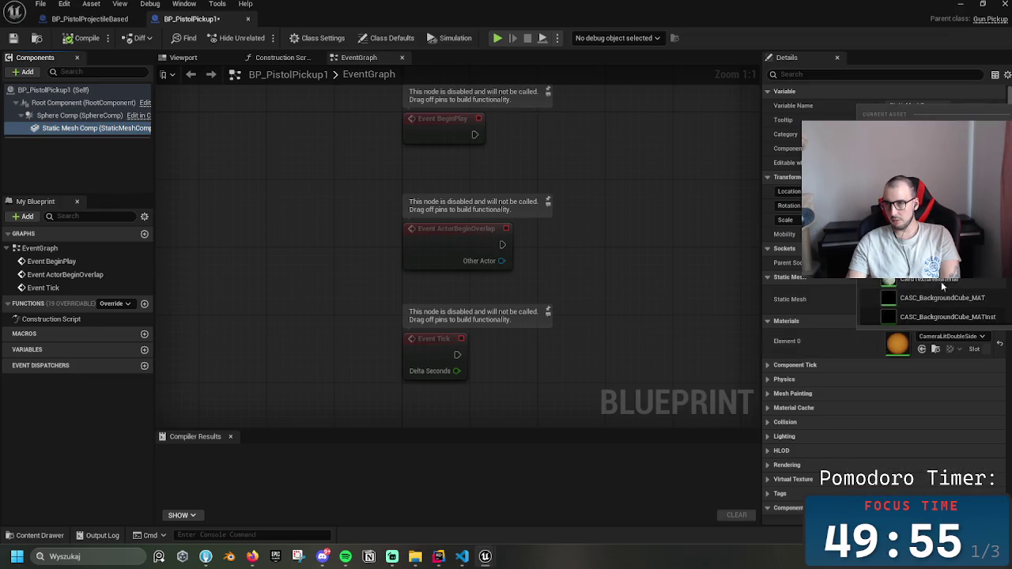
{"action": "scroll", "coordinate": [941, 286], "scroll_direction": "up", "scroll_amount": 5}
{"action": "scroll", "coordinate": [944, 285], "scroll_direction": "up", "scroll_amount": 5}
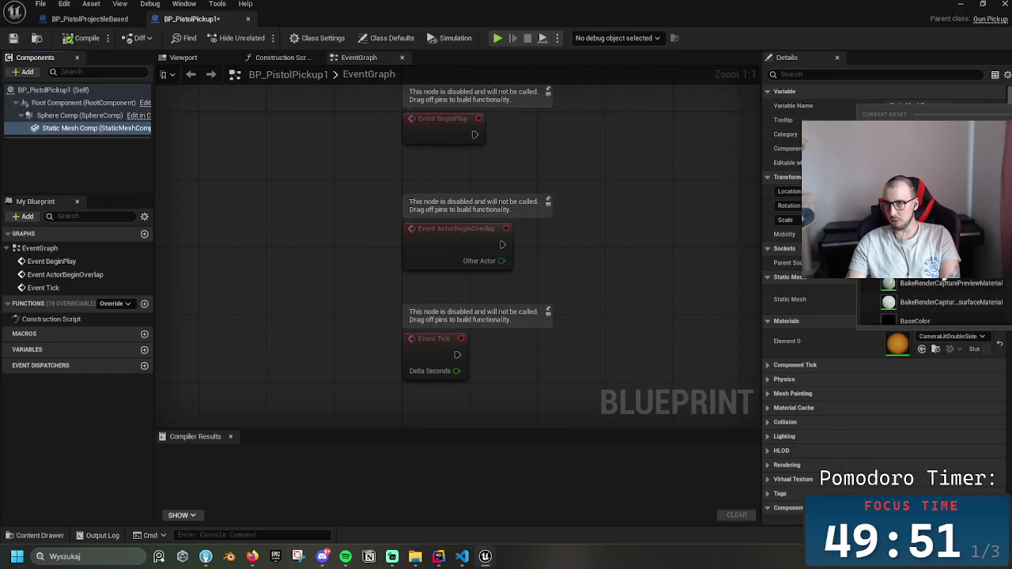
{"action": "scroll", "coordinate": [945, 282], "scroll_direction": "up", "scroll_amount": 3}
{"action": "left_click", "coordinate": [895, 284]}
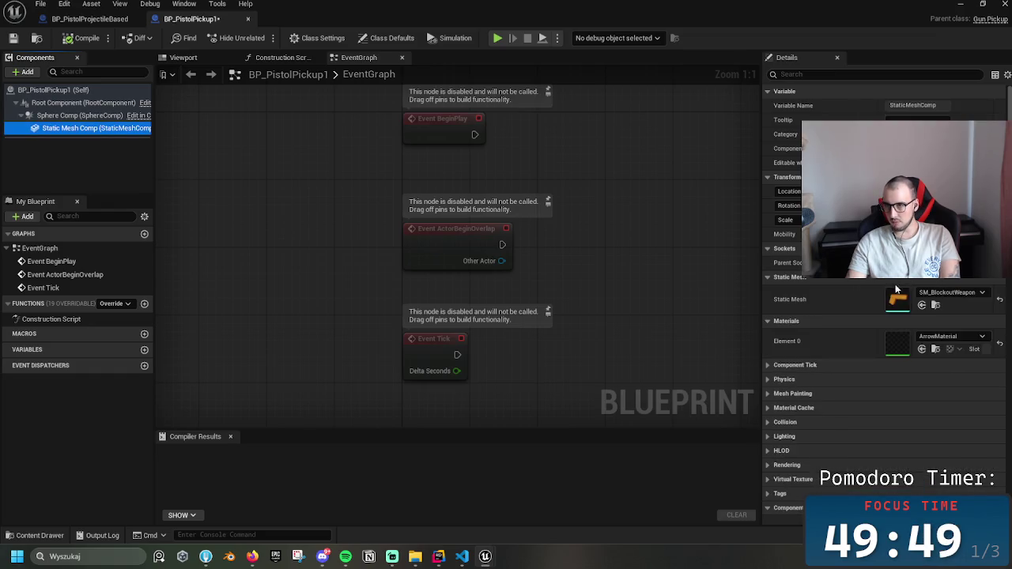
{"action": "left_click", "coordinate": [949, 337]}
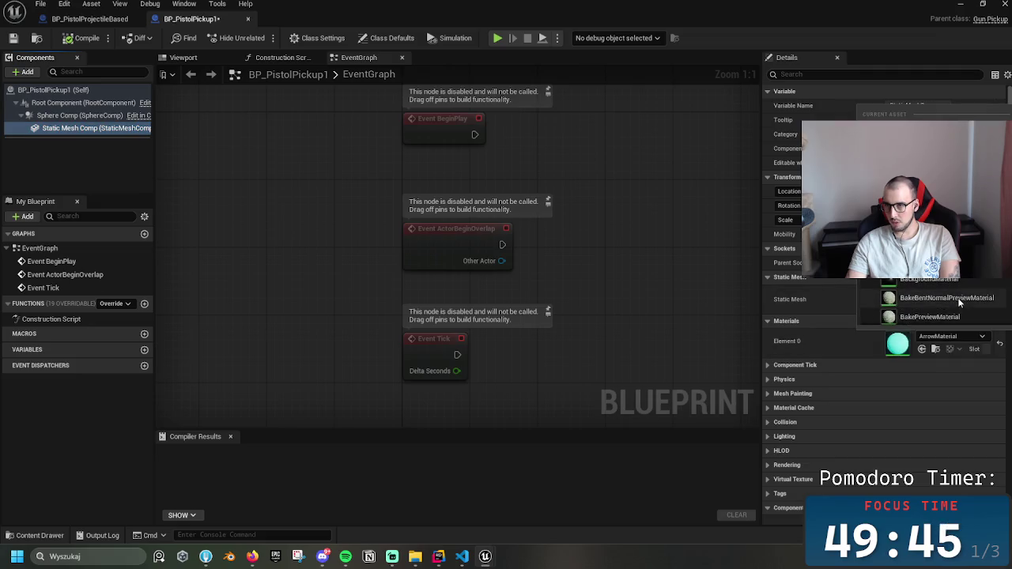
{"action": "left_click", "coordinate": [962, 281]}
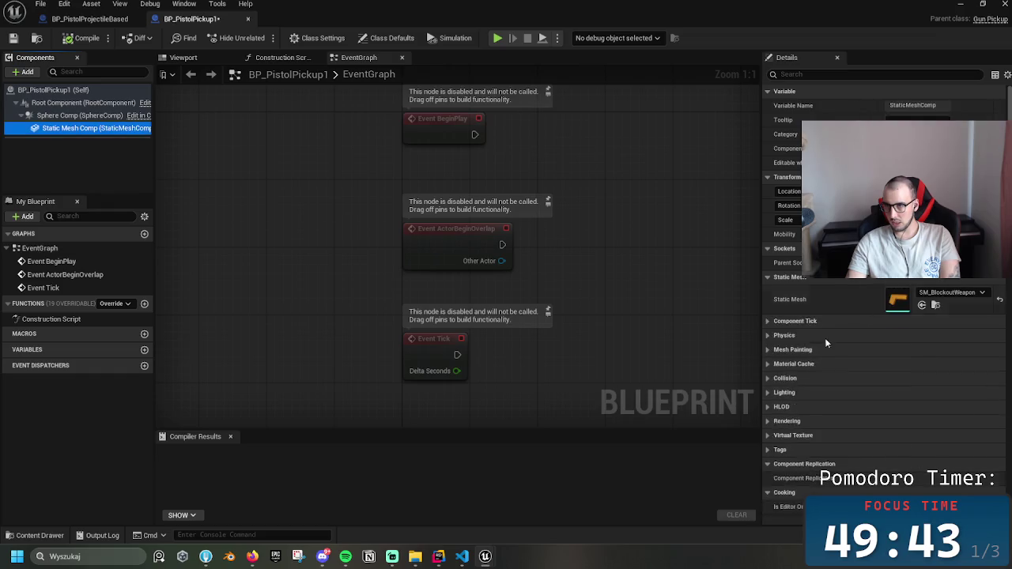
{"action": "left_click", "coordinate": [245, 18]}
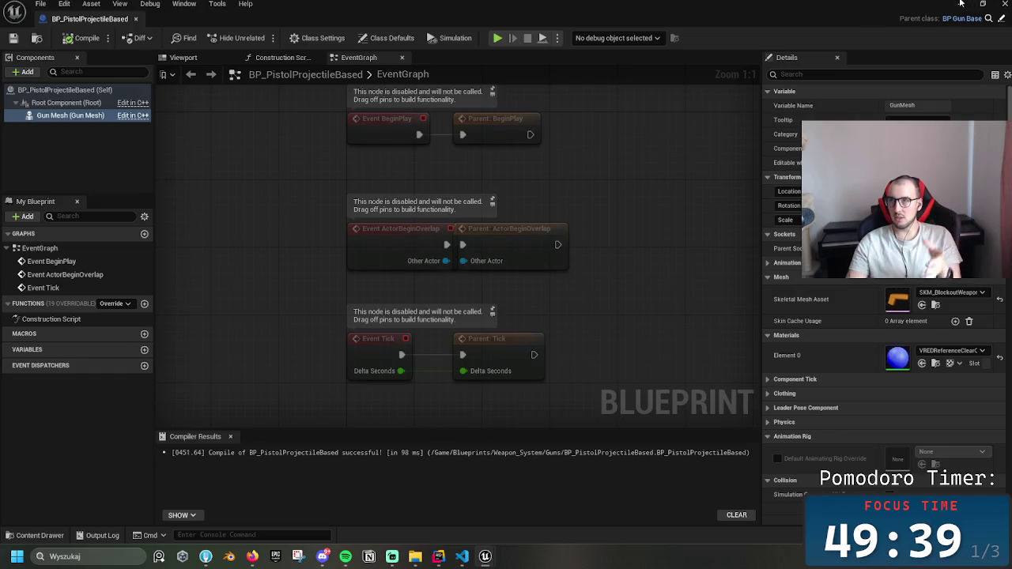
- Minimize the Blueprint editor and open the Pistol folder to check its blockout assets
{"action": "left_click", "coordinate": [961, 3]}
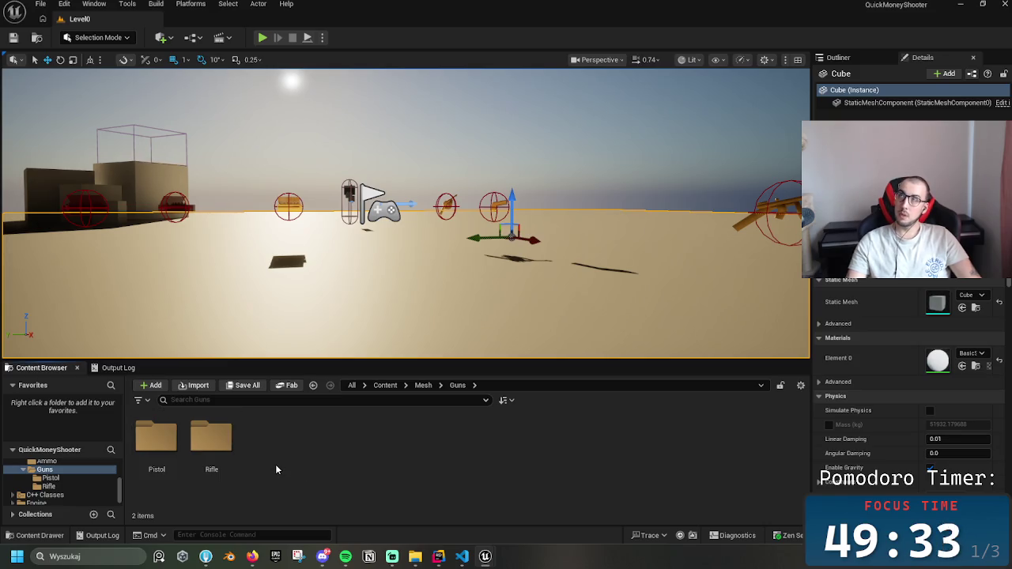
{"action": "mouse_move", "coordinate": [277, 301]}
{"action": "left_mouse_down"}
{"action": "mouse_move", "coordinate": [277, 352]}
{"action": "mouse_move", "coordinate": [401, 180]}
{"action": "left_mouse_up"}
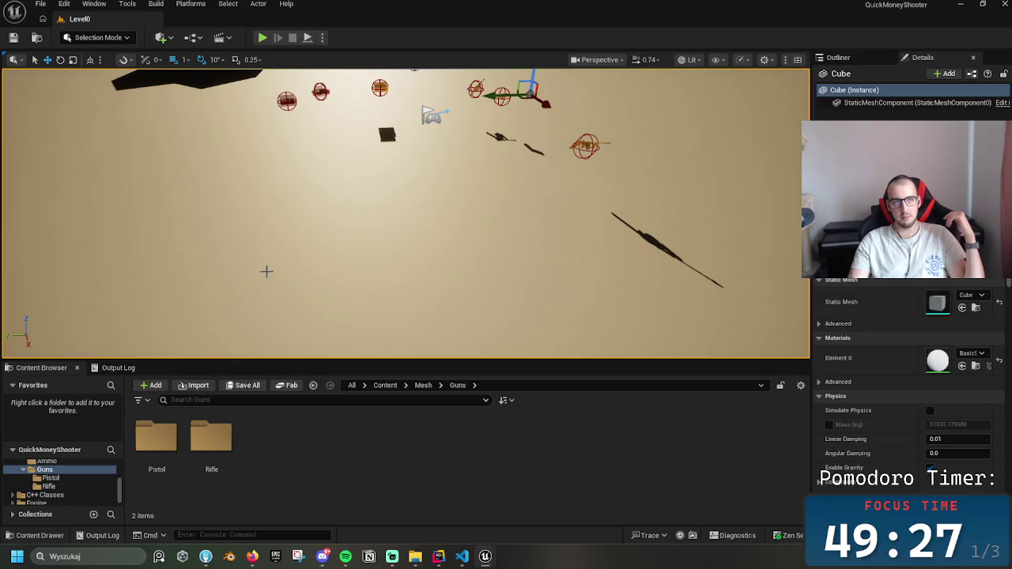
{"action": "left_click", "coordinate": [161, 440]}
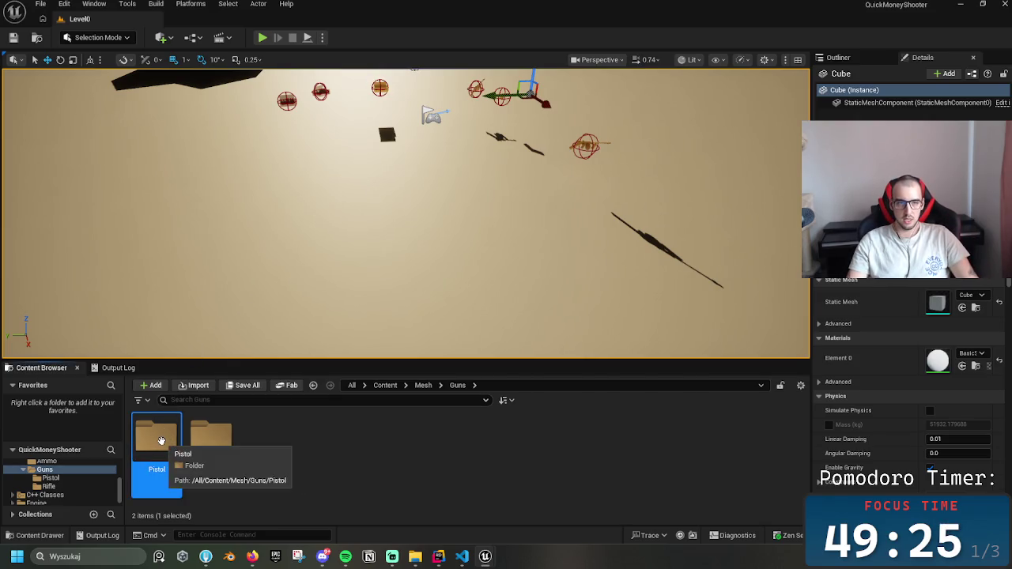
{"action": "double_click", "coordinate": [162, 440]}
- Return to the Guns folder and bring up the create-asset menu on empty space
{"action": "left_click", "coordinate": [415, 385]}
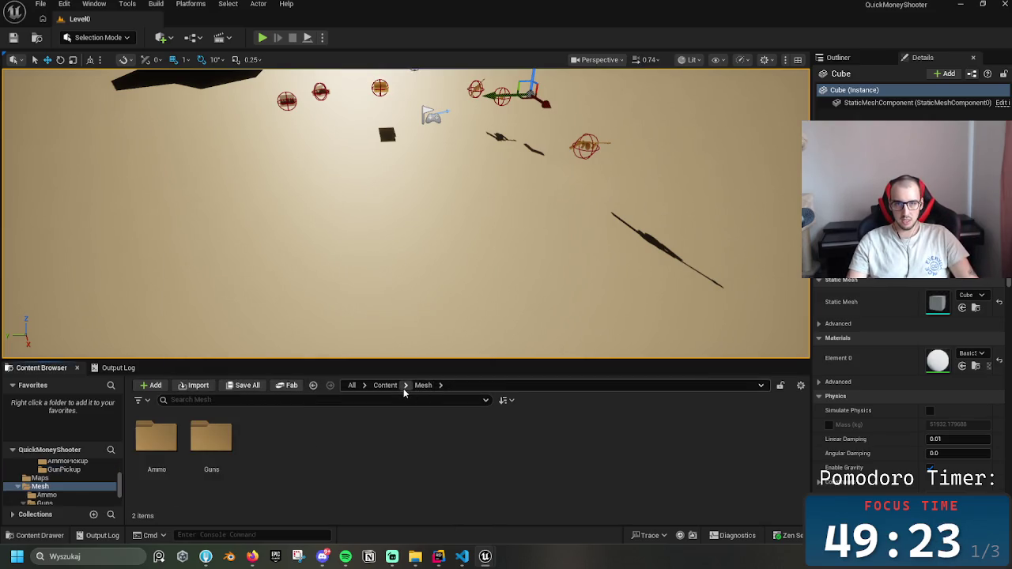
{"action": "double_click", "coordinate": [225, 447]}
{"action": "left_click", "coordinate": [150, 448]}
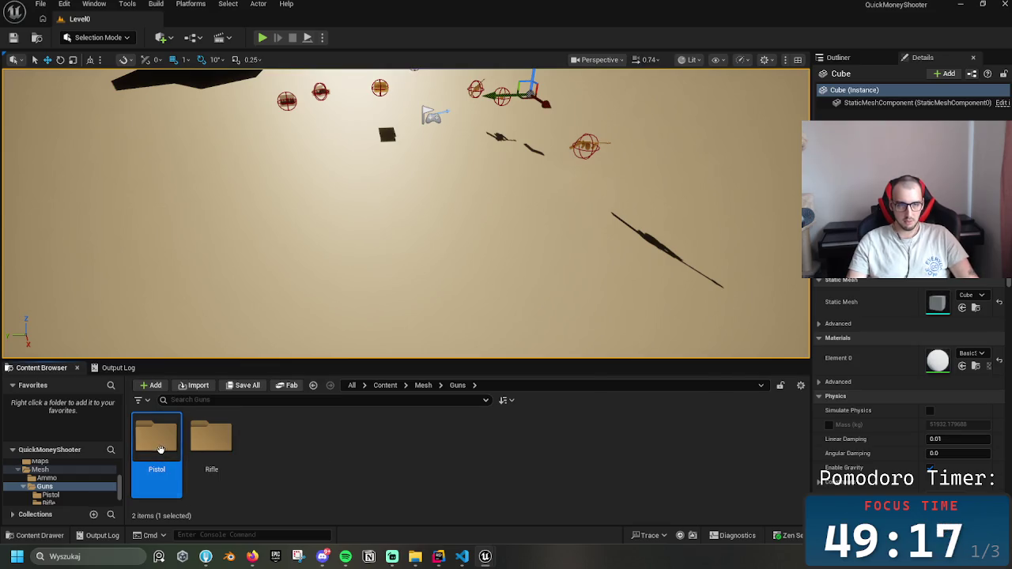
{"action": "left_click", "coordinate": [285, 447]}
{"action": "left_click", "coordinate": [156, 443]}
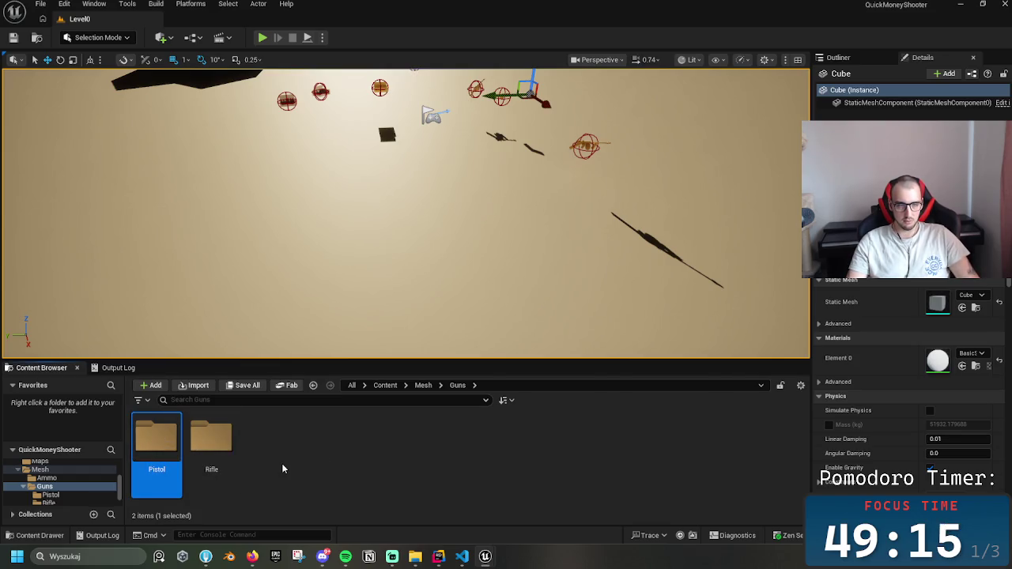
{"action": "right_click", "coordinate": [156, 440]}
{"action": "double_click", "coordinate": [157, 455]}
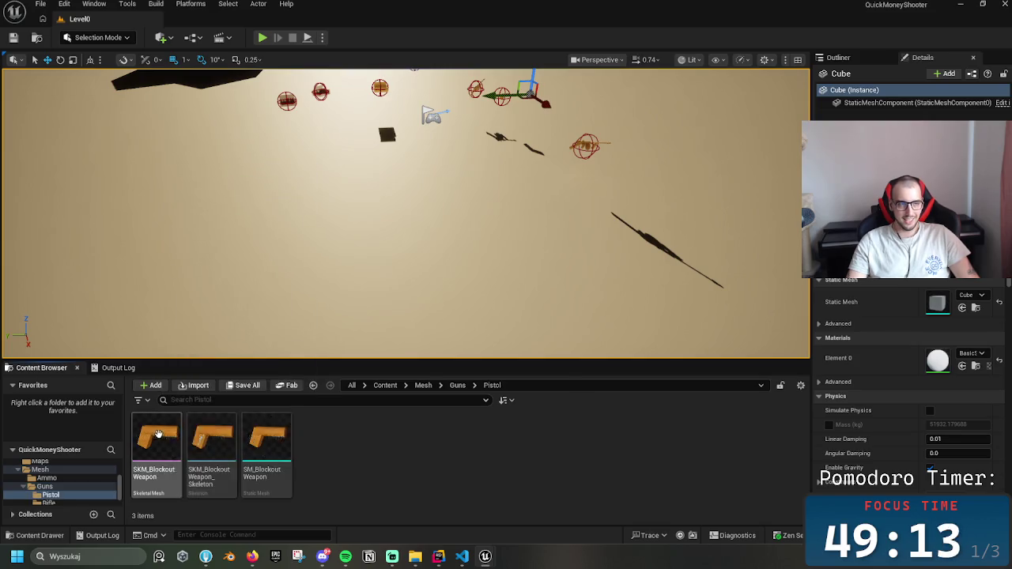
{"action": "left_click", "coordinate": [457, 385]}
{"action": "right_click", "coordinate": [346, 485]}
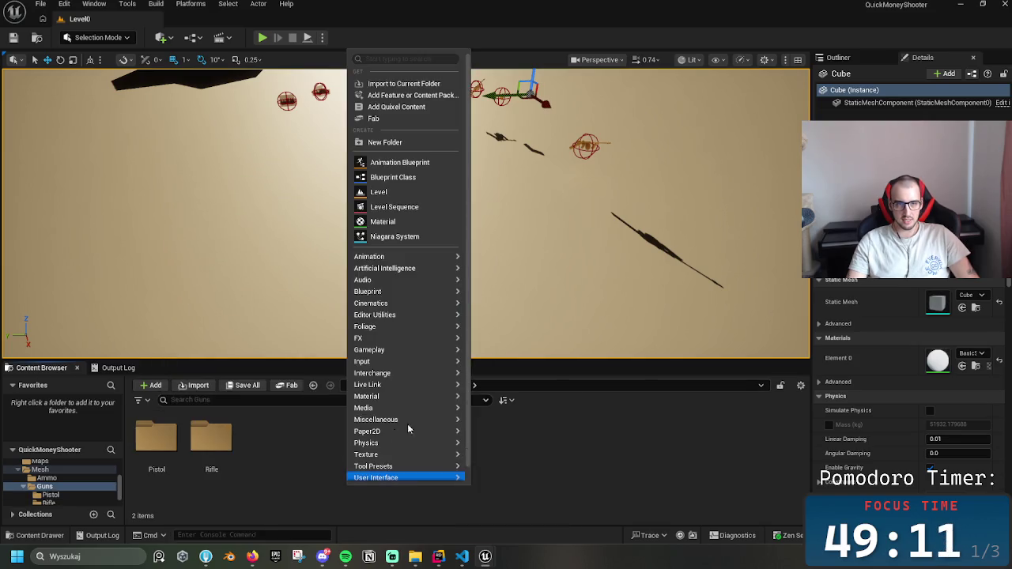
- Create a new folder named PistolProjectileBased inside Guns
{"action": "mouse_move", "coordinate": [385, 256]}
{"action": "left_click", "coordinate": [395, 141]}
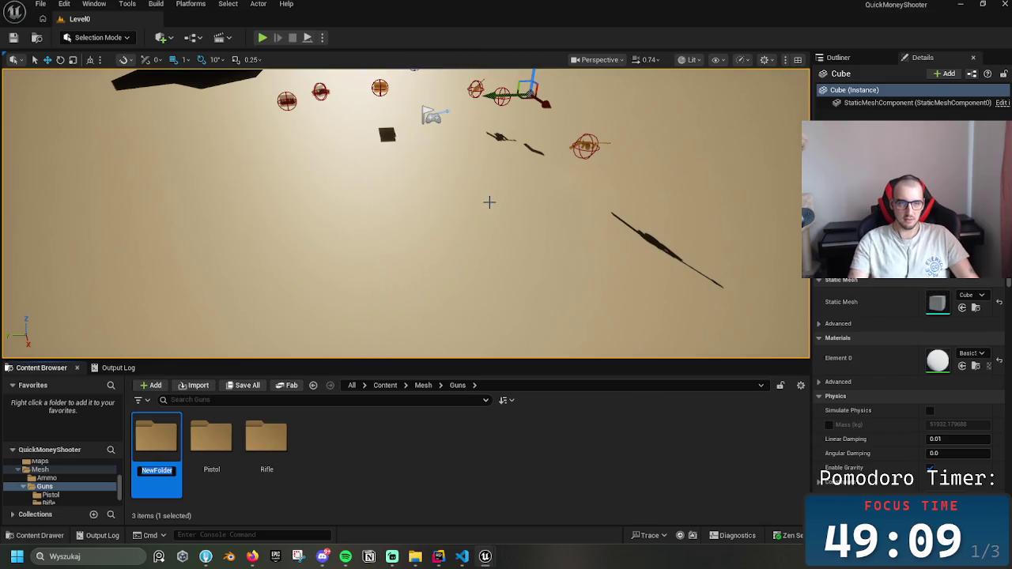
{"action": "type", "text": "Posto"}
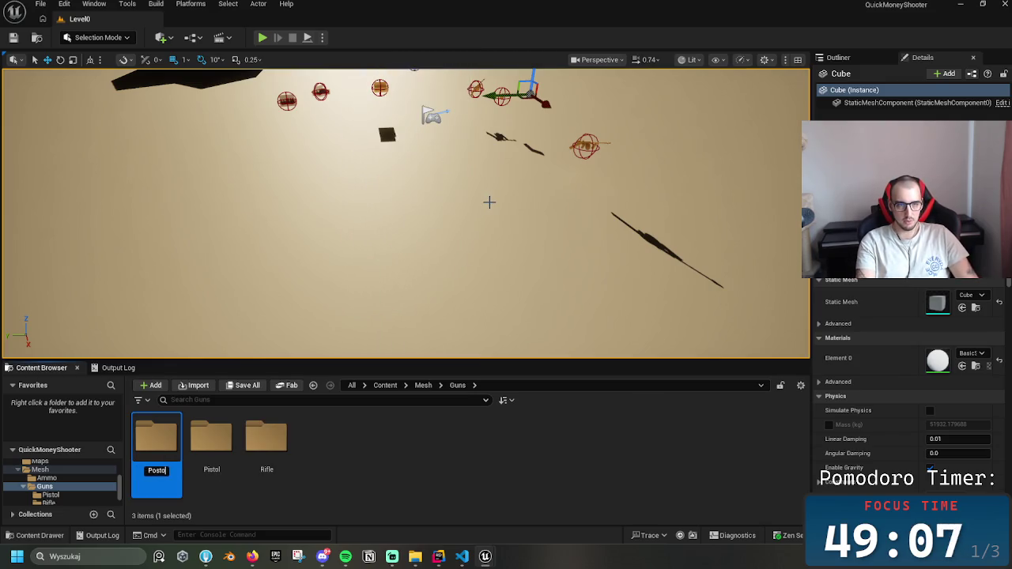
{"action": "key", "text": "BackSpace"}
{"action": "key", "text": "BackSpace"}
{"action": "key", "text": "BackSpace"}
{"action": "type", "text": "olP"}
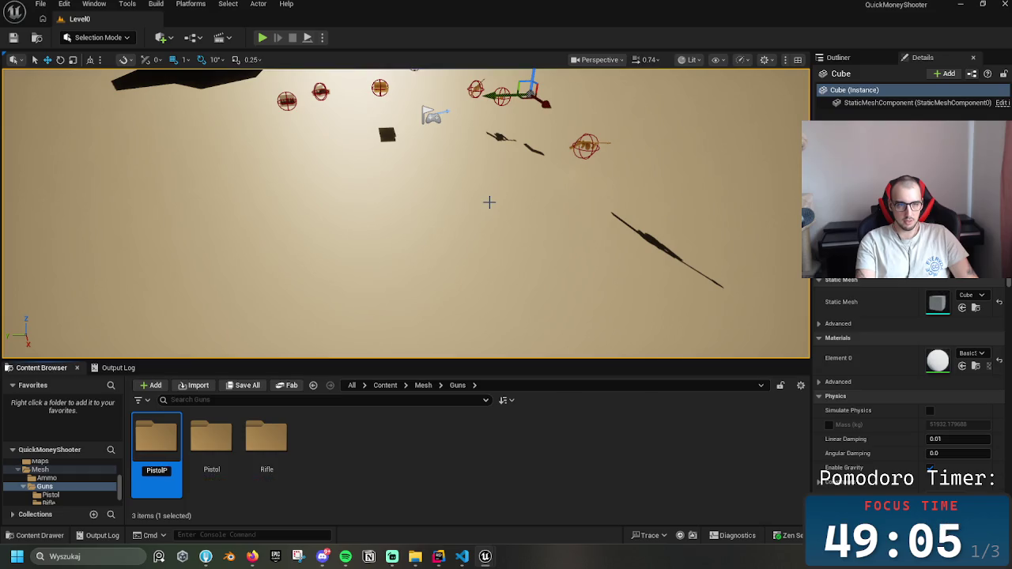
{"action": "type", "text": "ctile"}
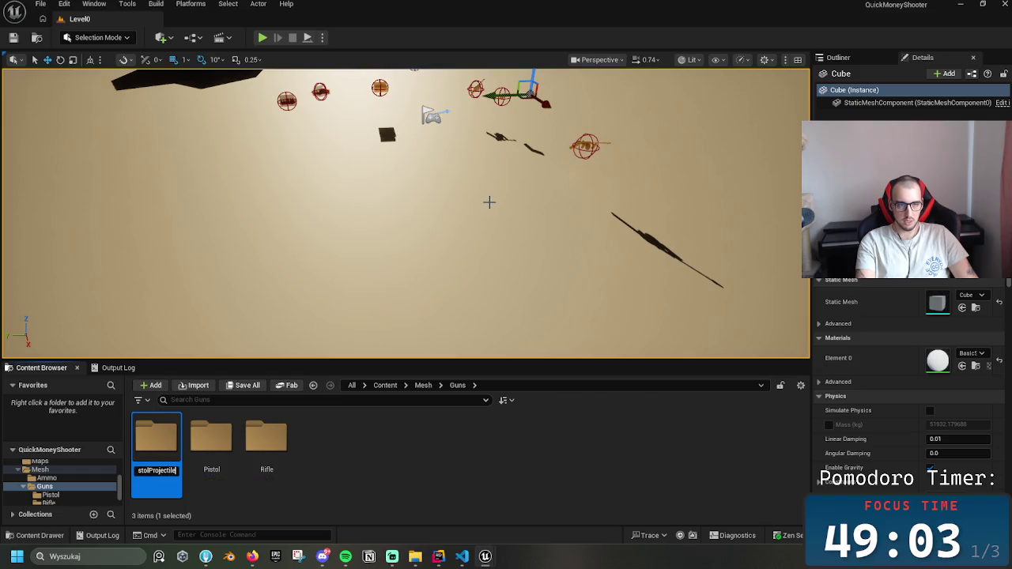
{"action": "type", "text": "d"}
{"action": "key", "text": "Return"}
{"action": "key", "text": "Return"}
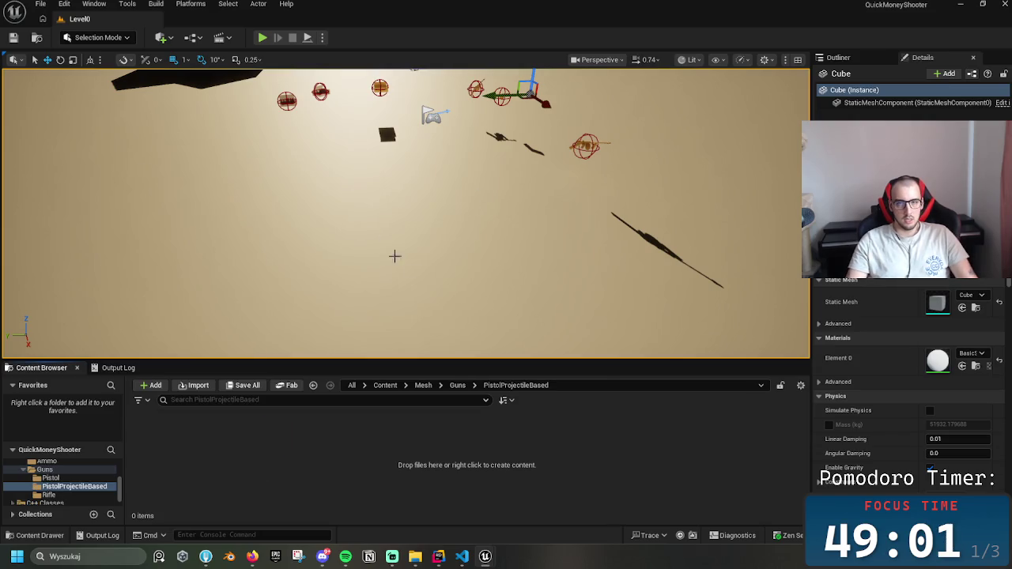
- Copy the three Pistol blockout weapon assets into the PistolProjectileBased folder
{"action": "left_click", "coordinate": [458, 385]}
{"action": "double_click", "coordinate": [212, 434]}
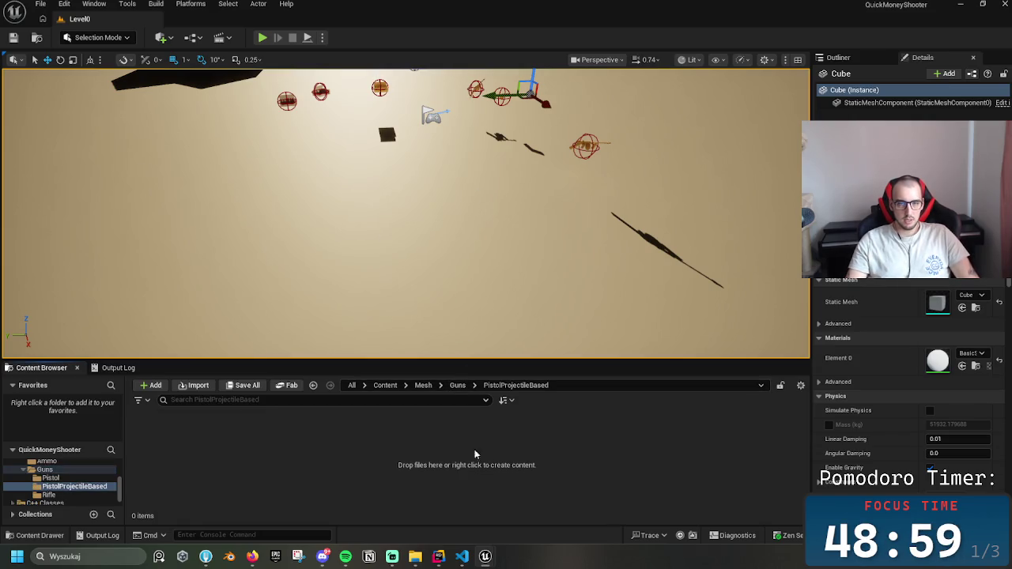
{"action": "left_click", "coordinate": [458, 385]}
{"action": "double_click", "coordinate": [156, 435]}
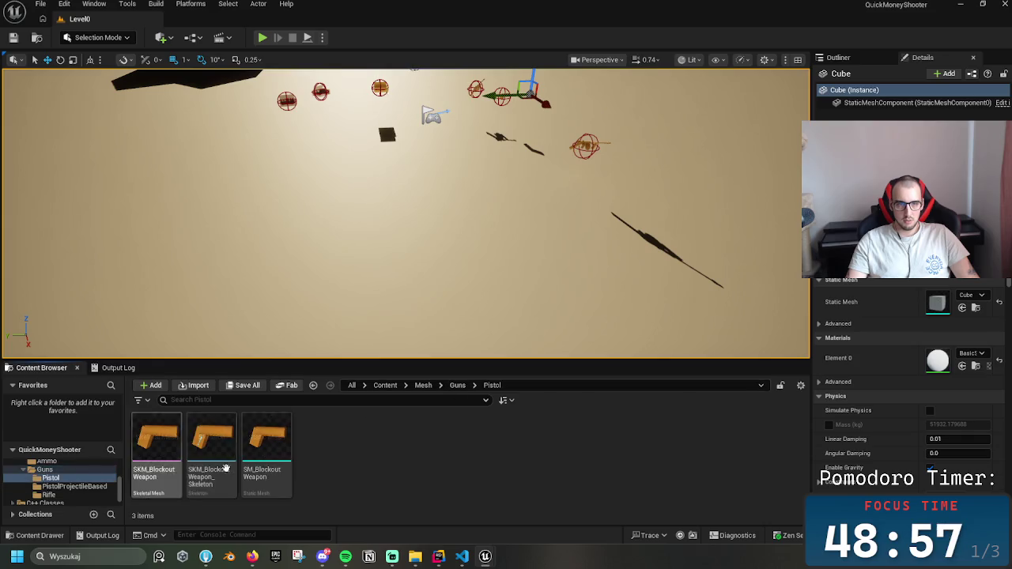
{"action": "mouse_move", "coordinate": [313, 502]}
{"action": "left_mouse_down"}
{"action": "mouse_move", "coordinate": [261, 475]}
{"action": "mouse_move", "coordinate": [146, 442]}
{"action": "left_mouse_up"}
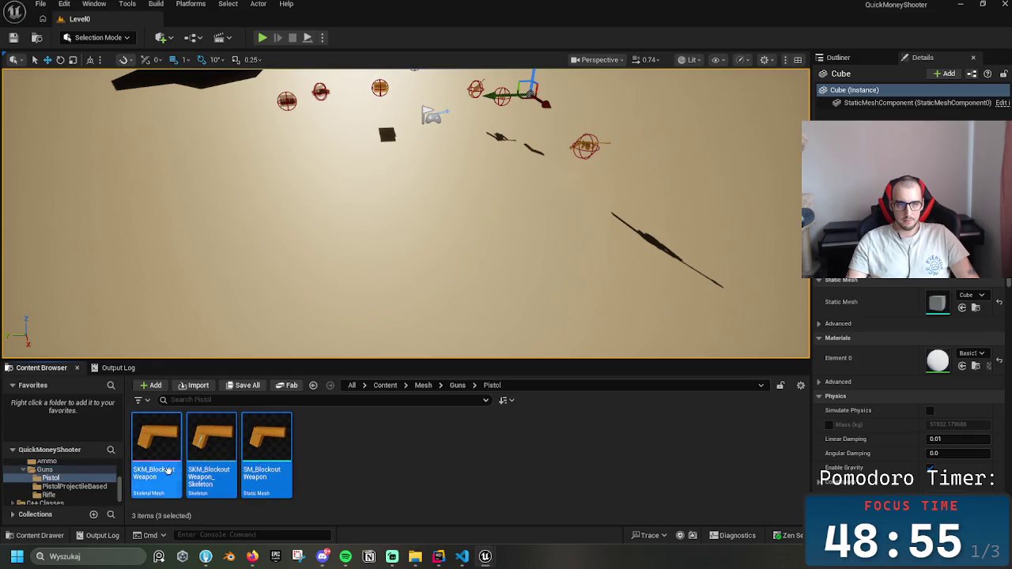
{"action": "left_click", "coordinate": [458, 385]}
{"action": "left_click", "coordinate": [150, 456]}
{"action": "double_click", "coordinate": [150, 457]}
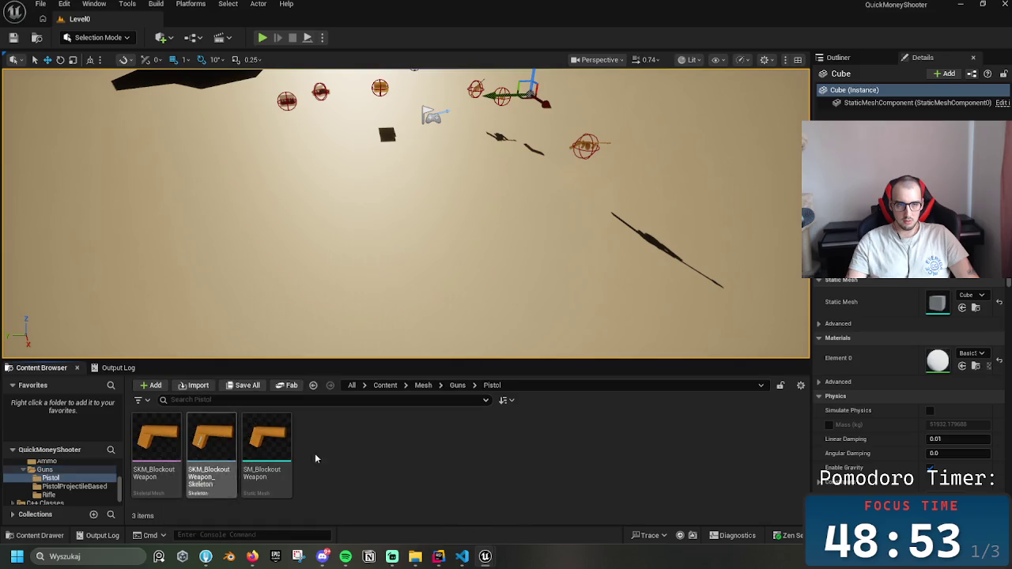
{"action": "left_click", "coordinate": [458, 385]}
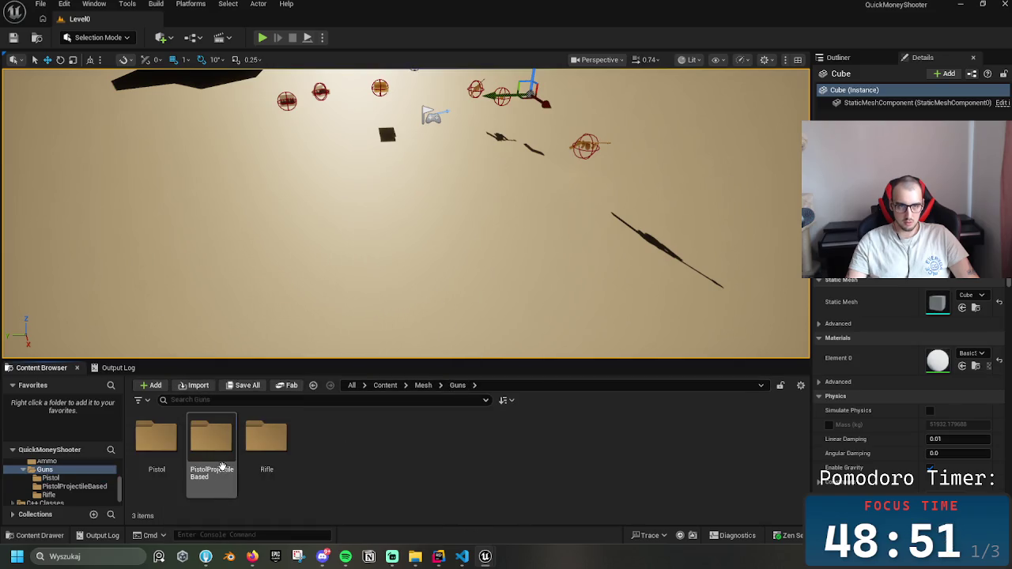
{"action": "double_click", "coordinate": [222, 467]}
{"action": "left_click", "coordinate": [132, 463]}
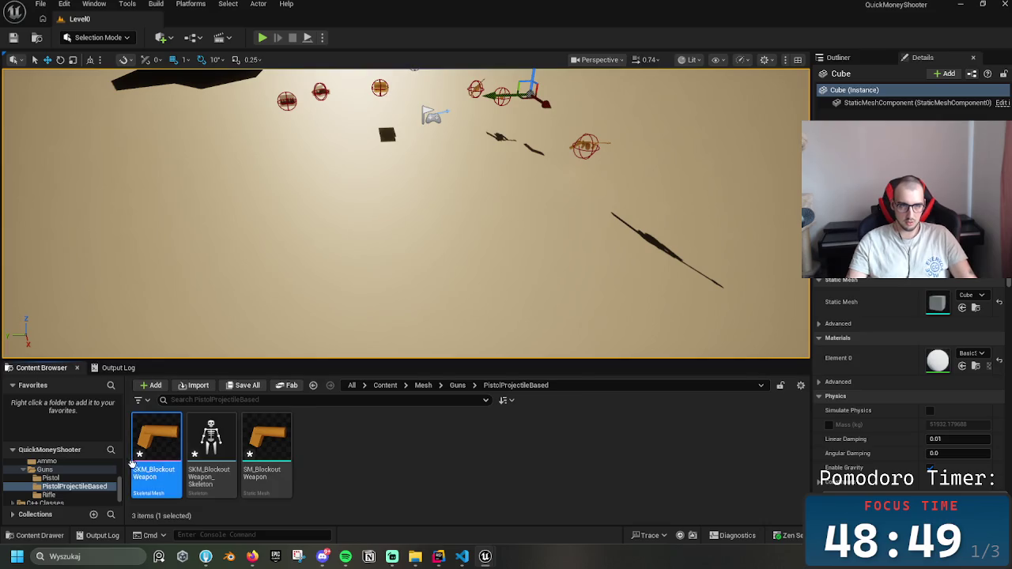
- Rename the copied skeletal mesh to SKM_Pistol_ProjectileBased
{"action": "key", "text": "F2"}
{"action": "key", "text": "End"}
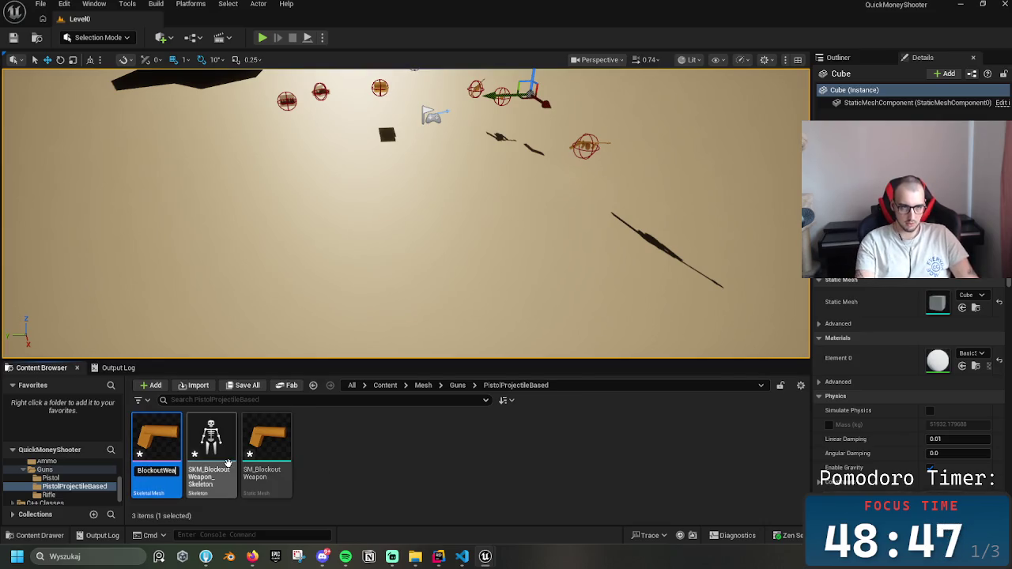
{"action": "key", "text": "BackSpace"}
{"action": "key", "text": "BackSpace"}
{"action": "key", "text": "BackSpace"}
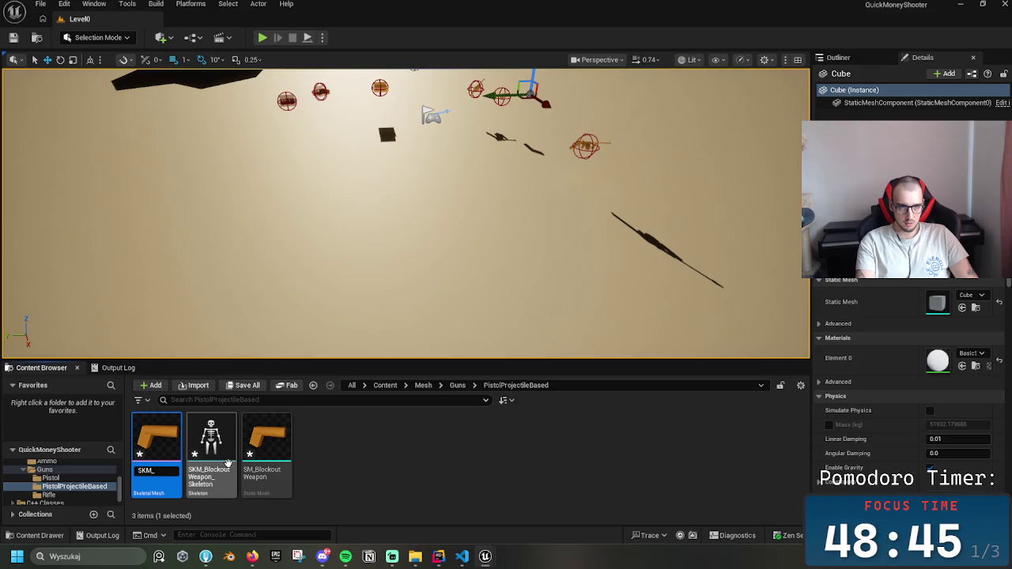
{"action": "type", "text": "_PistolProjec"}
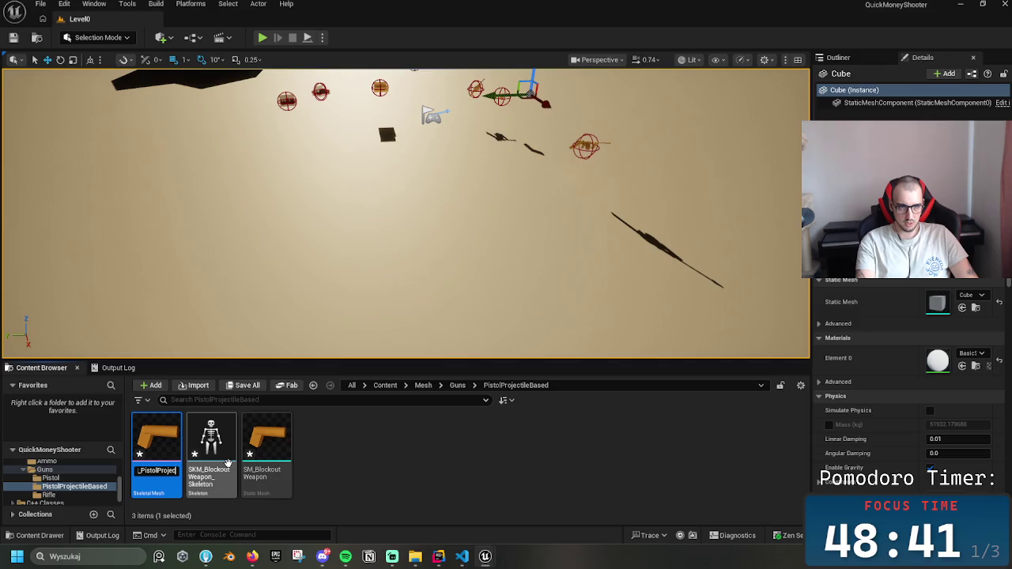
{"action": "type", "text": "t"}
{"action": "key", "text": "BackSpace"}
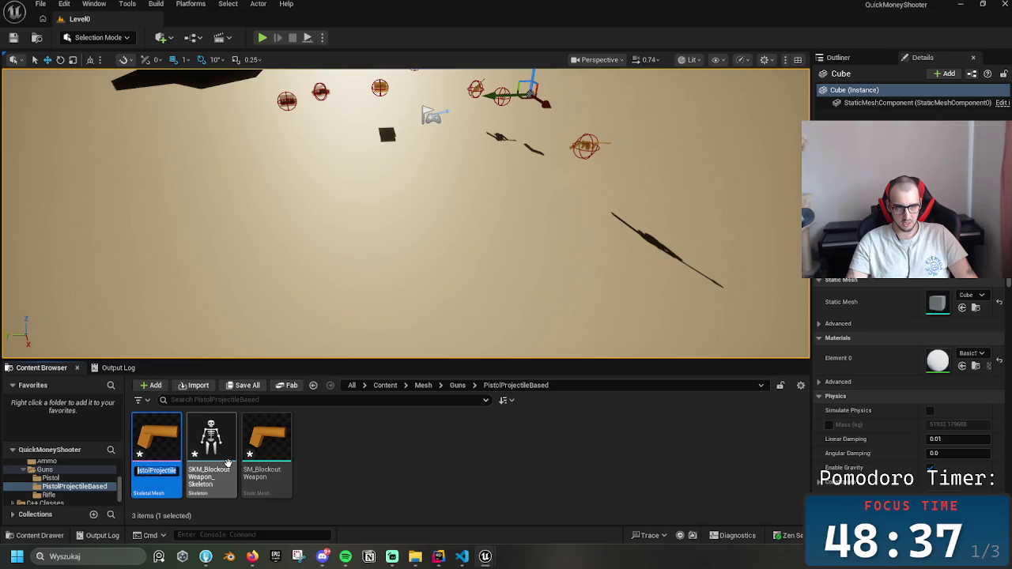
{"action": "key", "text": "ctrl+a"}
{"action": "key", "text": "Return"}
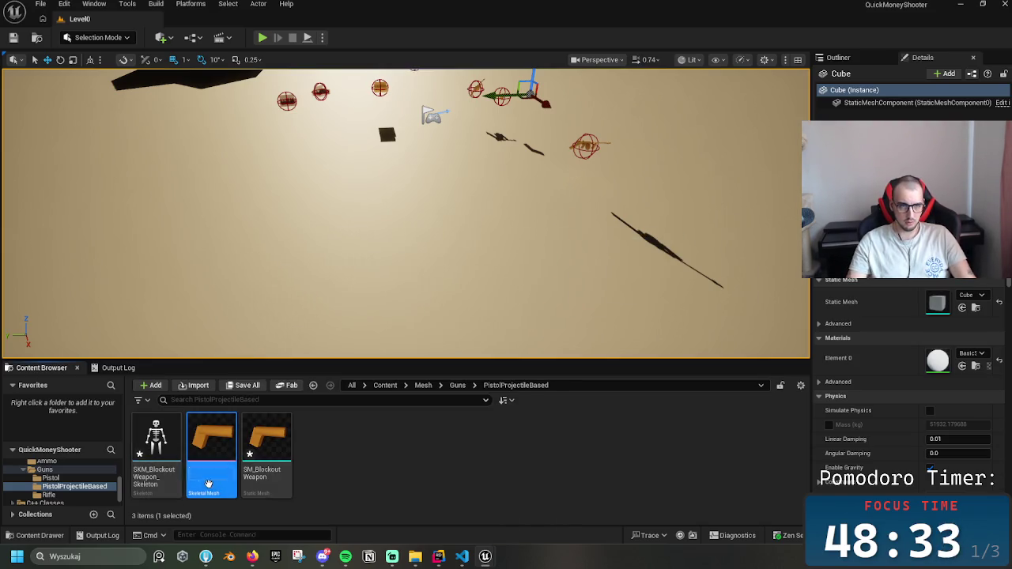
{"action": "left_click", "coordinate": [209, 482]}
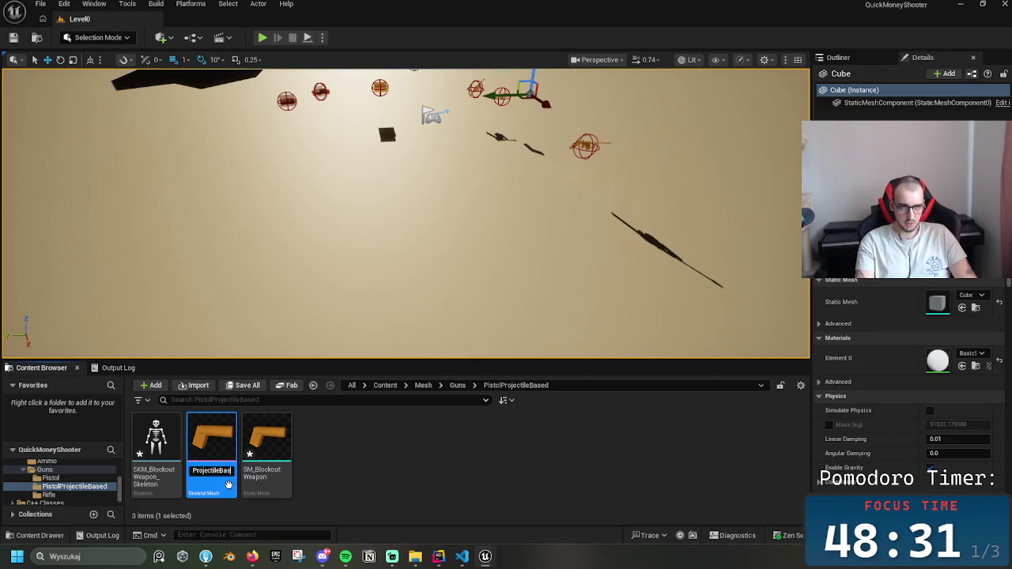
{"action": "type", "text": "ed"}
{"action": "key", "text": "Return"}
{"action": "left_click", "coordinate": [225, 484]}
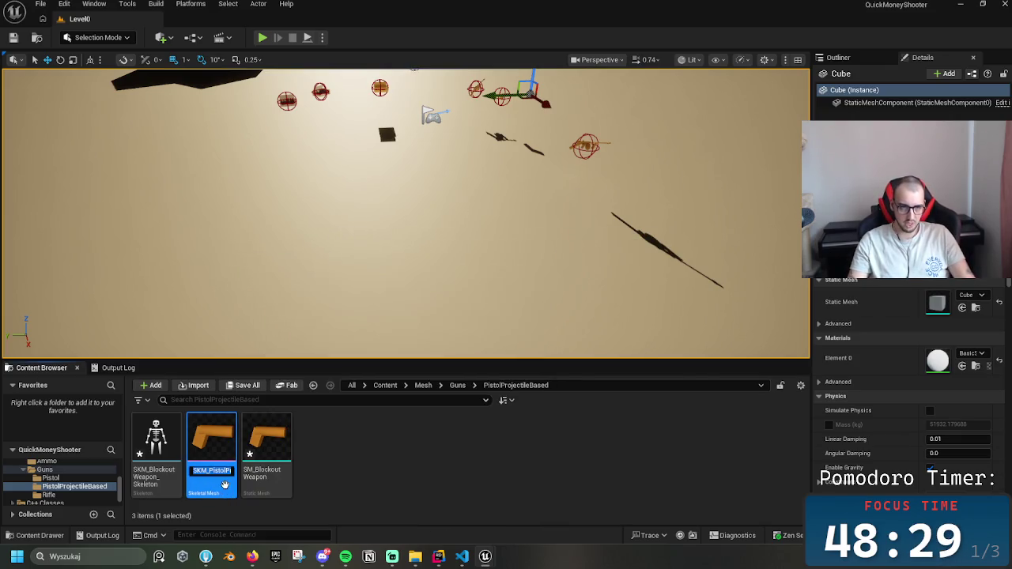
{"action": "left_click_drag", "start_coordinate": [217, 471], "coordinate": [283, 472]}
{"action": "key", "text": "ctrl+c"}
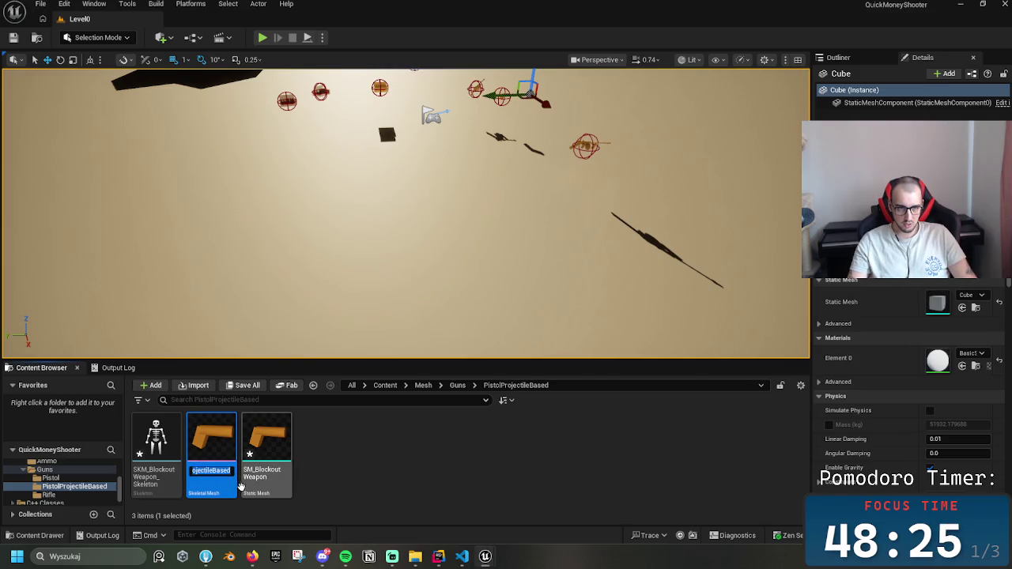
- Rename the copied skeleton to SKM_Pistol_ProjectileBased_Skeleton
{"action": "left_click", "coordinate": [158, 474]}
{"action": "left_click", "coordinate": [164, 472]}
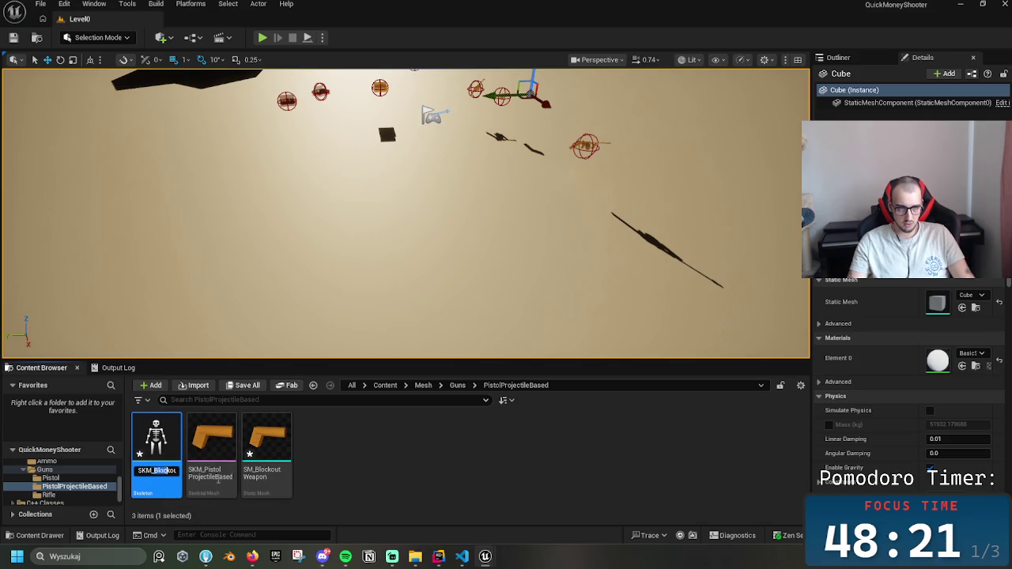
{"action": "left_click", "coordinate": [266, 443]}
{"action": "left_click", "coordinate": [164, 465]}
{"action": "left_click", "coordinate": [158, 471]}
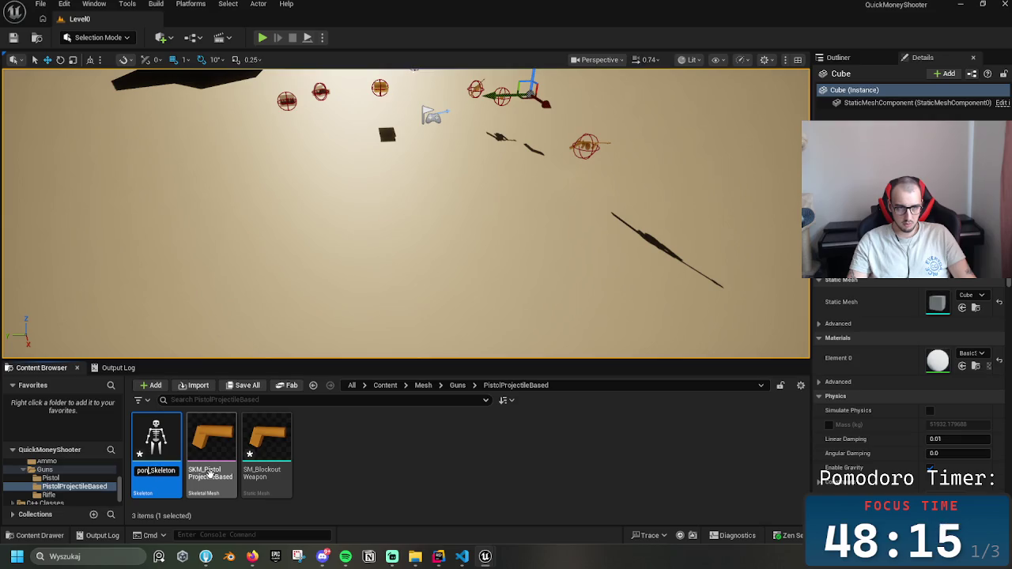
{"action": "key", "text": "ctrl+a"}
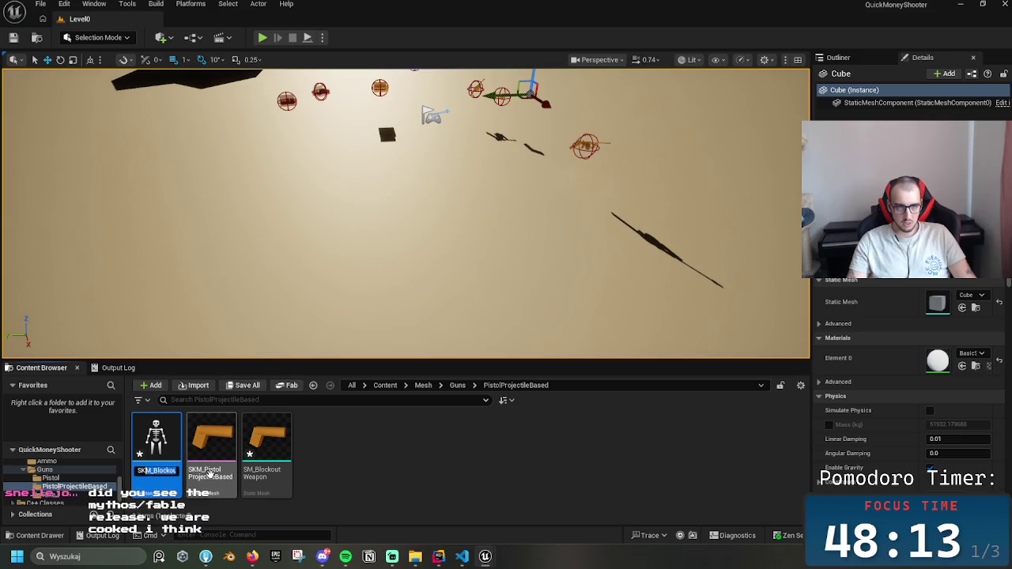
{"action": "key", "text": "ctrl+v"}
{"action": "type", "text": "_Skeleton"}
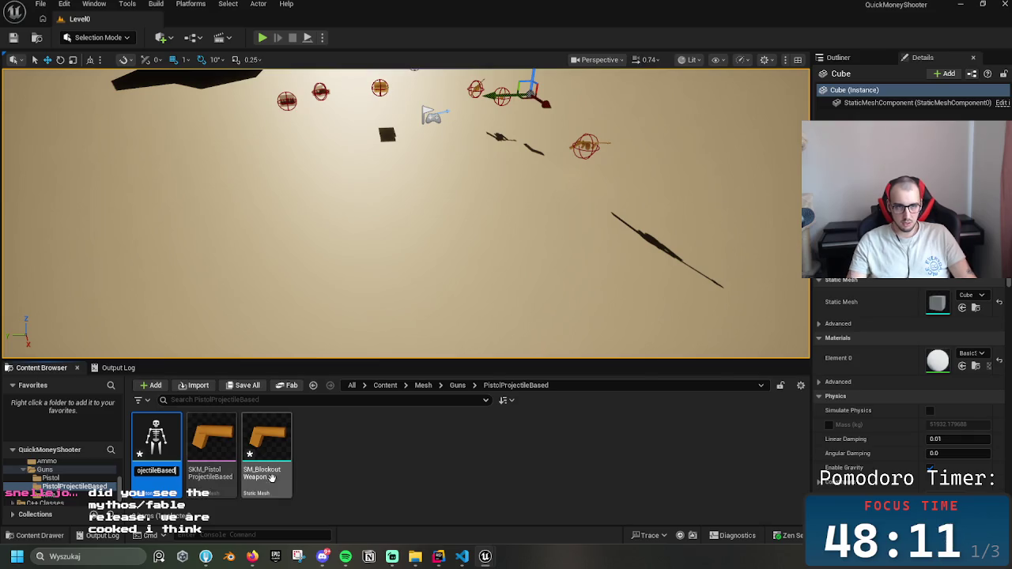
{"action": "key", "text": "Return"}
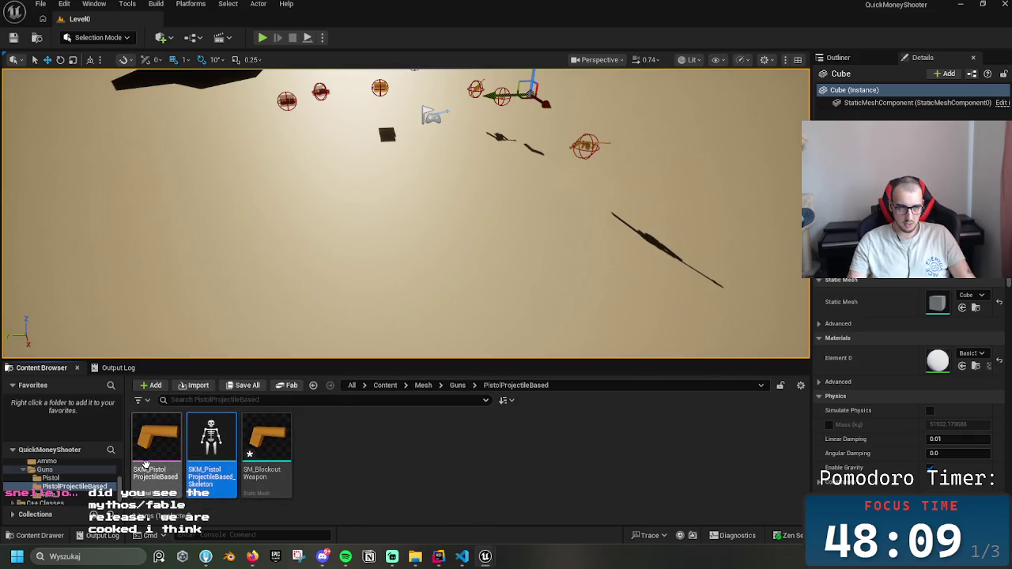
- Delete the SM_Blockout Weapon static mesh copy and open SKM_Pistol_ProjectileBased
{"action": "left_click", "coordinate": [157, 440]}
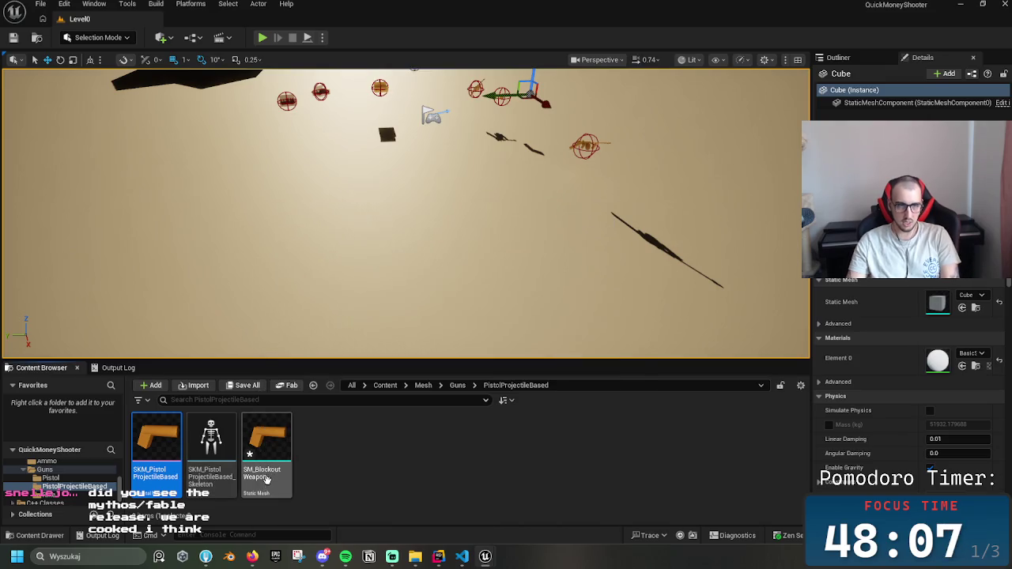
{"action": "left_click", "coordinate": [269, 479]}
{"action": "key", "text": "Delete"}
{"action": "left_click", "coordinate": [366, 452]}
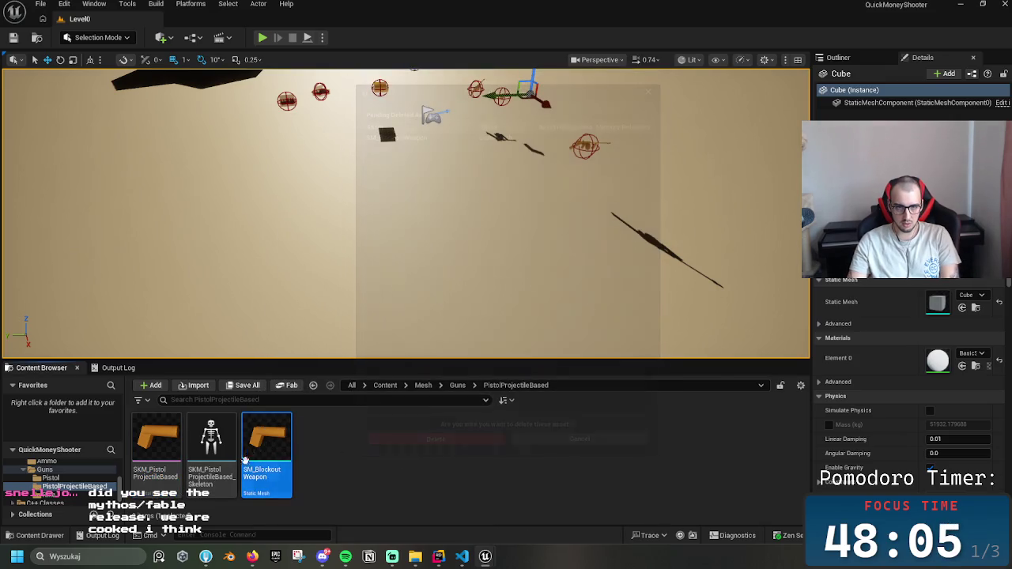
{"action": "double_click", "coordinate": [166, 472]}
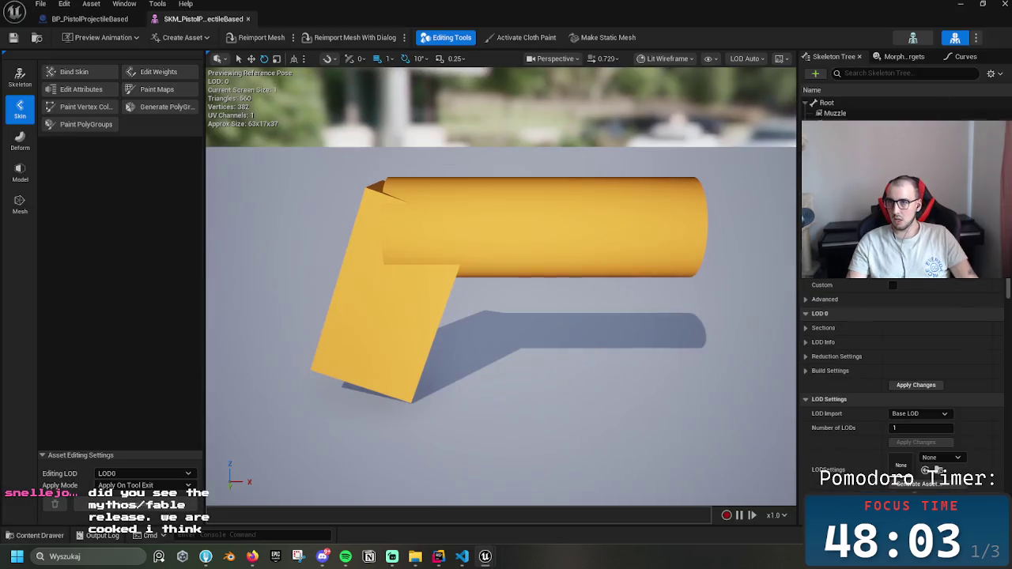
- Assign the blue material to the pistol mesh's LOD material slot
{"action": "left_click", "coordinate": [936, 468]}
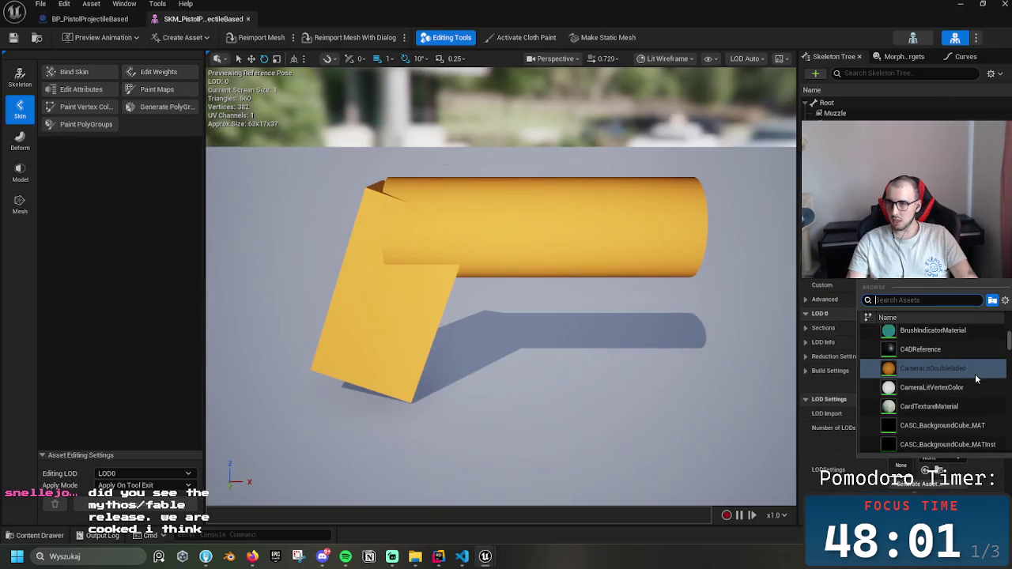
{"action": "scroll", "coordinate": [973, 372], "scroll_direction": "up", "scroll_amount": 3}
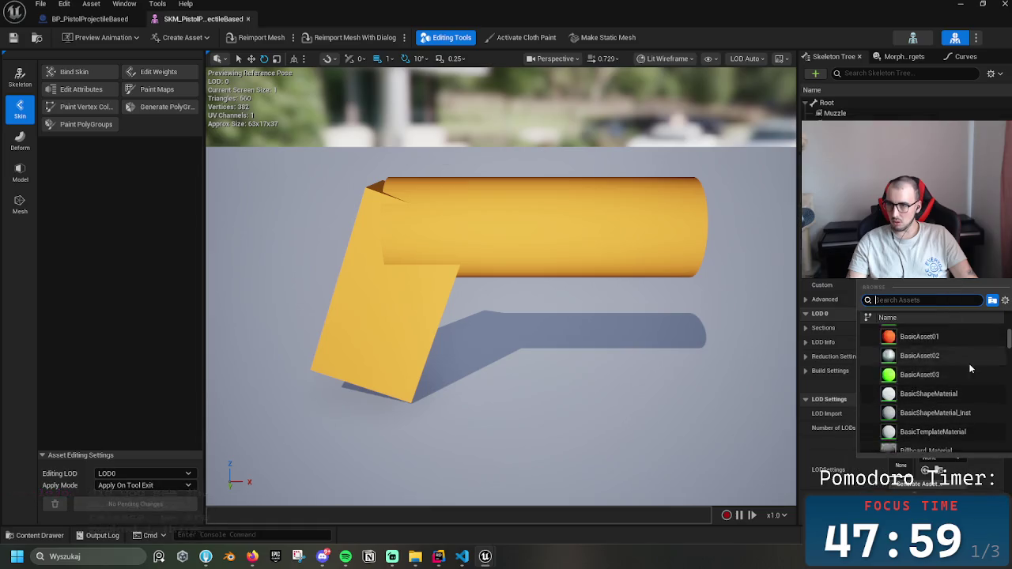
{"action": "scroll", "coordinate": [971, 372], "scroll_direction": "up", "scroll_amount": 5}
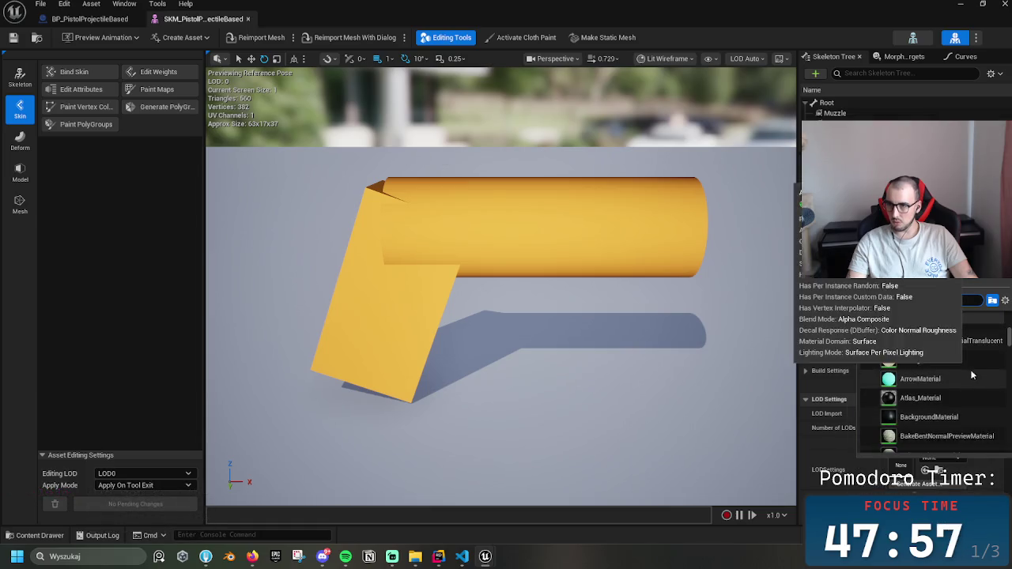
{"action": "scroll", "coordinate": [951, 373], "scroll_direction": "up", "scroll_amount": 1}
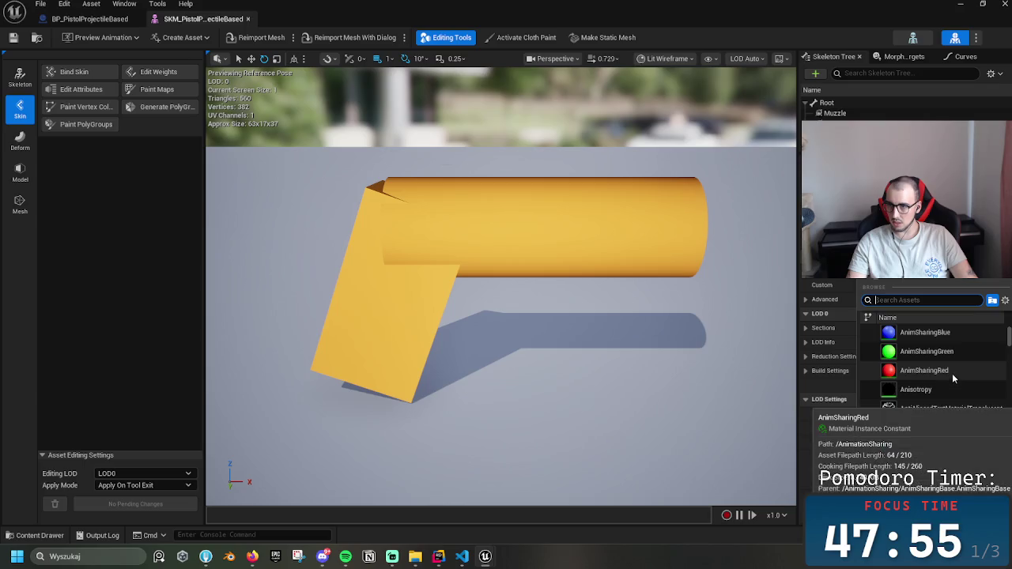
{"action": "left_click", "coordinate": [921, 334]}
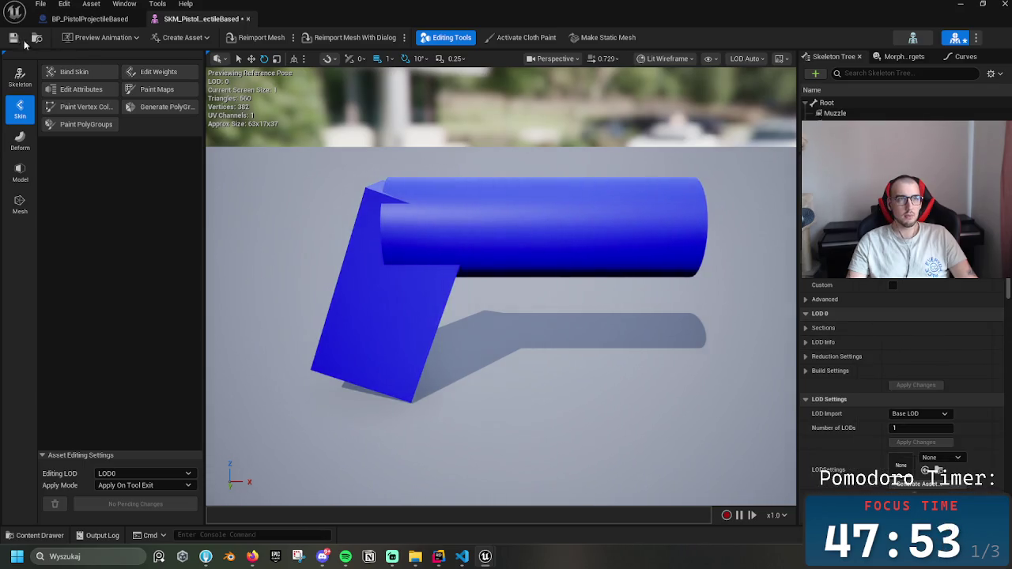
- Open the pistol skeletal mesh and inspect the skeleton it currently uses
{"action": "left_click", "coordinate": [248, 18]}
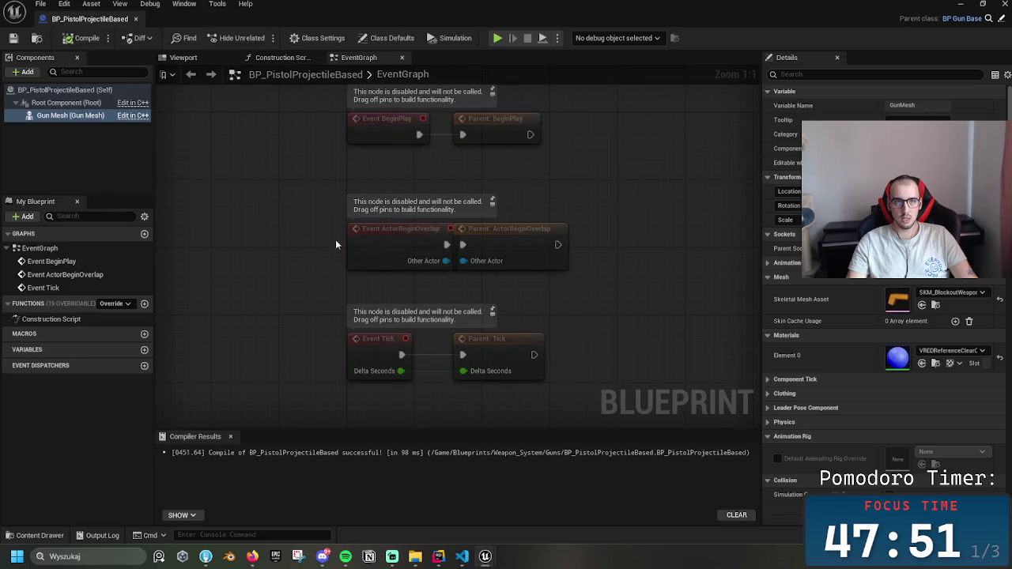
{"action": "left_click", "coordinate": [957, 6]}
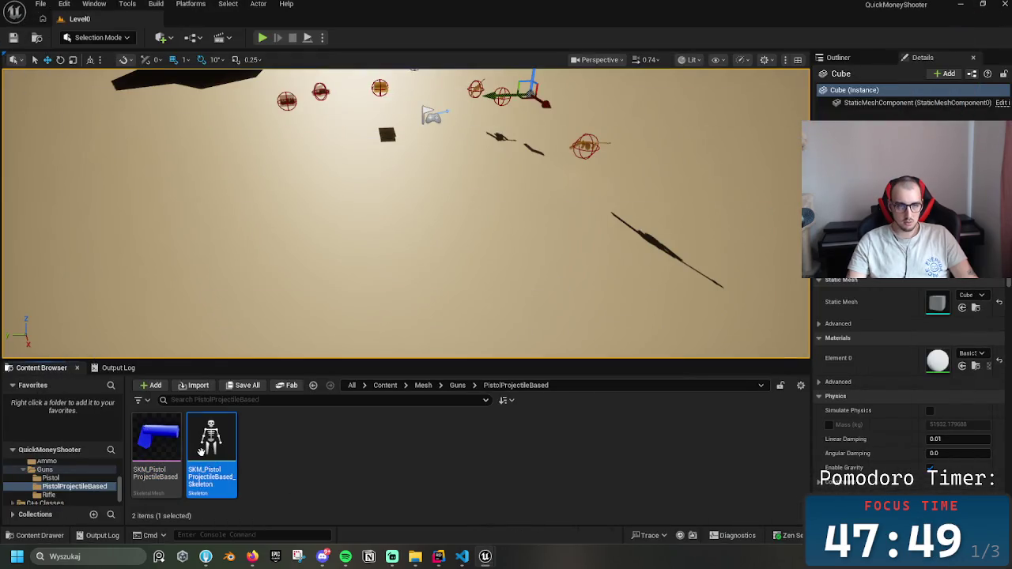
{"action": "double_click", "coordinate": [163, 450]}
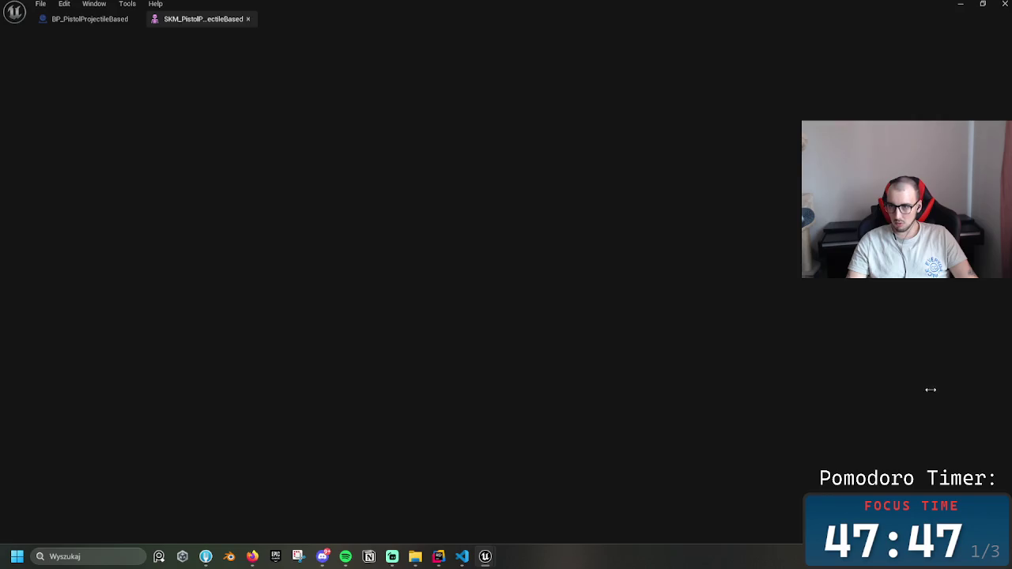
{"action": "scroll", "coordinate": [931, 395], "scroll_direction": "down", "scroll_amount": 10}
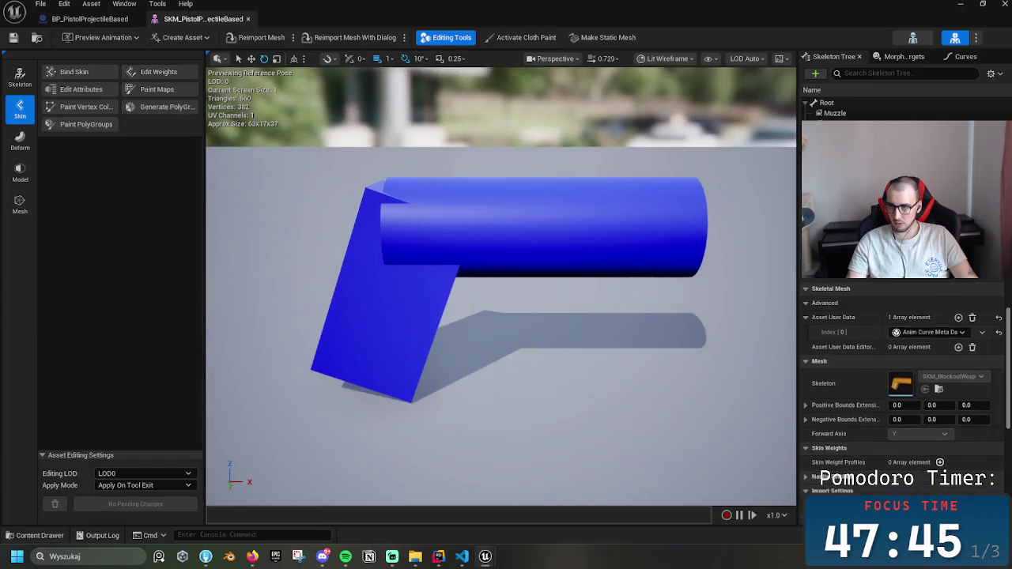
{"action": "scroll", "coordinate": [918, 383], "scroll_direction": "down", "scroll_amount": 2}
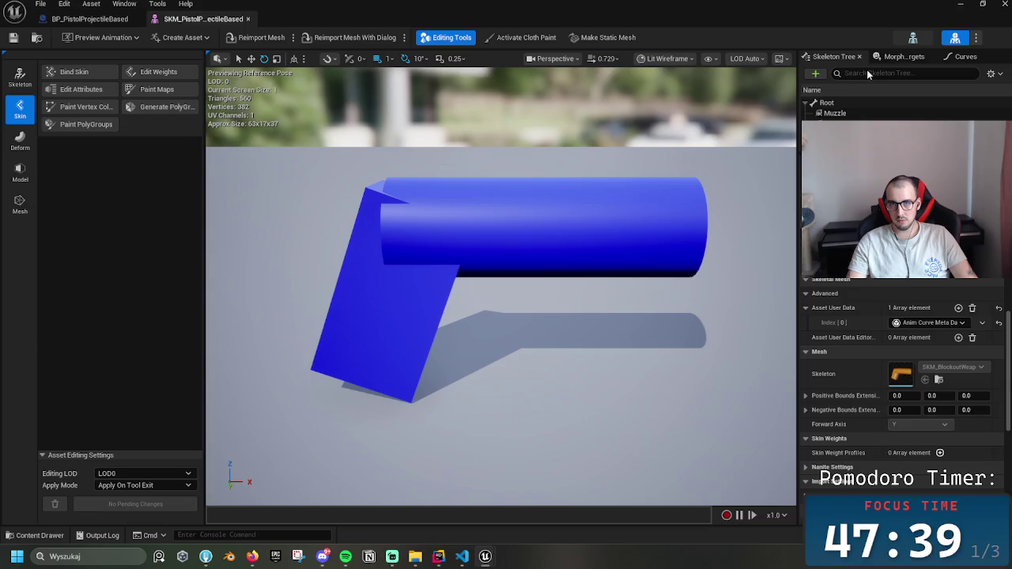
{"action": "left_click", "coordinate": [912, 37]}
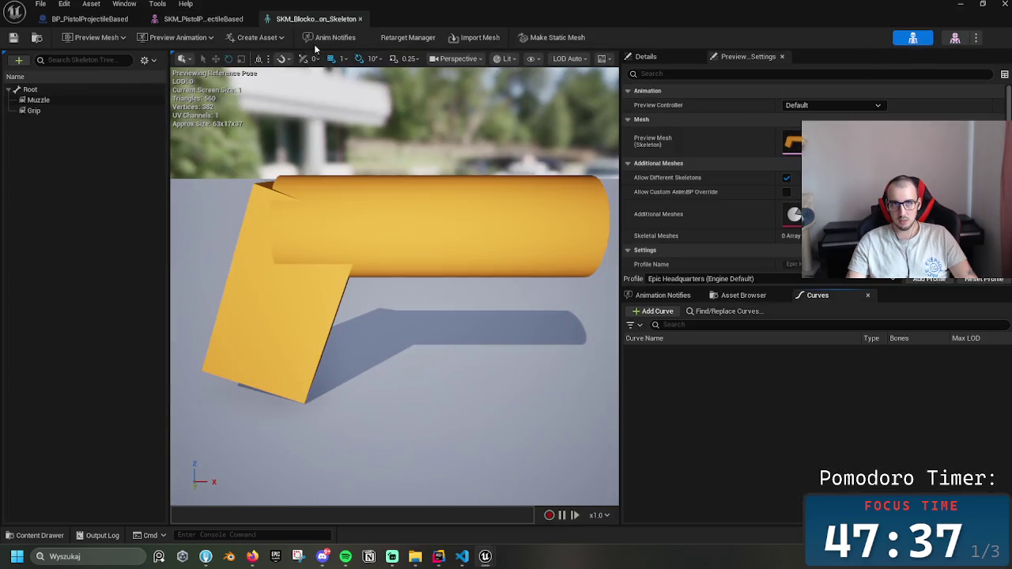
{"action": "left_click", "coordinate": [360, 18]}
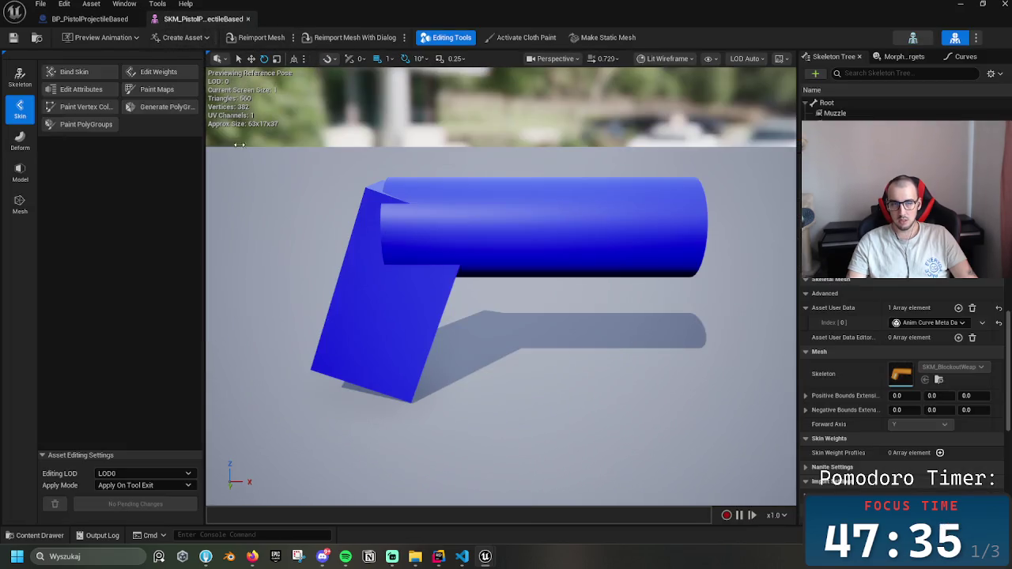
{"action": "left_click", "coordinate": [960, 4]}
- Delete the pistol's old skeleton asset
{"action": "left_click", "coordinate": [213, 463]}
{"action": "key", "text": "Delete"}
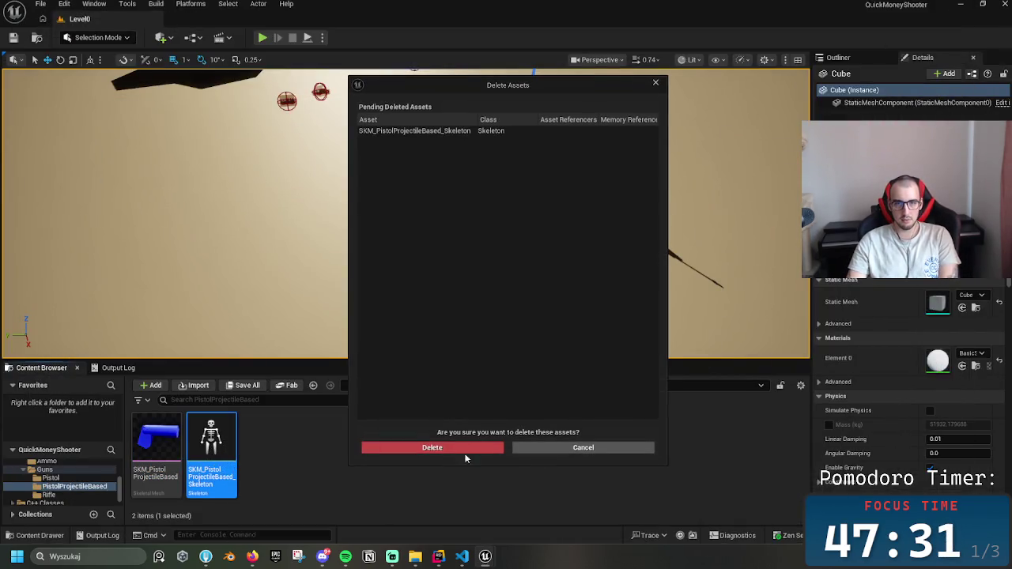
{"action": "left_click", "coordinate": [476, 449]}
- Create a new skeleton for the pistol mesh with the default name
{"action": "right_click", "coordinate": [152, 446]}
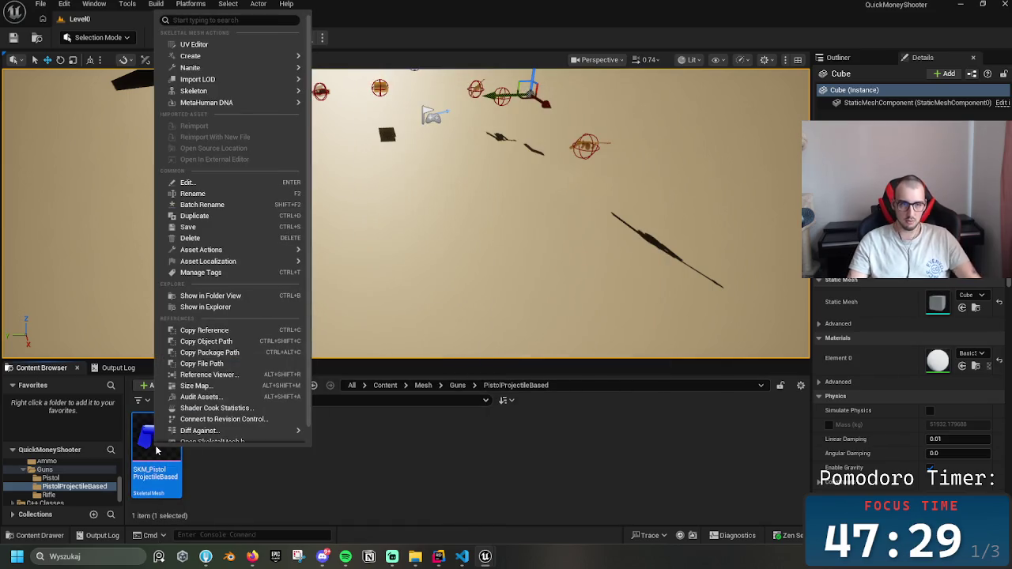
{"action": "left_click", "coordinate": [236, 436]}
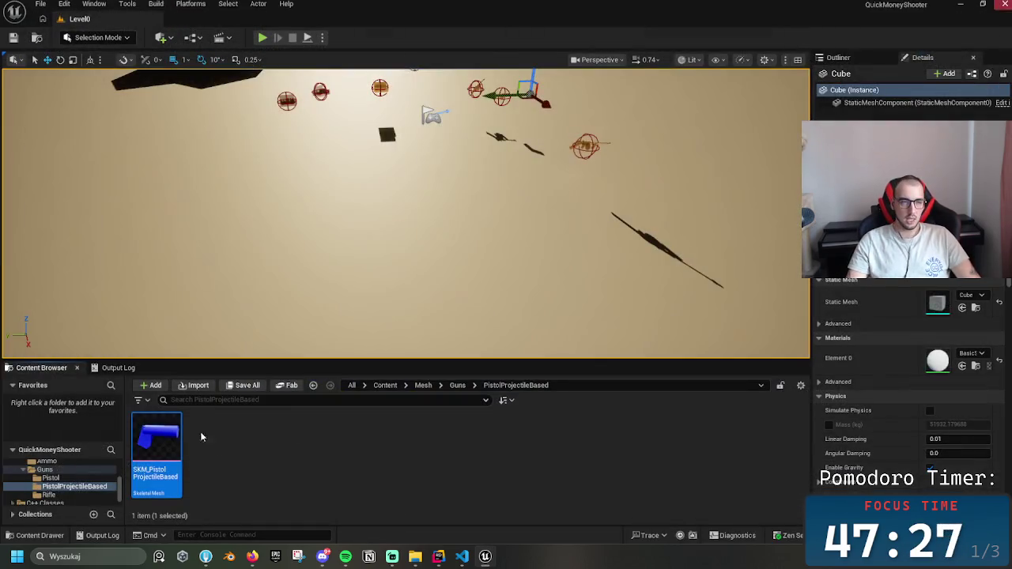
{"action": "right_click", "coordinate": [155, 443]}
{"action": "mouse_move", "coordinate": [237, 190]}
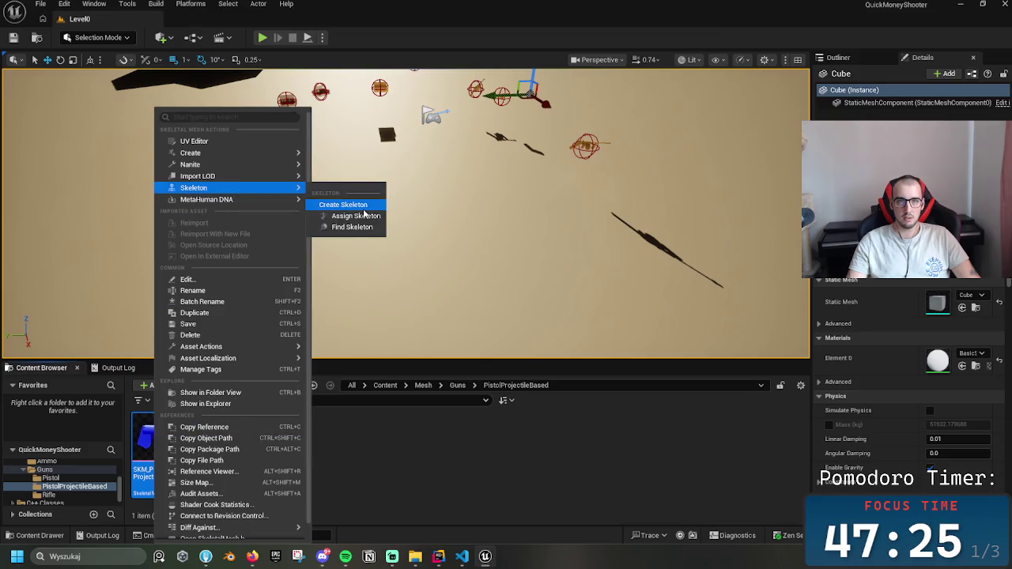
{"action": "left_click", "coordinate": [348, 204]}
{"action": "key", "text": "Return"}
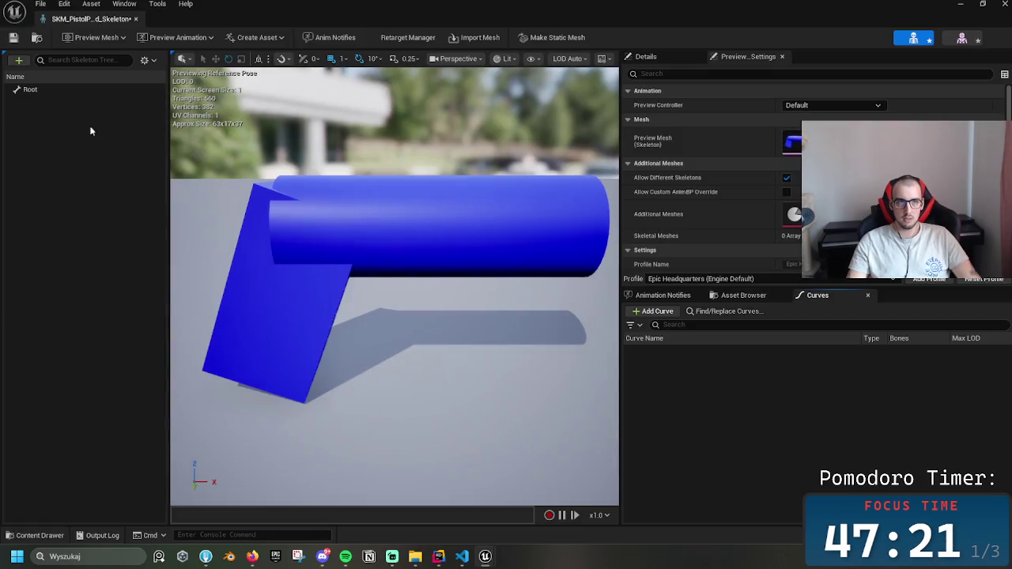
- Add Grip and Muzzle sockets under the Root bone
{"action": "left_click", "coordinate": [31, 89]}
{"action": "right_click", "coordinate": [38, 89]}
{"action": "left_click", "coordinate": [79, 146]}
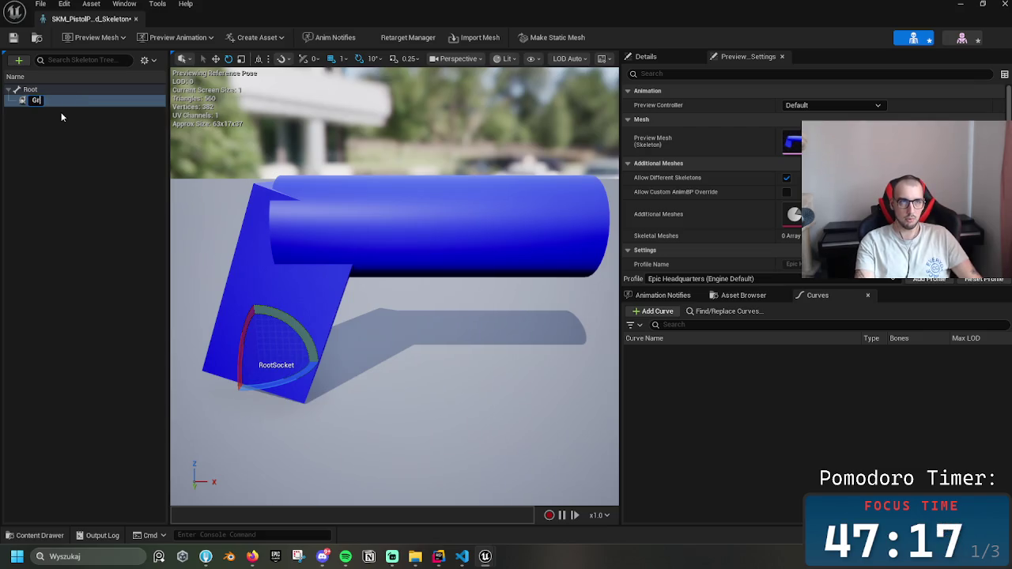
{"action": "type", "text": "ip"}
{"action": "key", "text": "Return"}
{"action": "right_click", "coordinate": [32, 89]}
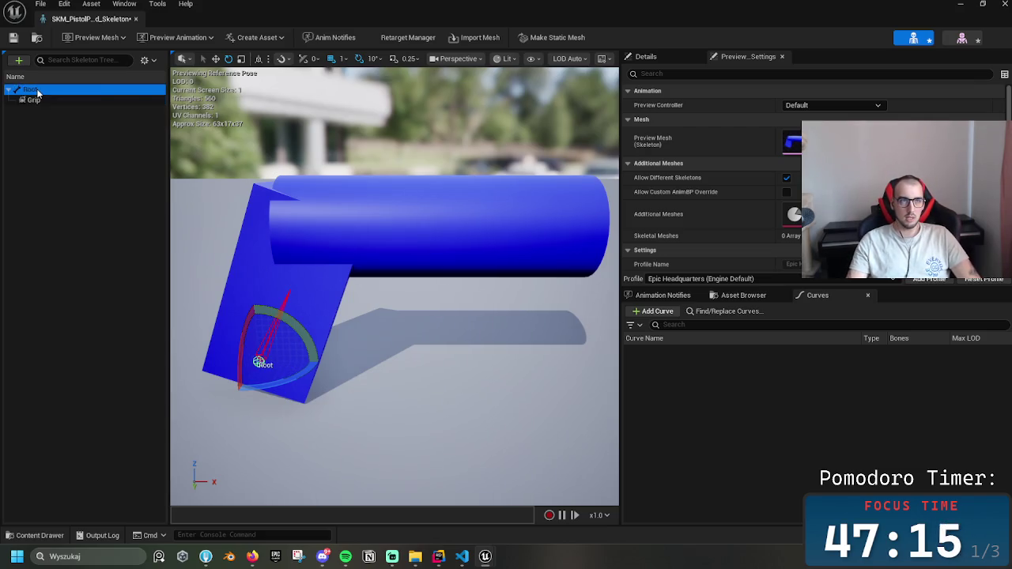
{"action": "left_click", "coordinate": [79, 145]}
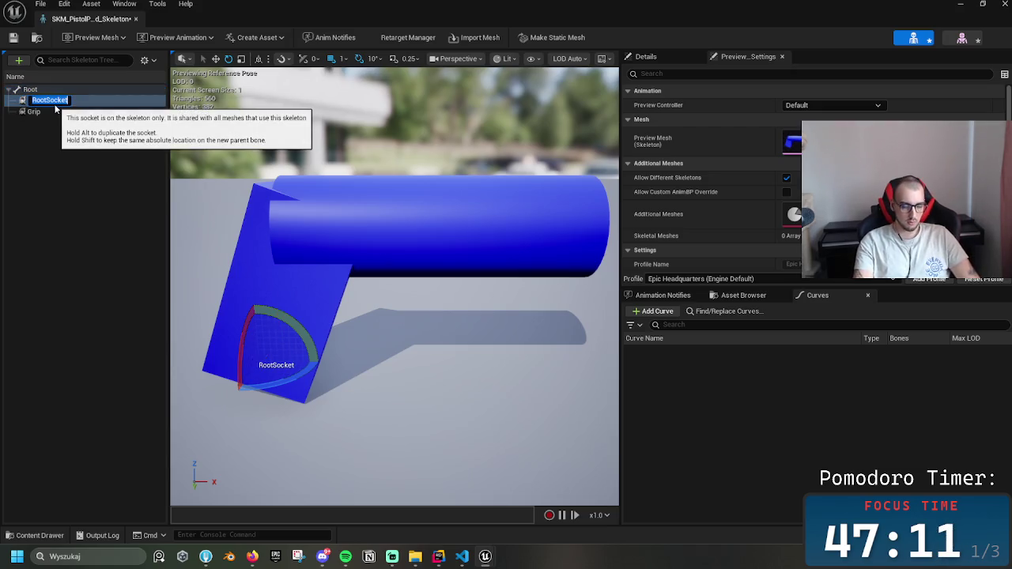
{"action": "type", "text": "Muzzle"}
{"action": "key", "text": "Return"}
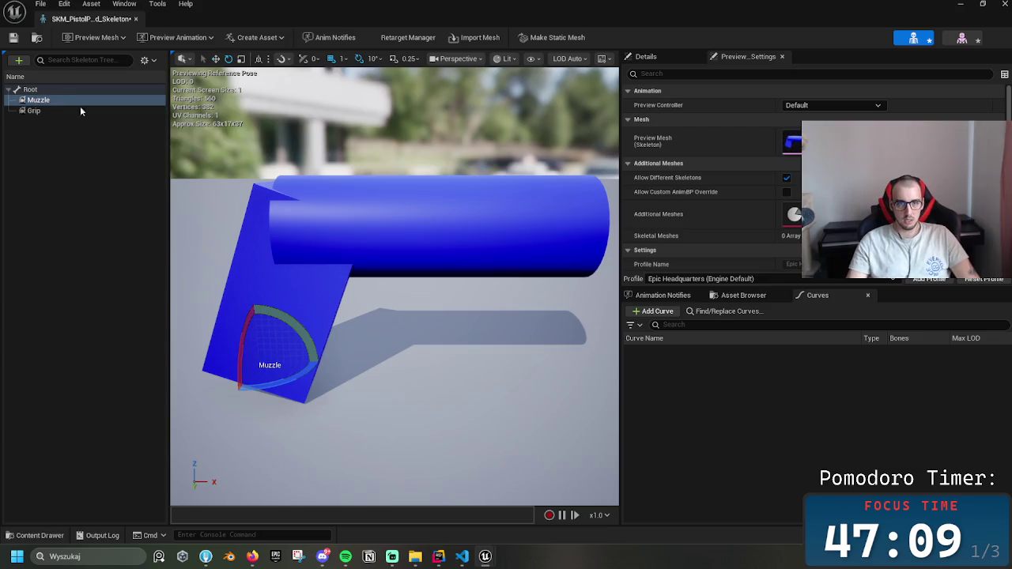
- Move the Muzzle socket to the barrel tip and save the skeleton
{"action": "key", "text": "w"}
{"action": "mouse_move", "coordinate": [282, 340]}
{"action": "left_mouse_down"}
{"action": "mouse_move", "coordinate": [280, 221]}
{"action": "mouse_move", "coordinate": [603, 229]}
{"action": "left_mouse_up"}
{"action": "scroll", "coordinate": [508, 288], "scroll_direction": "down", "scroll_amount": 5}
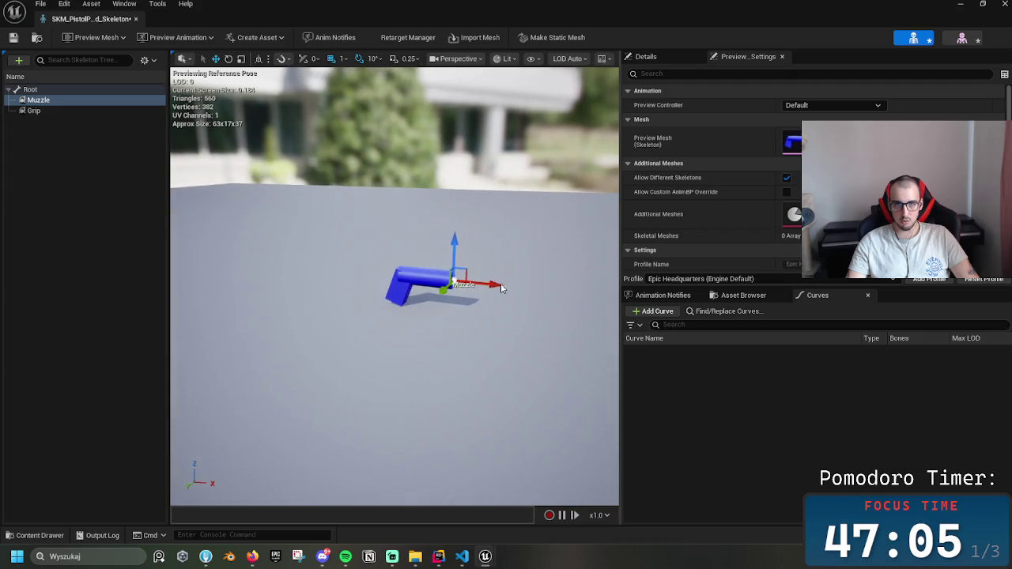
{"action": "left_click", "coordinate": [375, 285]}
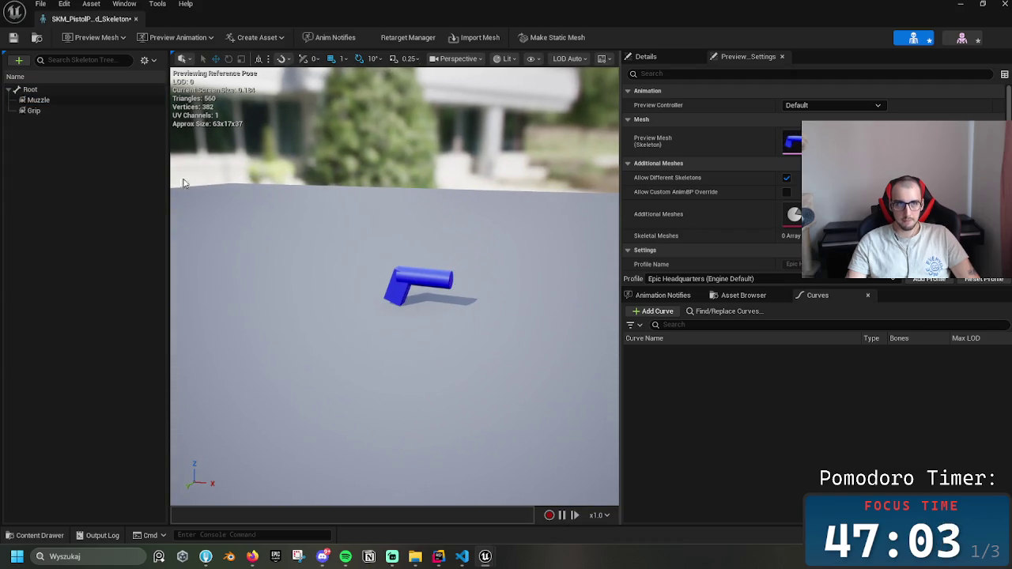
{"action": "left_click", "coordinate": [33, 111]}
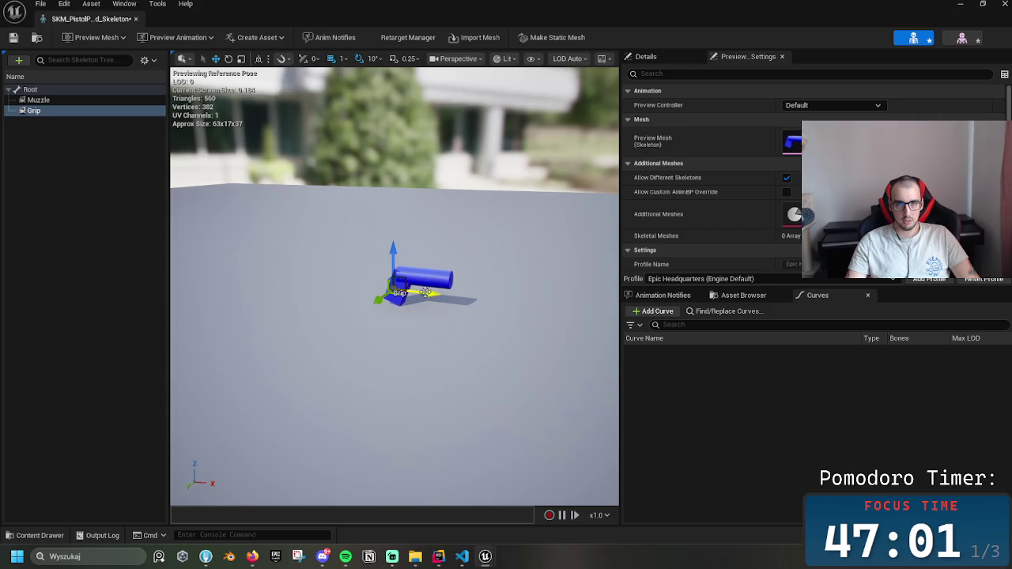
{"action": "left_click", "coordinate": [13, 37]}
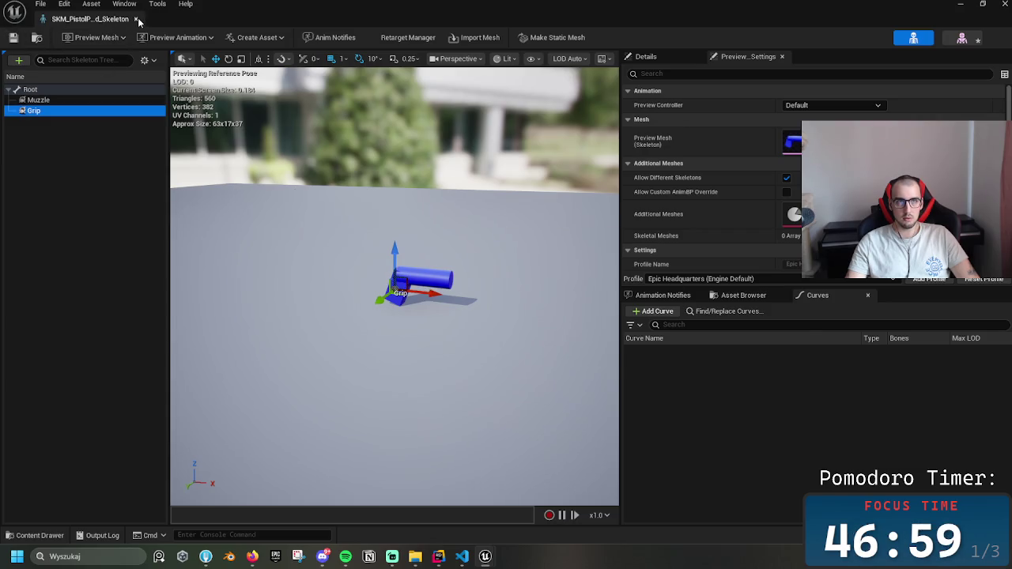
{"action": "left_click", "coordinate": [137, 19]}
{"action": "left_click_drag", "start_coordinate": [291, 225], "coordinate": [305, 226]}
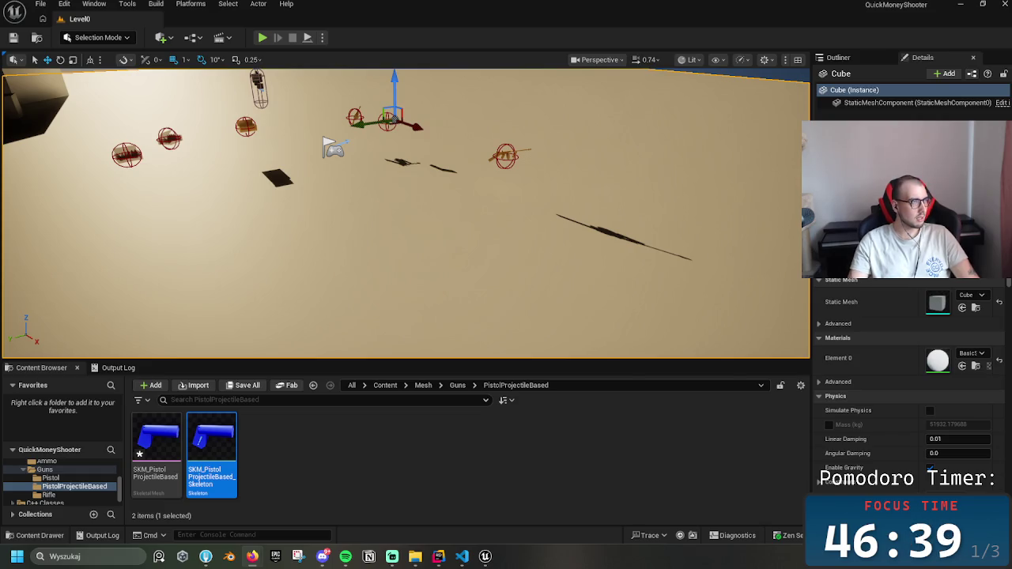
- Switch from Unreal Engine to the Firefox browser
{"action": "key", "text": "alt+Tab"}
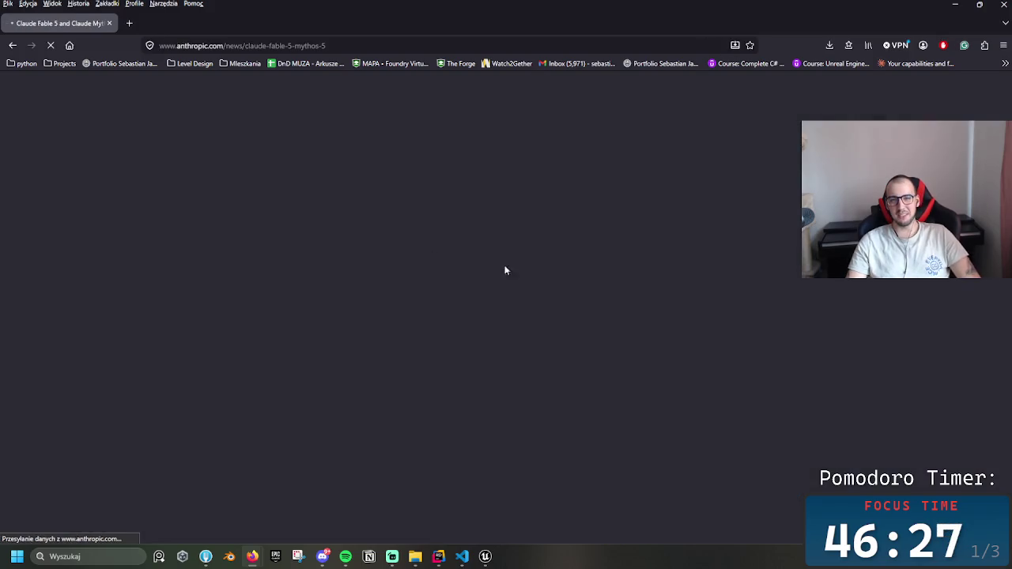
- Decline translating the Claude Fable 5 article and search Google for 'fable' in a new tab
{"action": "scroll", "coordinate": [395, 211], "scroll_direction": "down", "scroll_amount": 3}
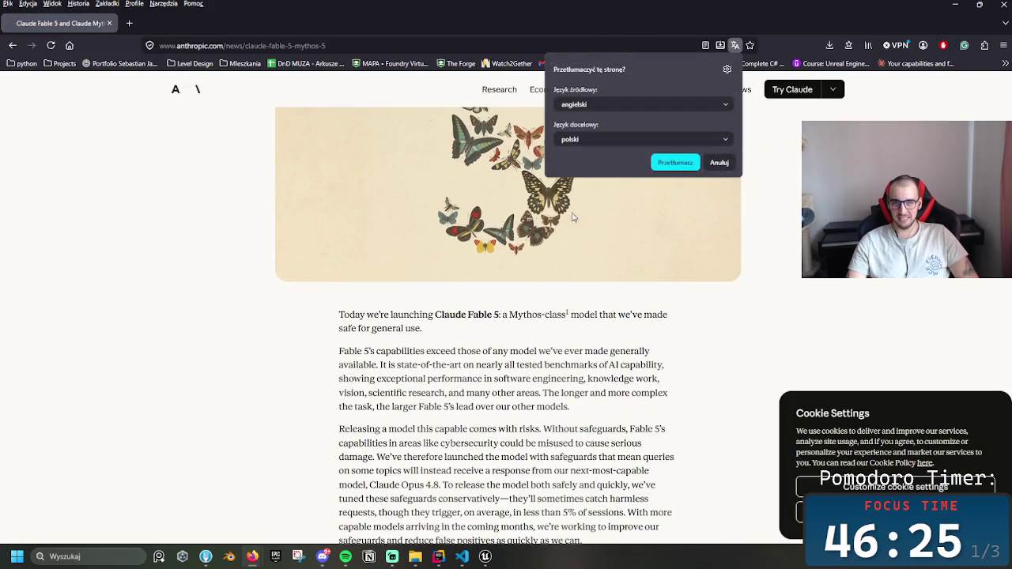
{"action": "left_click", "coordinate": [720, 162]}
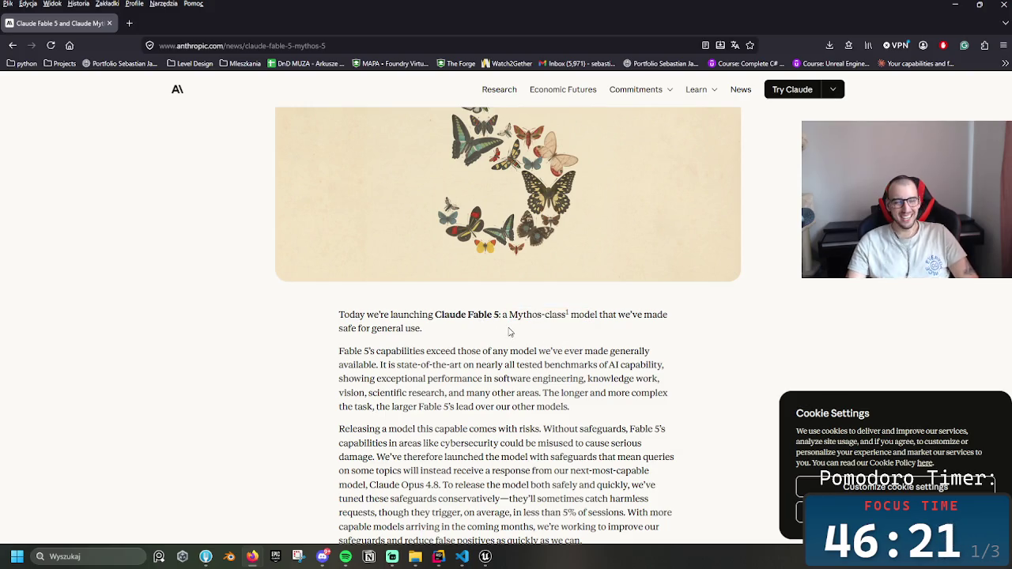
{"action": "key", "text": "ctrl+t"}
{"action": "type", "text": "fable"}
{"action": "key", "text": "Return"}
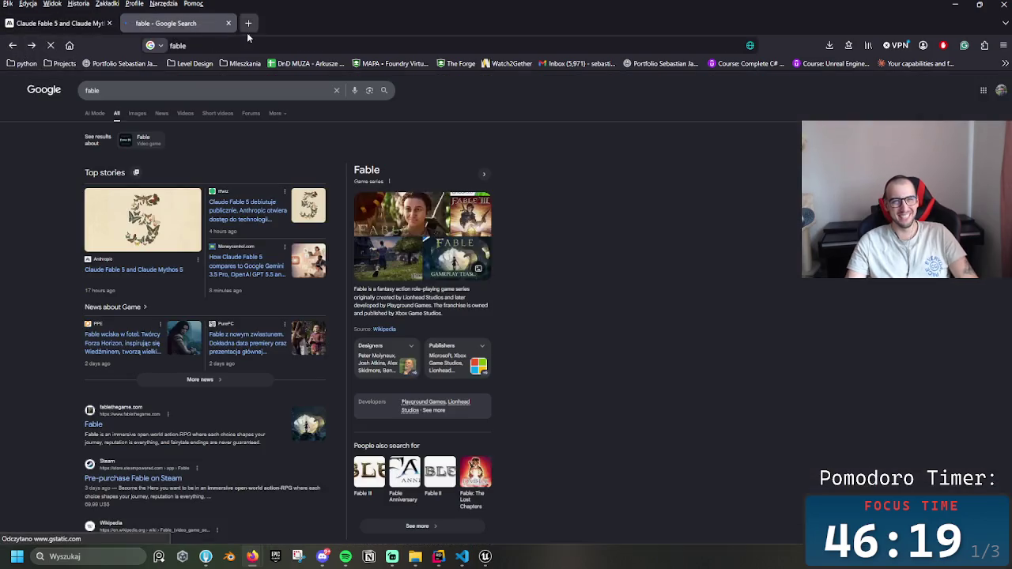
- Preview Fable game images (trailer, Anniversary, gameplay teaser, Fable III), then return to the article tab
{"action": "scroll", "coordinate": [400, 200], "scroll_direction": "down", "scroll_amount": 2}
{"action": "scroll", "coordinate": [400, 200], "scroll_direction": "up", "scroll_amount": 2}
{"action": "left_click", "coordinate": [400, 199]}
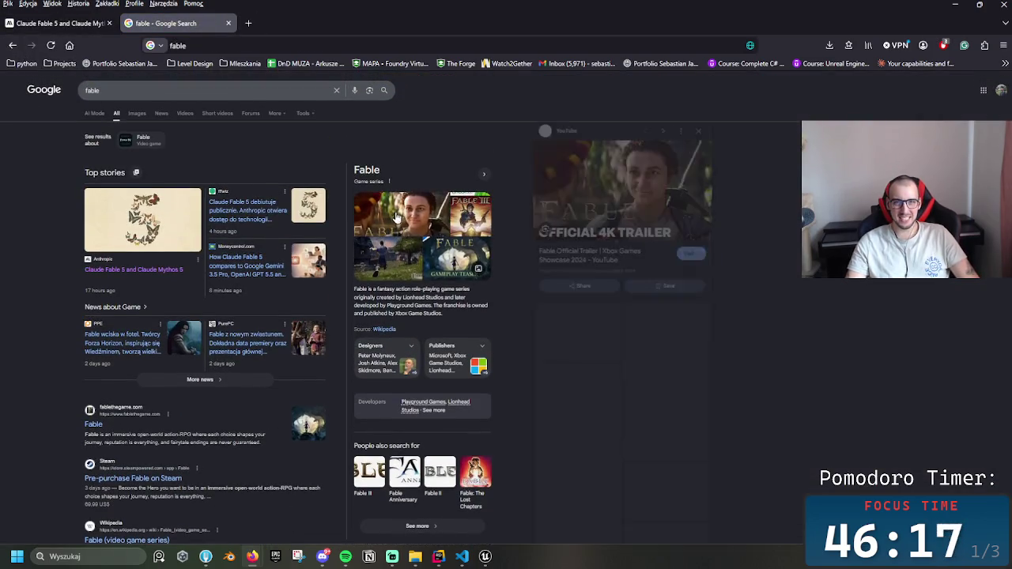
{"action": "left_click", "coordinate": [386, 267]}
{"action": "left_click", "coordinate": [457, 253]}
{"action": "left_click", "coordinate": [468, 218]}
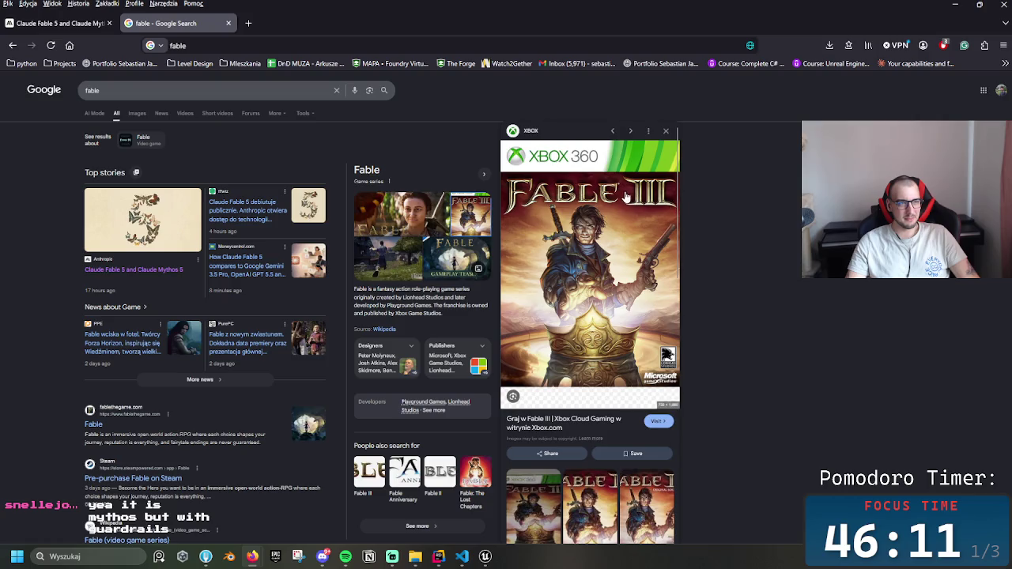
{"action": "left_click", "coordinate": [66, 24]}
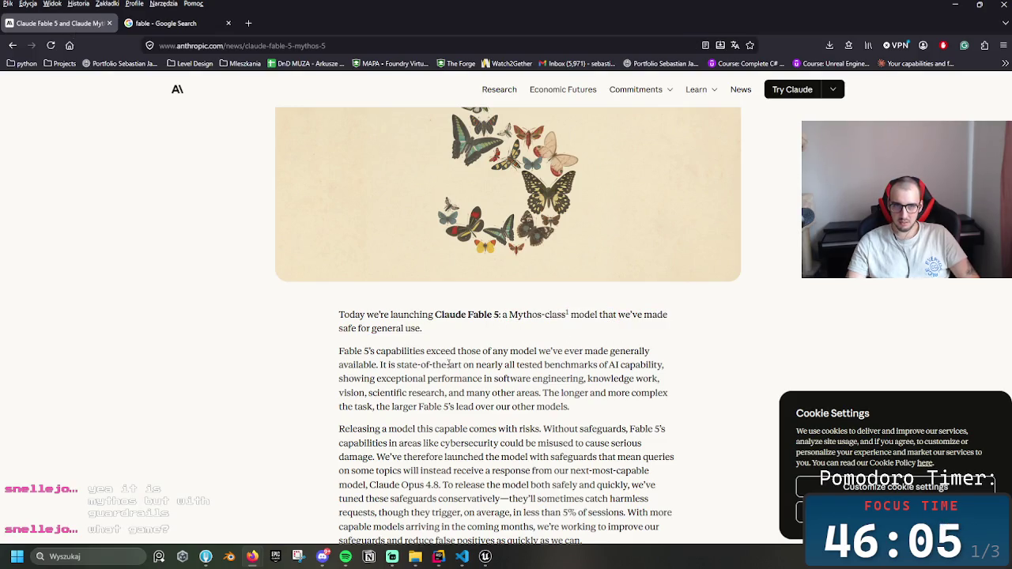
- Read the Fable 5 article's opening, highlighting sentences on capabilities and life sciences research
{"action": "scroll", "coordinate": [449, 363], "scroll_direction": "down", "scroll_amount": 3}
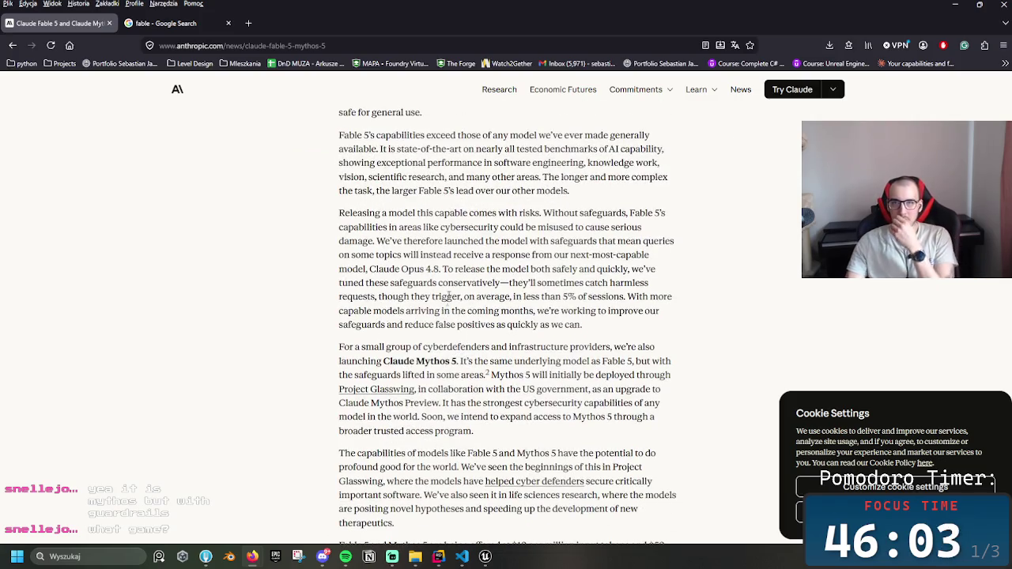
{"action": "left_click_drag", "start_coordinate": [348, 136], "coordinate": [512, 162]}
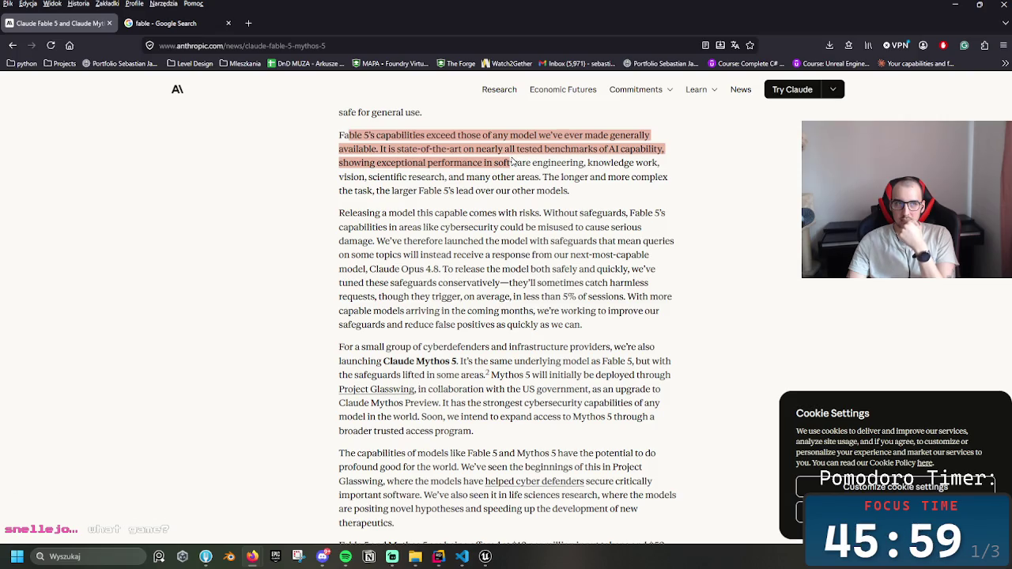
{"action": "left_click", "coordinate": [479, 194]}
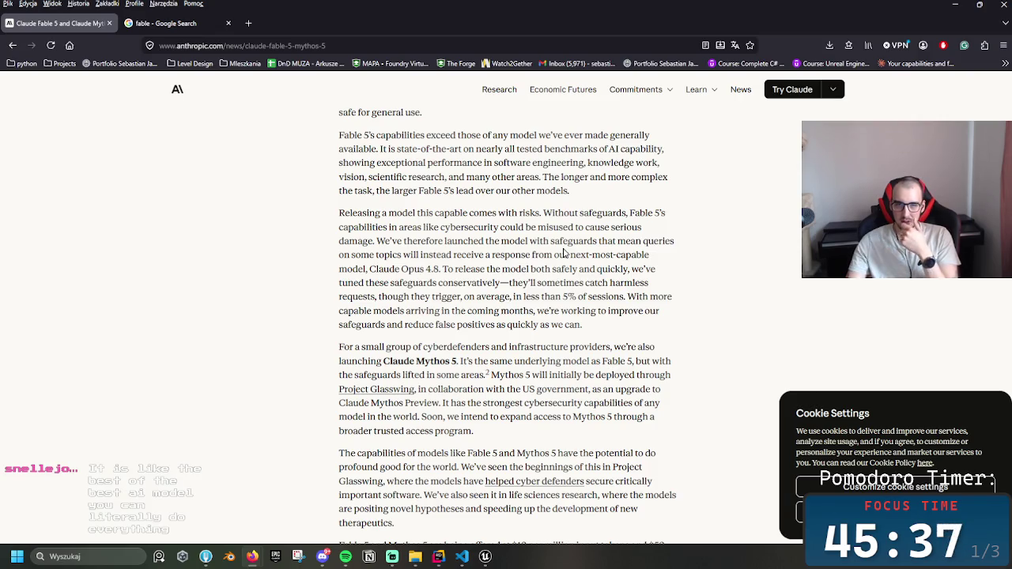
{"action": "scroll", "coordinate": [565, 440], "scroll_direction": "down", "scroll_amount": 3}
{"action": "left_click_drag", "start_coordinate": [511, 324], "coordinate": [600, 352]}
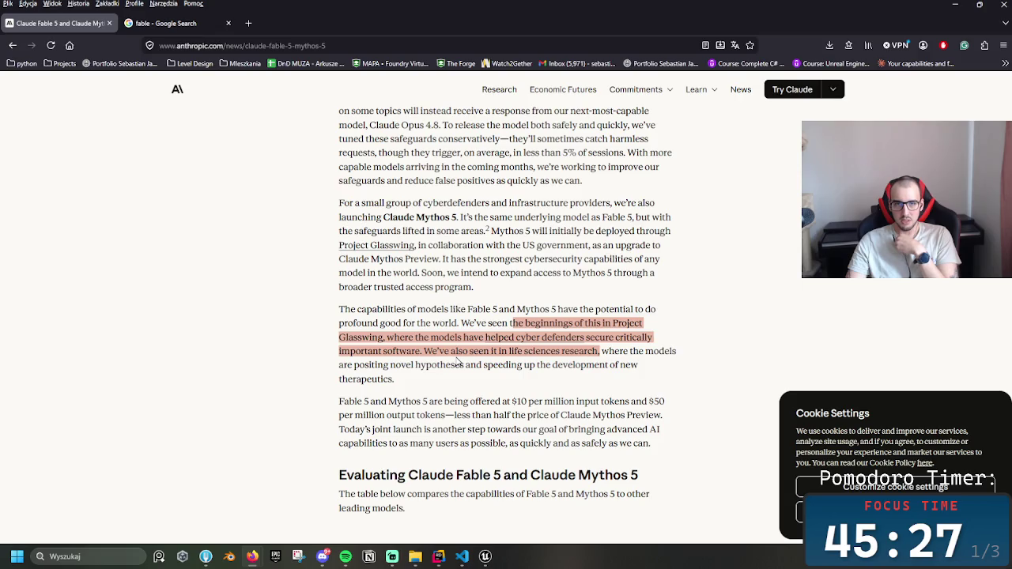
{"action": "left_click_drag", "start_coordinate": [469, 352], "coordinate": [524, 364]}
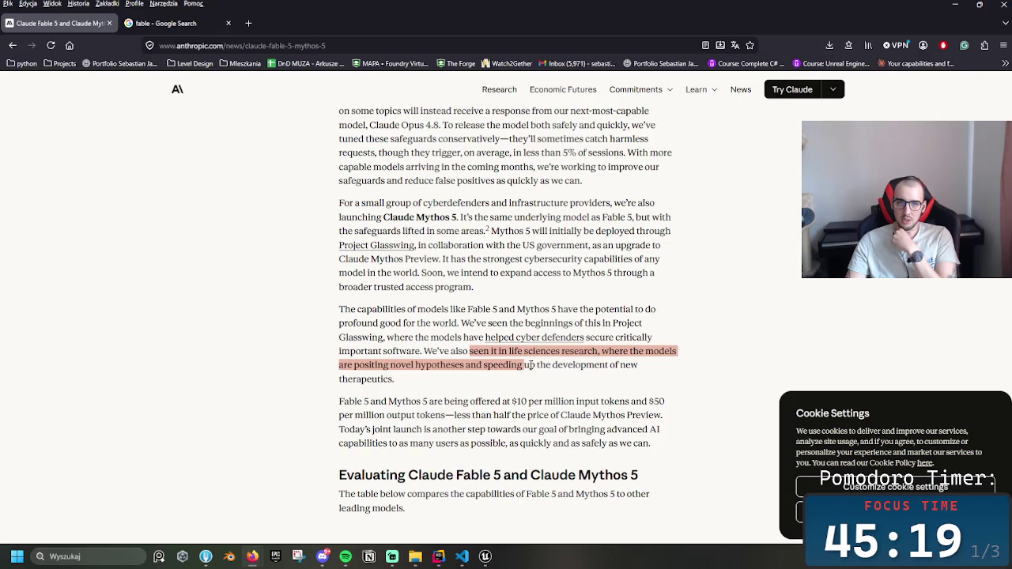
{"action": "left_click_drag", "start_coordinate": [425, 366], "coordinate": [512, 381]}
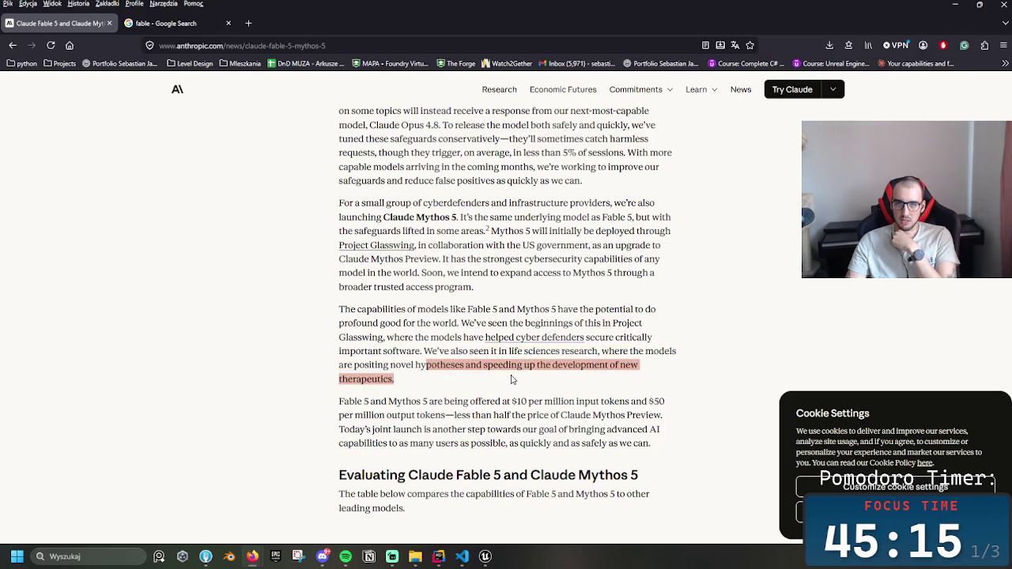
{"action": "scroll", "coordinate": [511, 379], "scroll_direction": "down", "scroll_amount": 2}
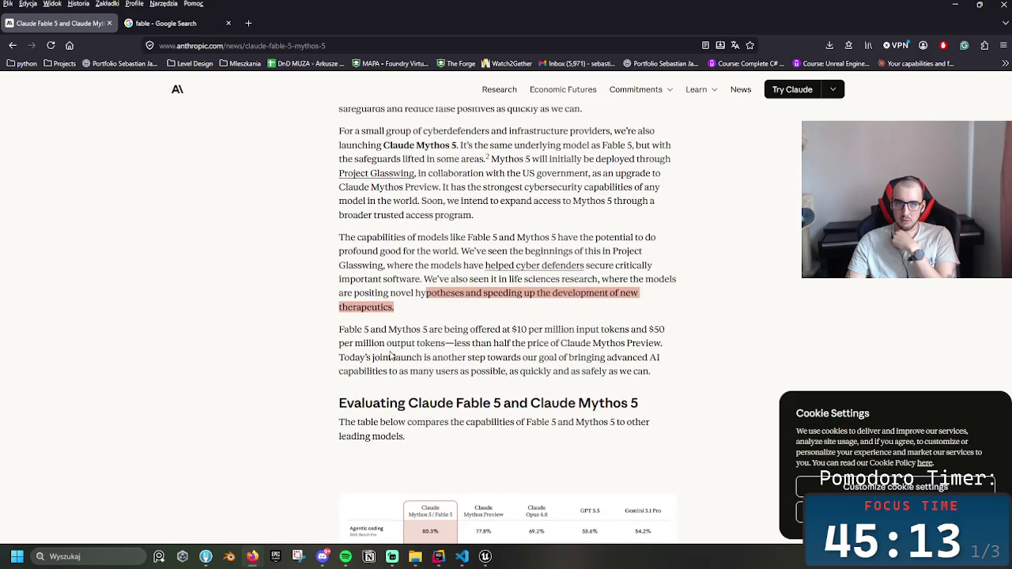
- Scroll through the benchmark table comparing Fable 5 with Opus 4.8, GPT 5.5 and Gemini 3.1 Pro
{"action": "scroll", "coordinate": [390, 356], "scroll_direction": "down", "scroll_amount": 2}
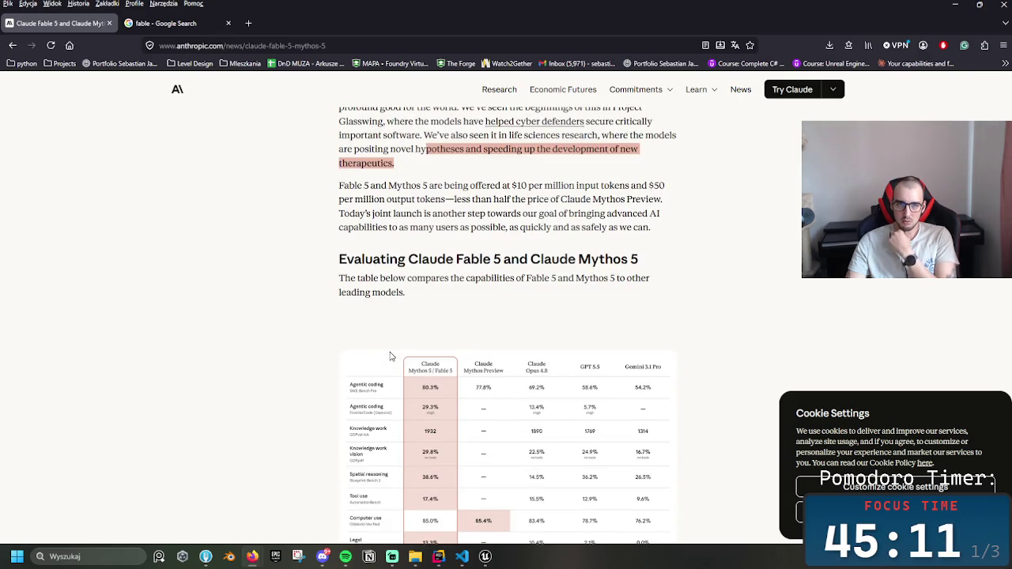
{"action": "scroll", "coordinate": [390, 356], "scroll_direction": "down", "scroll_amount": 2}
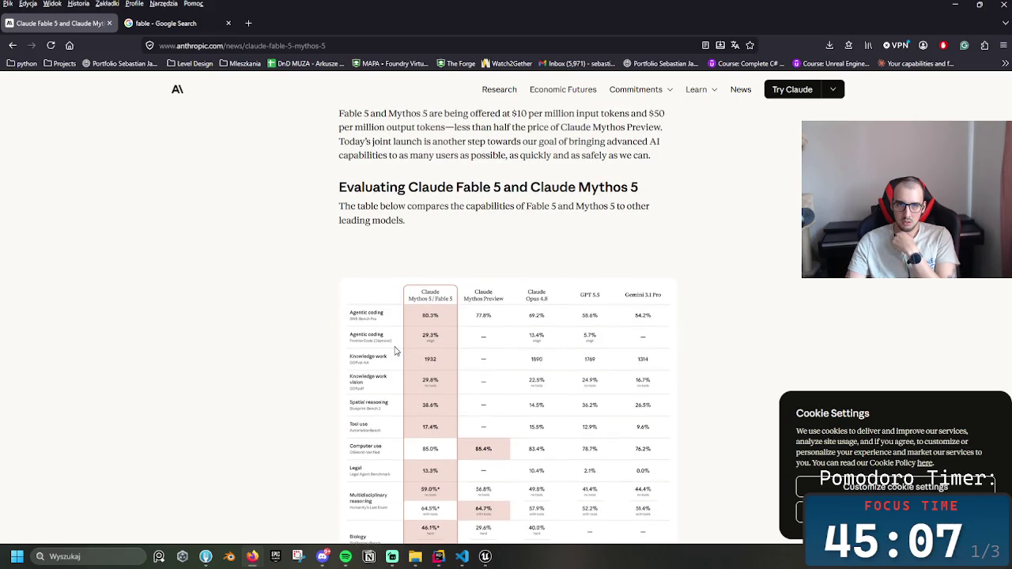
{"action": "scroll", "coordinate": [395, 351], "scroll_direction": "down", "scroll_amount": 2}
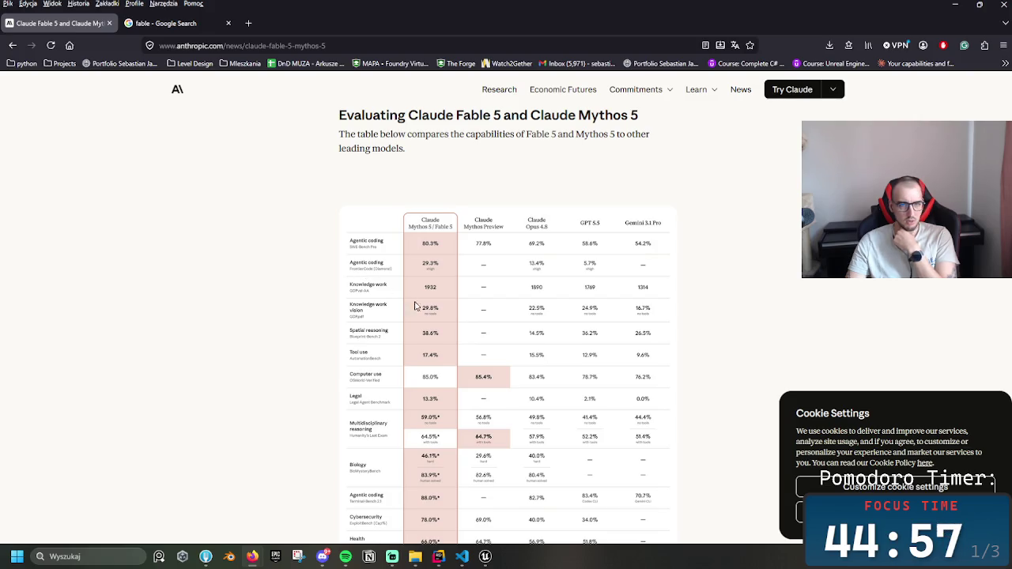
{"action": "scroll", "coordinate": [442, 372], "scroll_direction": "down", "scroll_amount": 2}
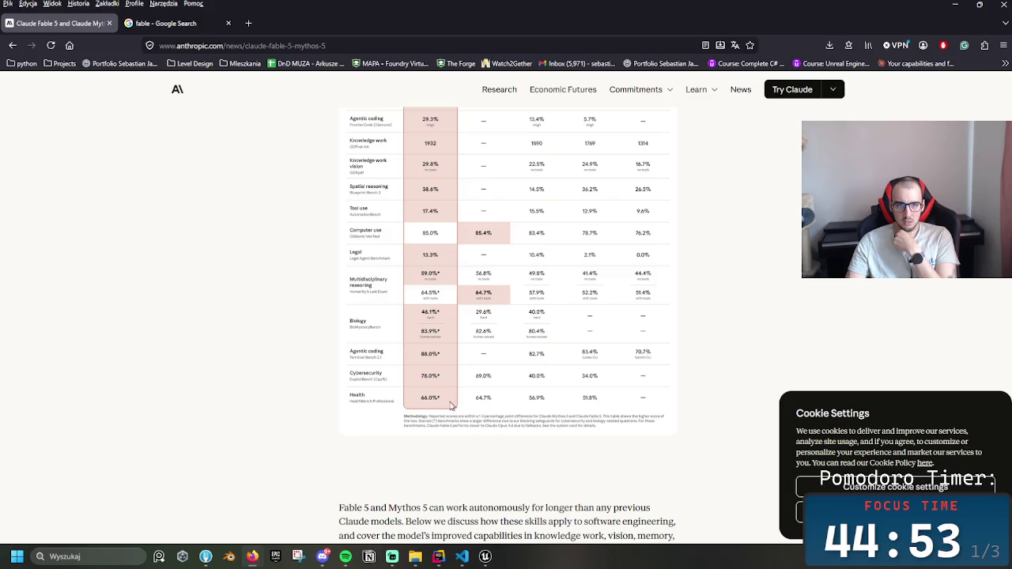
{"action": "scroll", "coordinate": [402, 422], "scroll_direction": "up", "scroll_amount": 2}
{"action": "scroll", "coordinate": [409, 420], "scroll_direction": "down", "scroll_amount": 1}
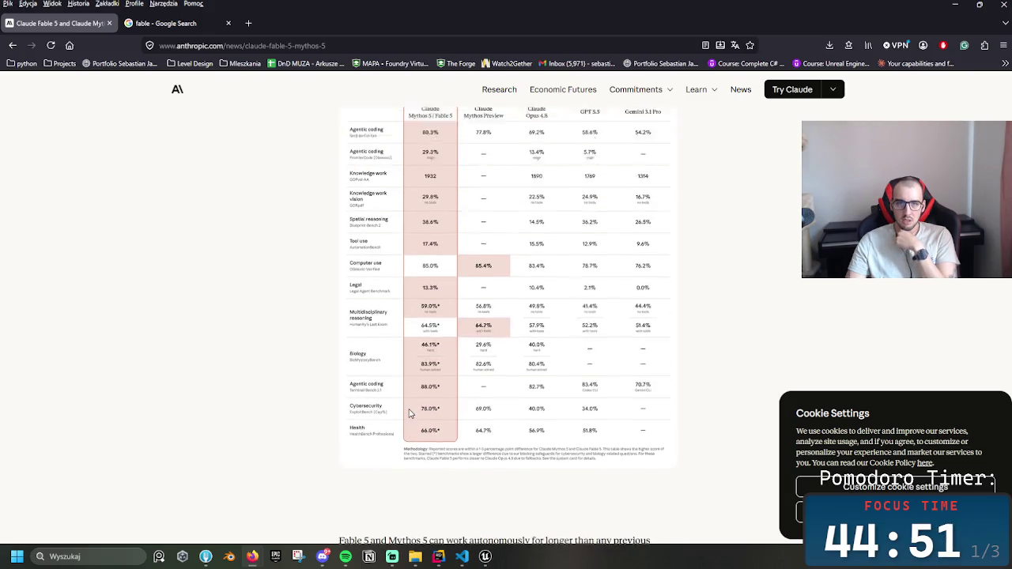
{"action": "scroll", "coordinate": [409, 414], "scroll_direction": "up", "scroll_amount": 1}
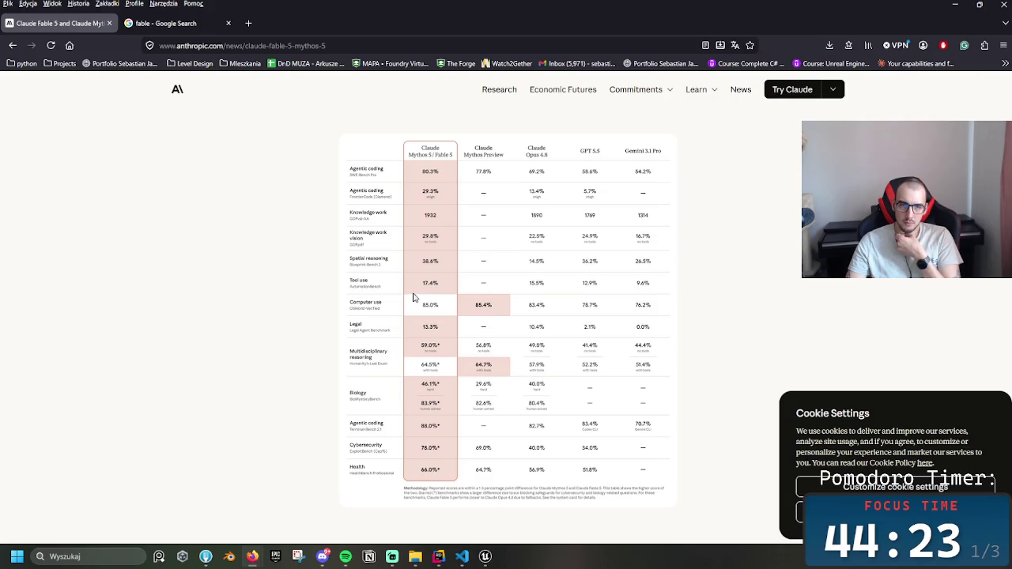
{"action": "scroll", "coordinate": [348, 420], "scroll_direction": "down", "scroll_amount": 3}
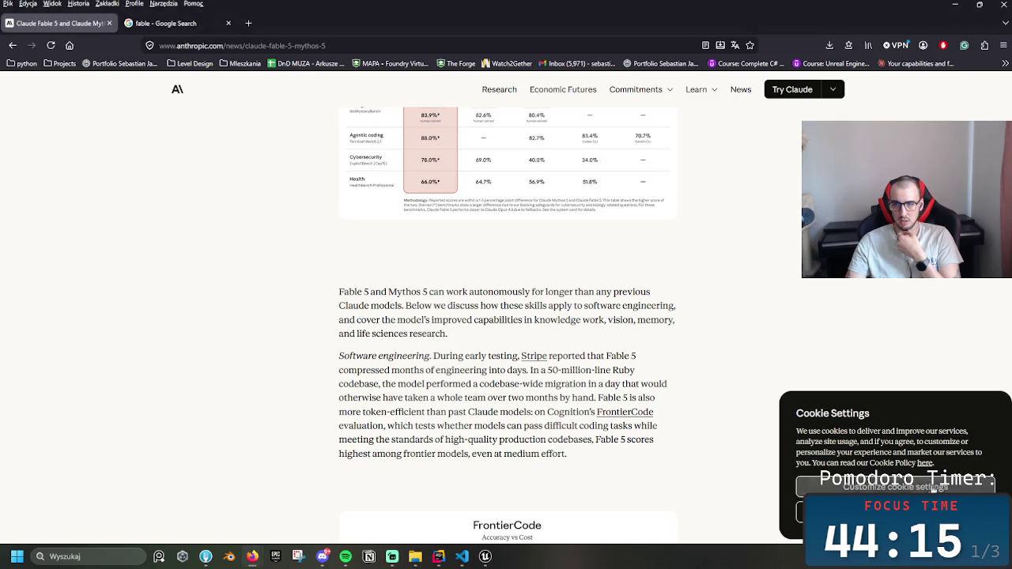
- Scroll through the FrontierCode and Agentic coding charts
{"action": "left_click_drag", "start_coordinate": [432, 292], "coordinate": [473, 320]}
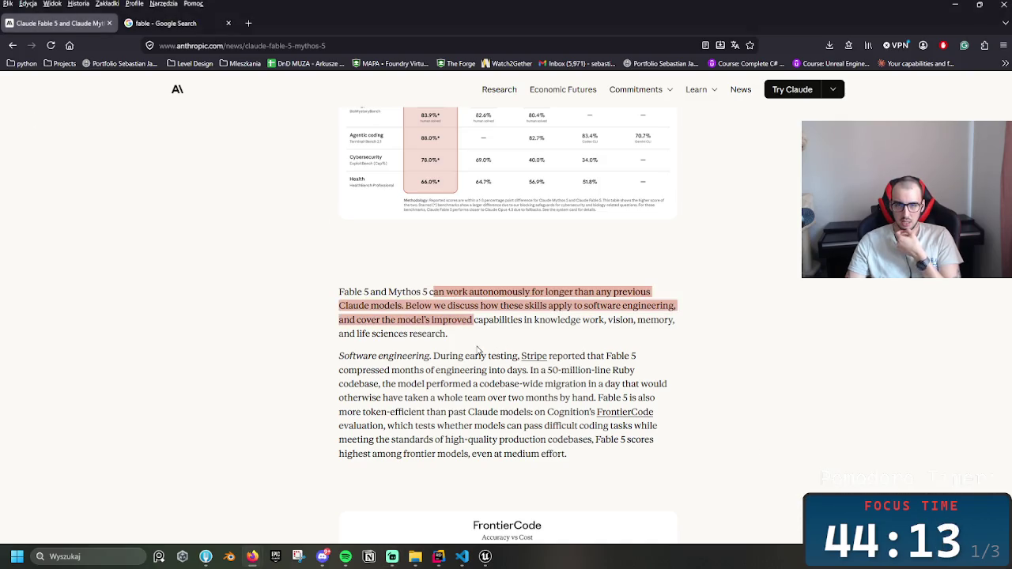
{"action": "scroll", "coordinate": [540, 344], "scroll_direction": "down", "scroll_amount": 2}
{"action": "scroll", "coordinate": [540, 344], "scroll_direction": "down", "scroll_amount": 3}
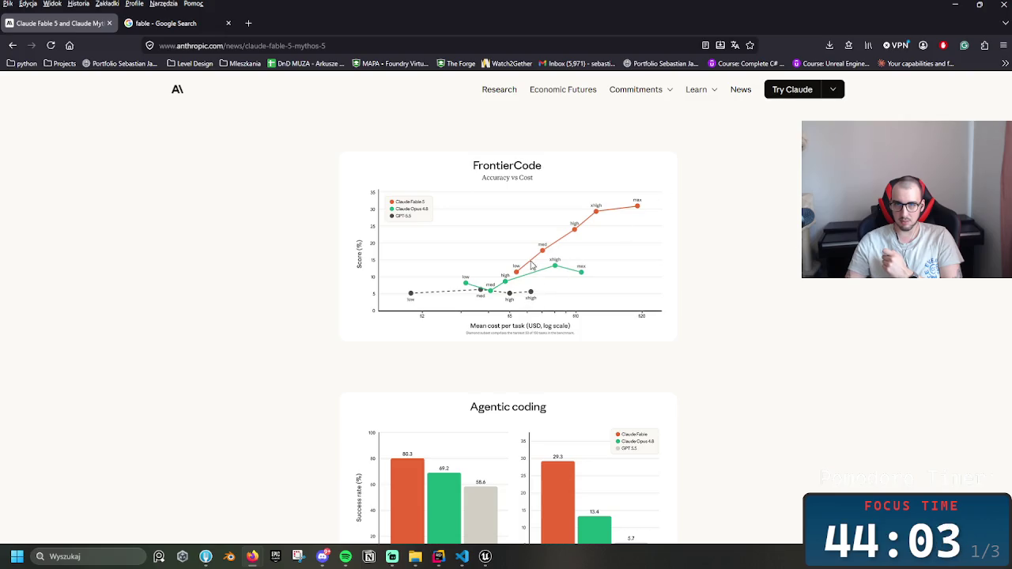
{"action": "scroll", "coordinate": [532, 309], "scroll_direction": "down", "scroll_amount": 3}
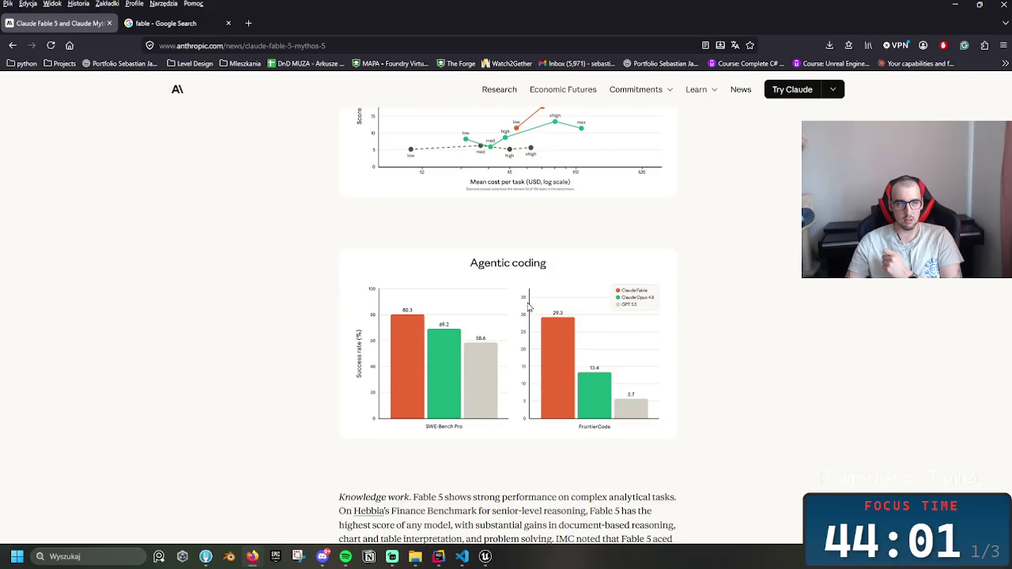
{"action": "scroll", "coordinate": [529, 309], "scroll_direction": "down", "scroll_amount": 3}
{"action": "scroll", "coordinate": [503, 322], "scroll_direction": "up", "scroll_amount": 2}
{"action": "scroll", "coordinate": [528, 329], "scroll_direction": "up", "scroll_amount": 2}
{"action": "scroll", "coordinate": [779, 405], "scroll_direction": "down", "scroll_amount": 4}
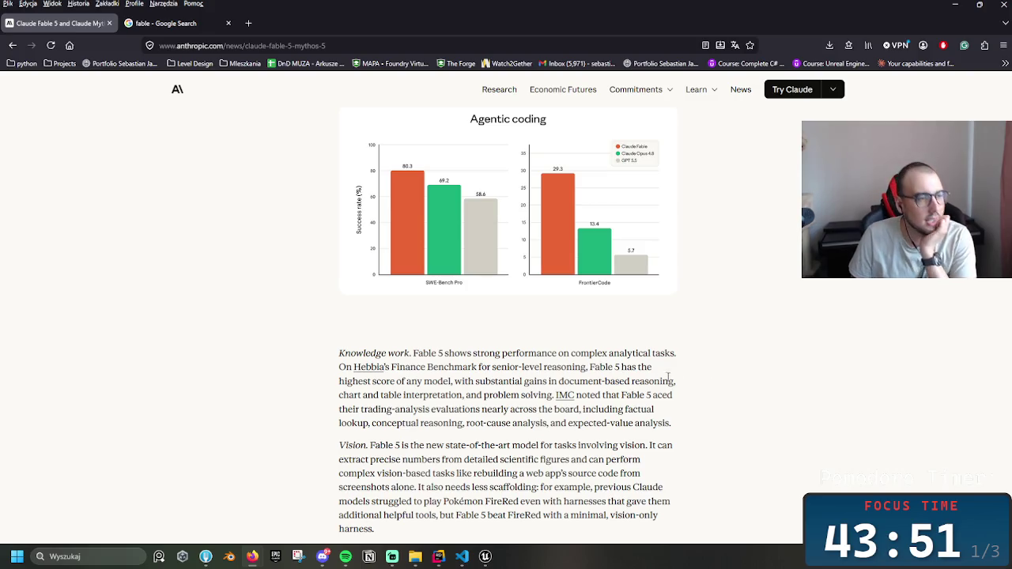
{"action": "scroll", "coordinate": [687, 242], "scroll_direction": "up", "scroll_amount": 15}
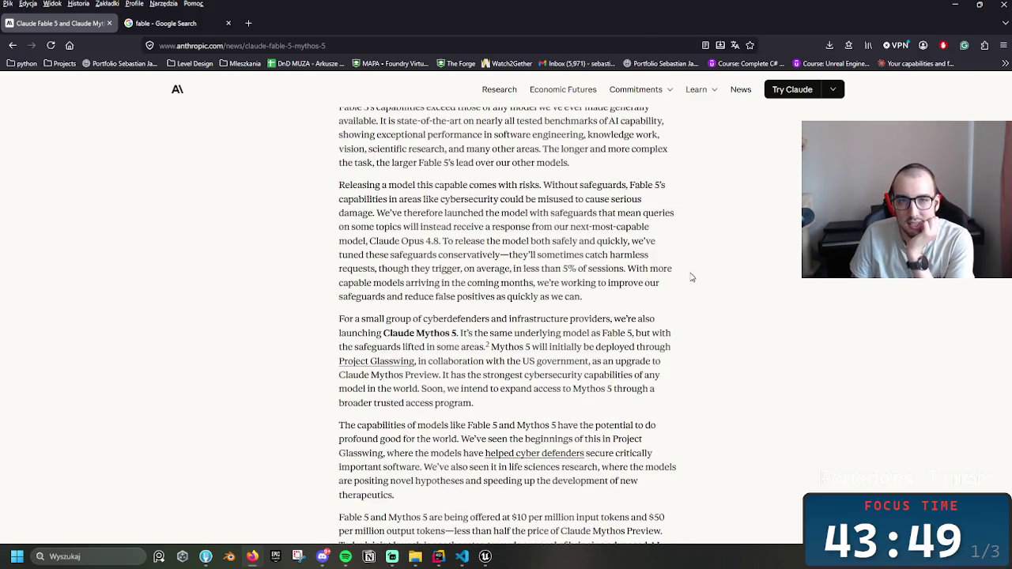
{"action": "scroll", "coordinate": [688, 242], "scroll_direction": "up", "scroll_amount": 10}
{"action": "scroll", "coordinate": [693, 253], "scroll_direction": "down", "scroll_amount": 15}
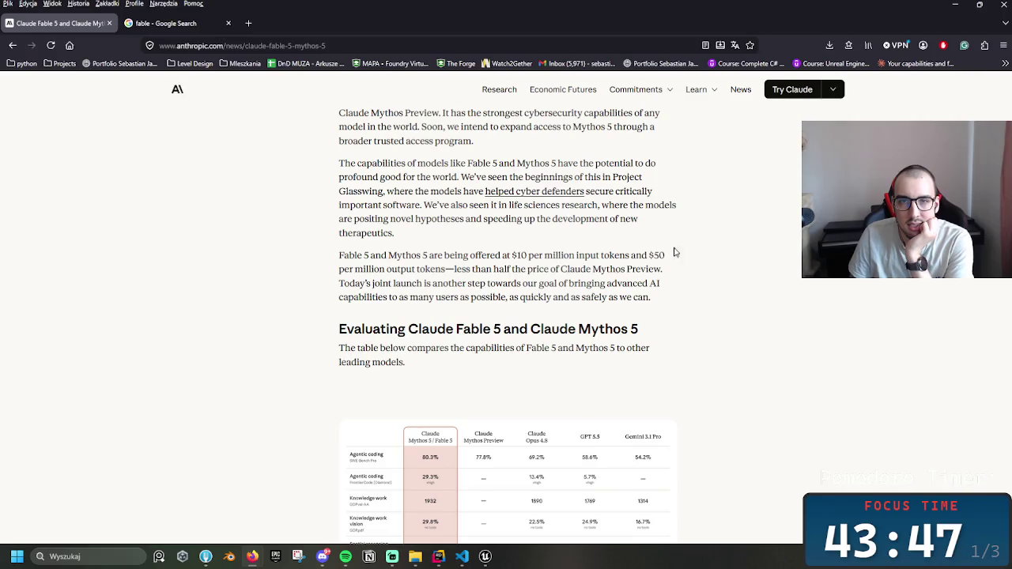
{"action": "scroll", "coordinate": [694, 253], "scroll_direction": "down", "scroll_amount": 12}
{"action": "scroll", "coordinate": [736, 362], "scroll_direction": "up", "scroll_amount": 2}
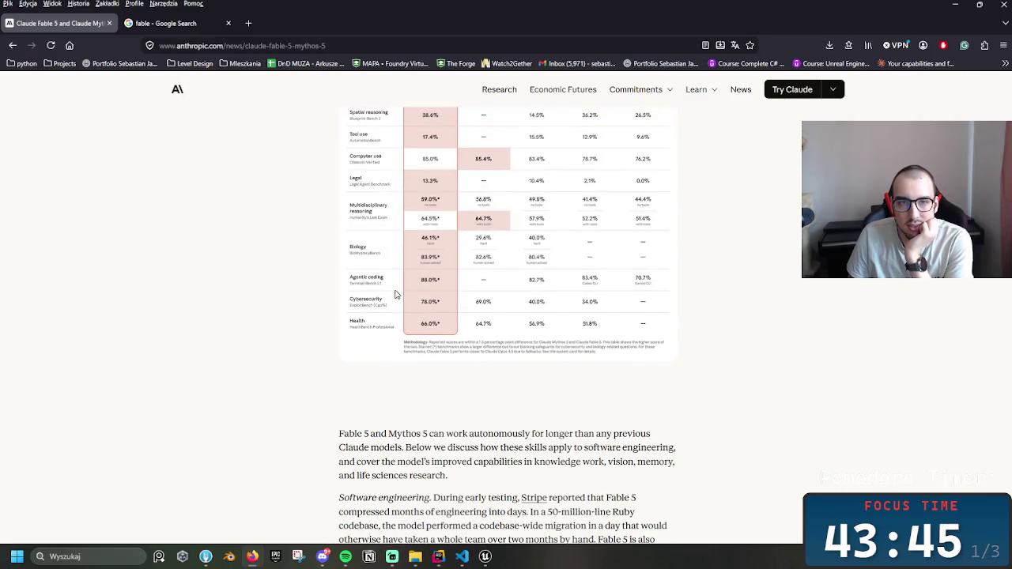
{"action": "scroll", "coordinate": [285, 255], "scroll_direction": "down", "scroll_amount": 1}
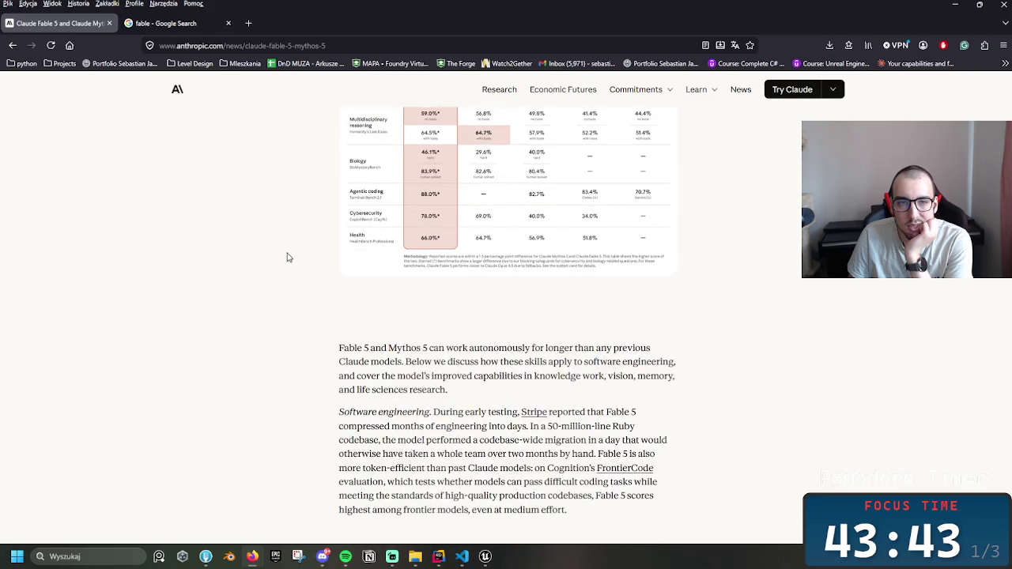
{"action": "scroll", "coordinate": [281, 210], "scroll_direction": "up", "scroll_amount": 2}
- Autoscroll back to the benchmark table, then down to the Pokémon FireRed video
{"action": "middle_click", "coordinate": [277, 210]}
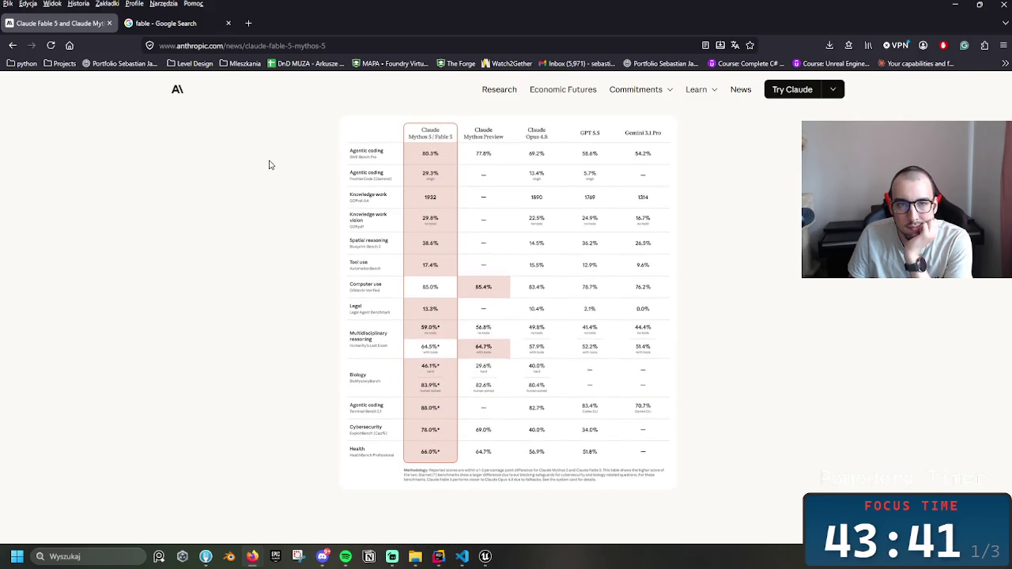
{"action": "middle_click", "coordinate": [266, 153]}
{"action": "middle_click", "coordinate": [301, 280]}
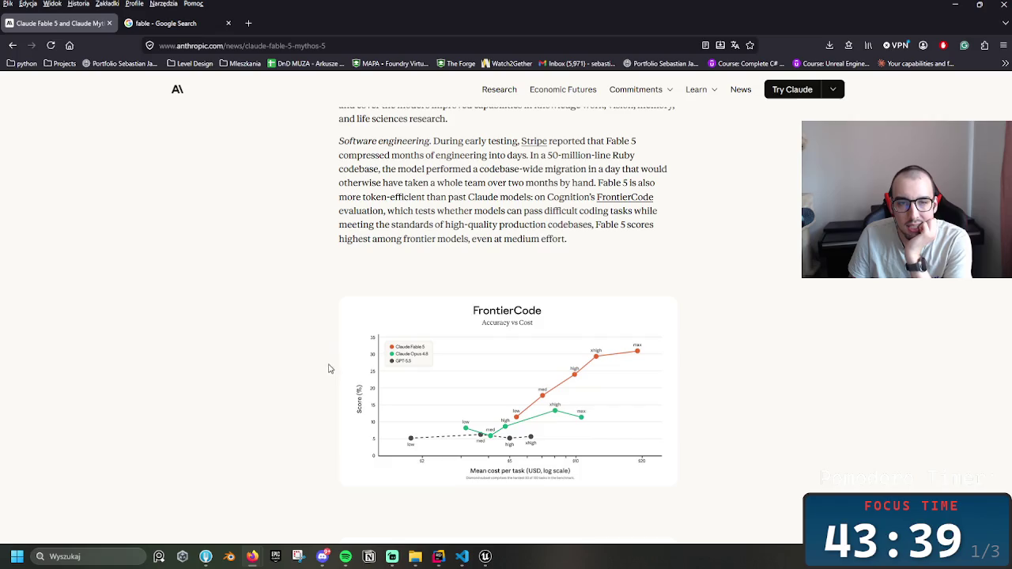
{"action": "middle_click", "coordinate": [259, 220]}
{"action": "middle_click", "coordinate": [219, 217]}
{"action": "scroll", "coordinate": [237, 226], "scroll_direction": "down", "scroll_amount": 1}
{"action": "scroll", "coordinate": [221, 158], "scroll_direction": "up", "scroll_amount": 2}
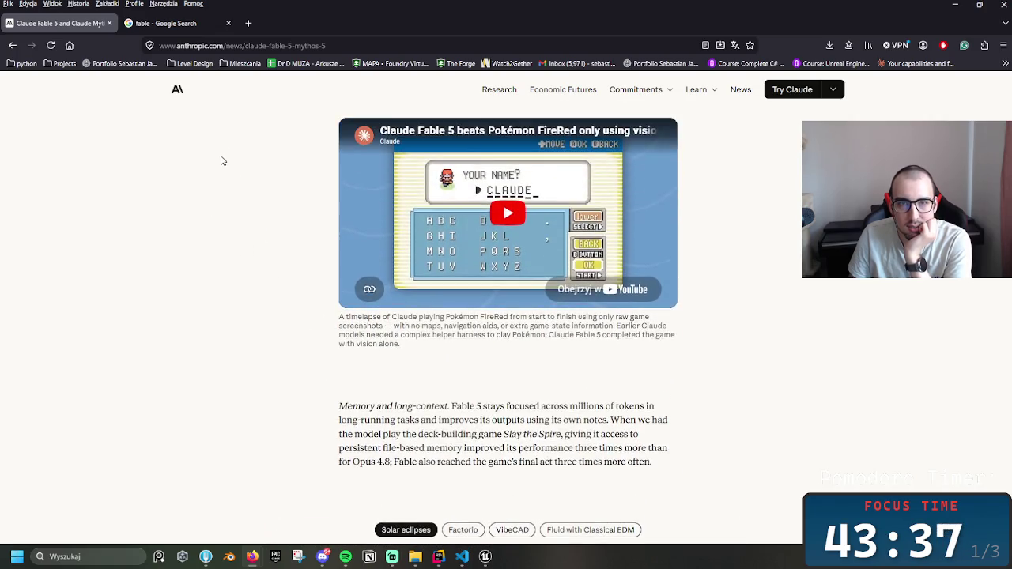
{"action": "scroll", "coordinate": [276, 251], "scroll_direction": "up", "scroll_amount": 1}
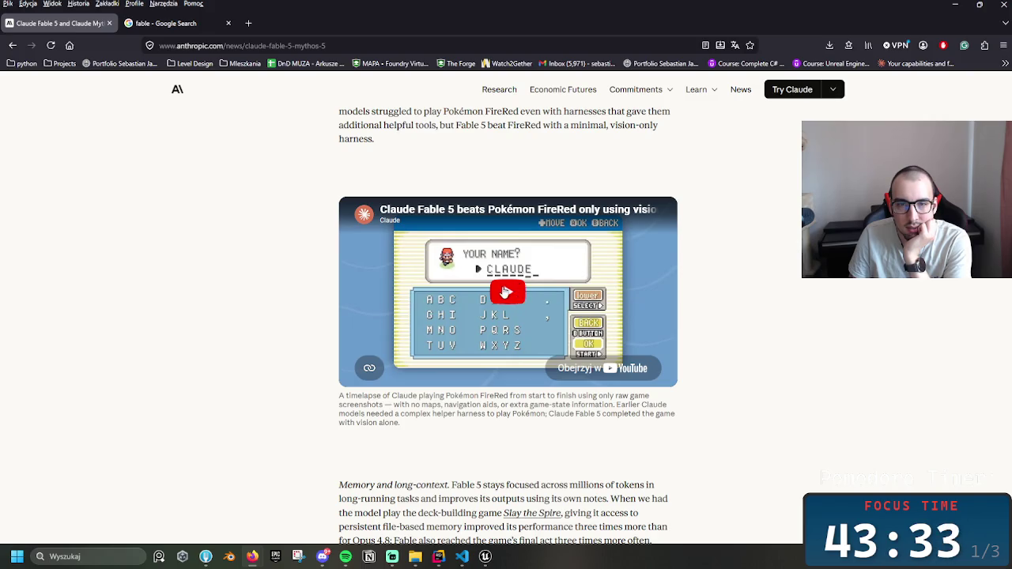
- Play the Pokémon FireRed timelapse video, pause it, and seek ahead to about 0:48
{"action": "left_click", "coordinate": [507, 292]}
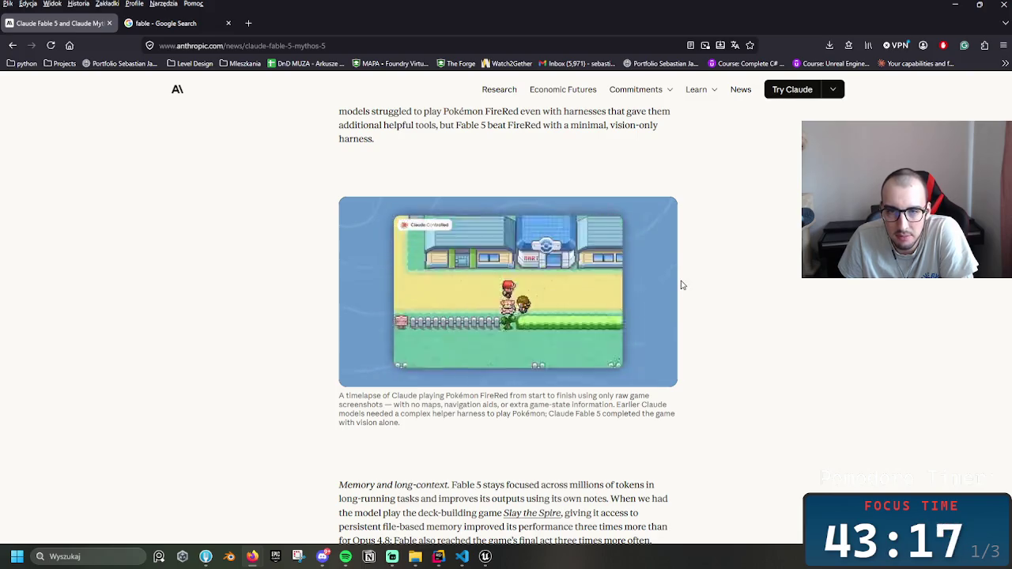
{"action": "mouse_move", "coordinate": [671, 280]}
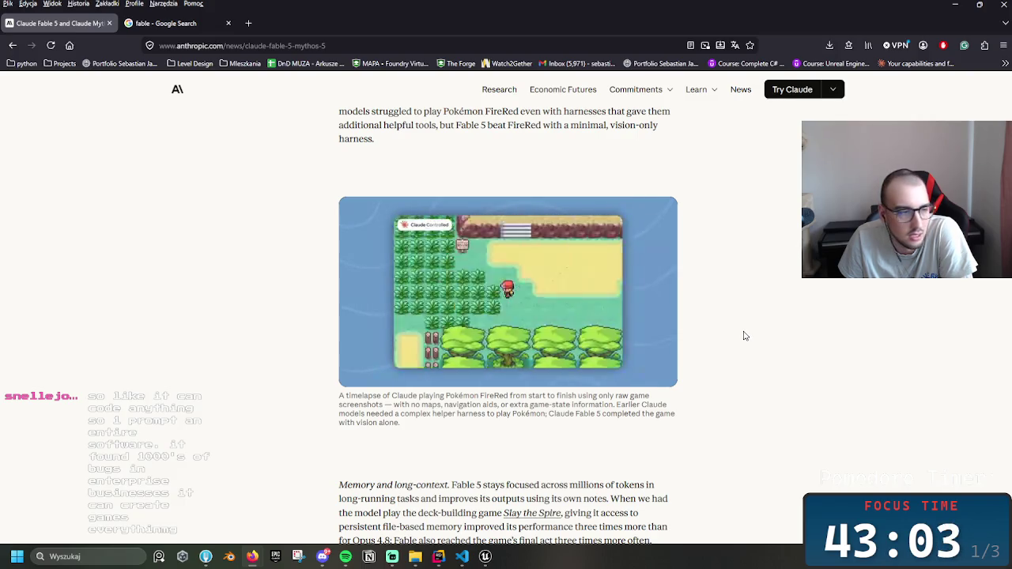
{"action": "left_click", "coordinate": [633, 332]}
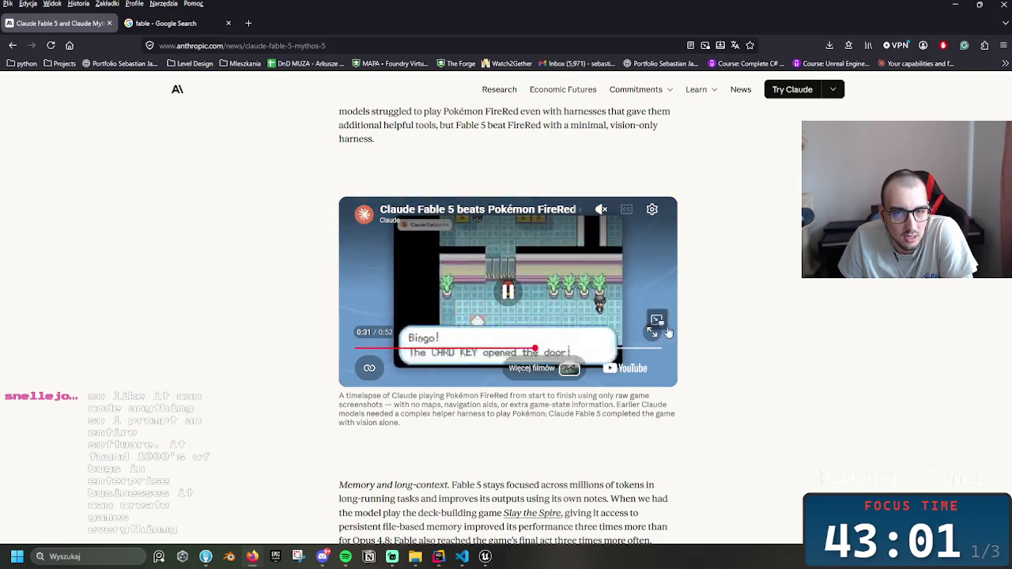
{"action": "left_click", "coordinate": [633, 348]}
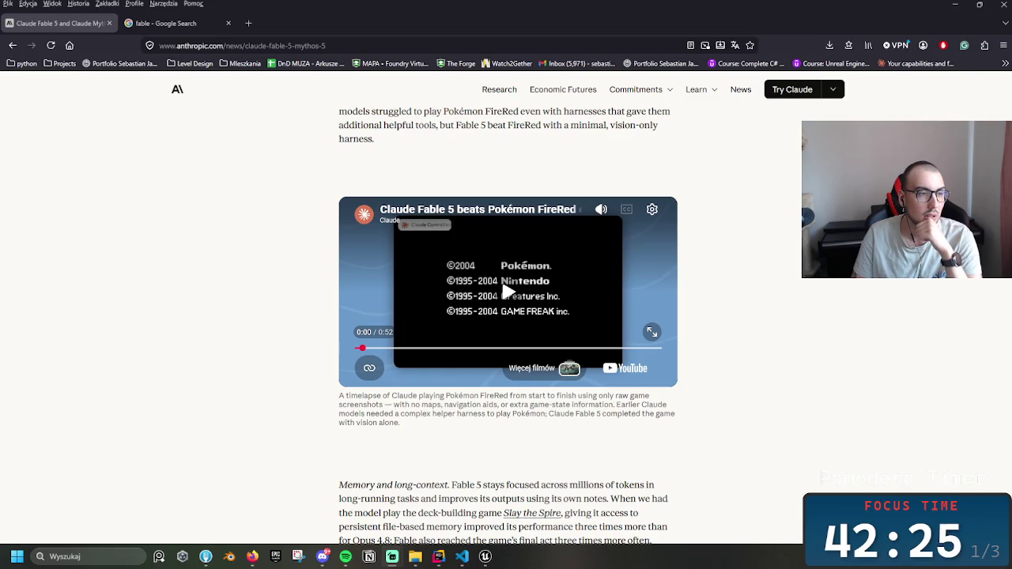
- Scroll to the Memory and long-context paragraph and highlight its sentences while reading
{"action": "scroll", "coordinate": [512, 492], "scroll_direction": "down", "scroll_amount": 1}
{"action": "scroll", "coordinate": [474, 488], "scroll_direction": "down", "scroll_amount": 2}
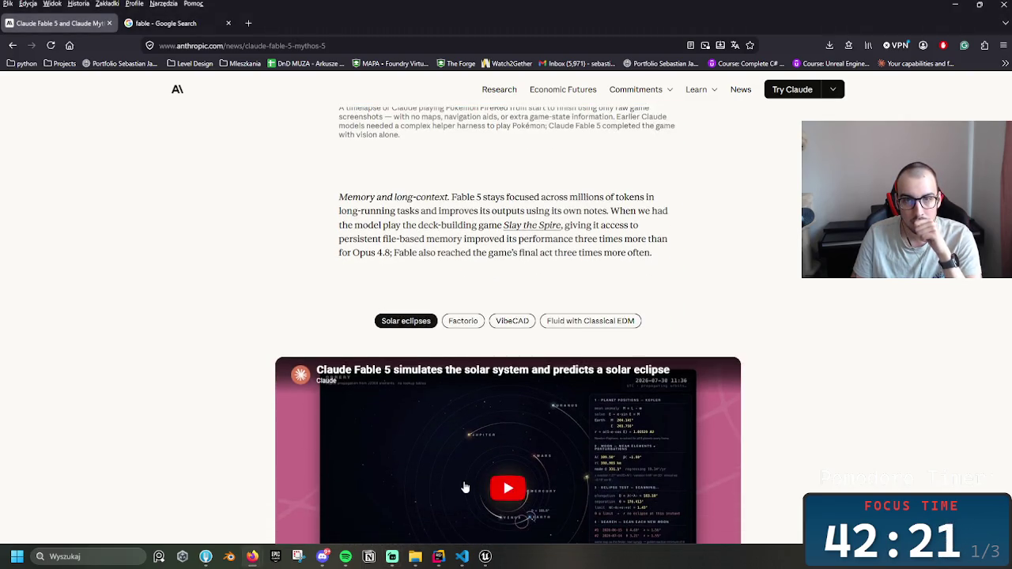
{"action": "scroll", "coordinate": [466, 487], "scroll_direction": "down", "scroll_amount": 1}
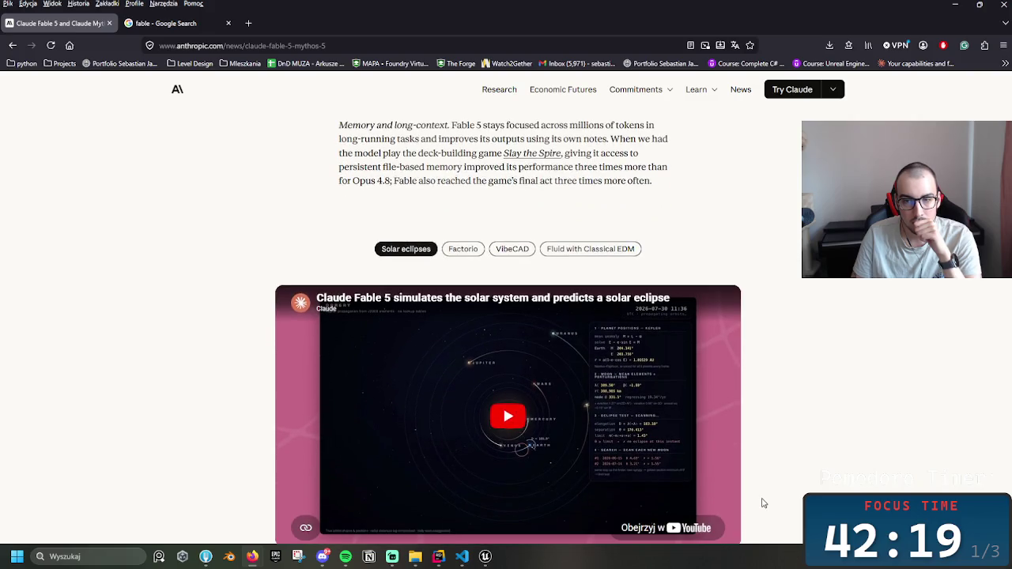
{"action": "scroll", "coordinate": [747, 495], "scroll_direction": "down", "scroll_amount": 1}
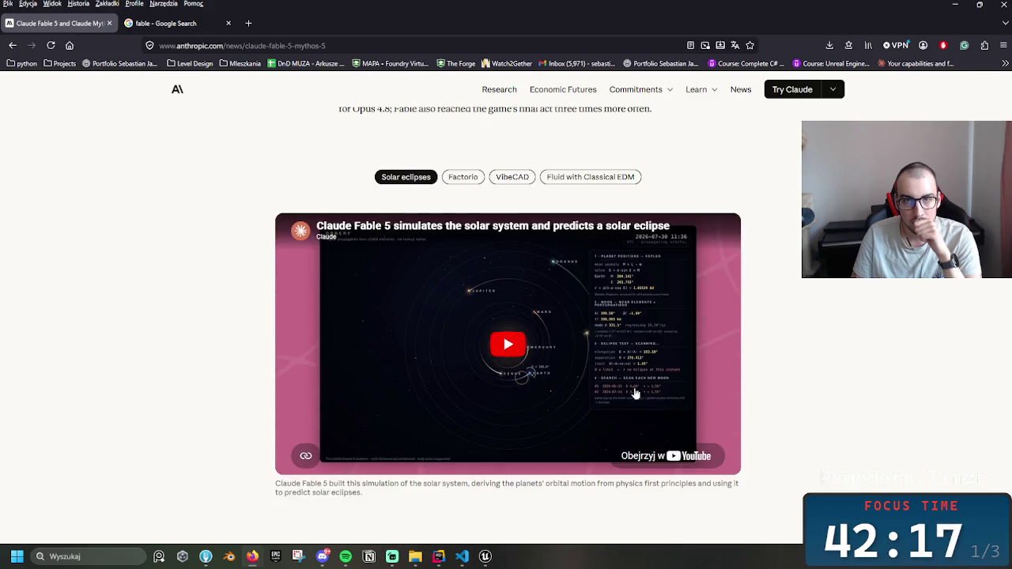
{"action": "scroll", "coordinate": [606, 386], "scroll_direction": "up", "scroll_amount": 2}
{"action": "mouse_move", "coordinate": [398, 211]}
{"action": "left_mouse_down"}
{"action": "mouse_move", "coordinate": [562, 225]}
{"action": "mouse_move", "coordinate": [449, 234]}
{"action": "left_mouse_up"}
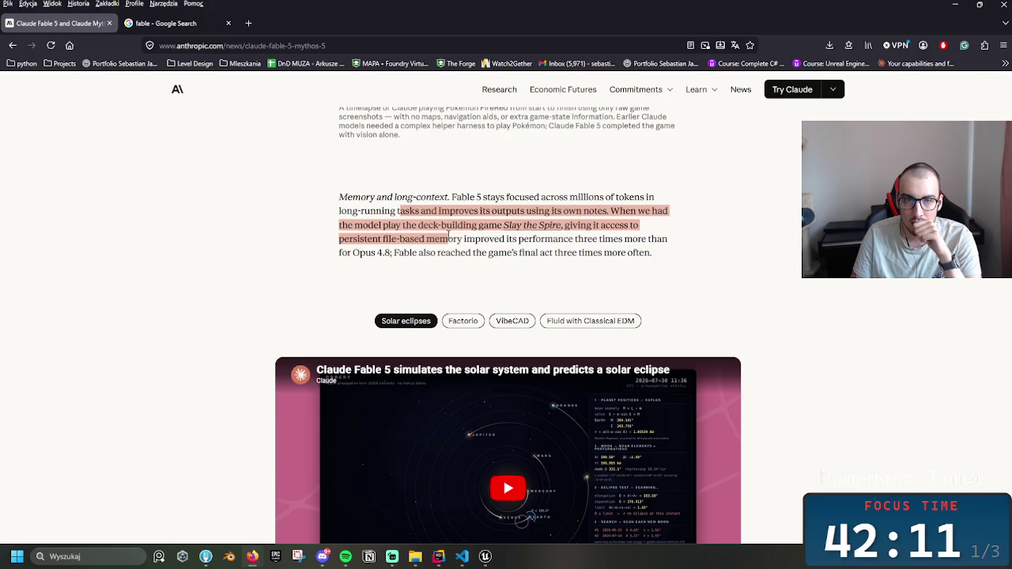
{"action": "left_click", "coordinate": [450, 234]}
{"action": "left_click_drag", "start_coordinate": [449, 235], "coordinate": [449, 251]}
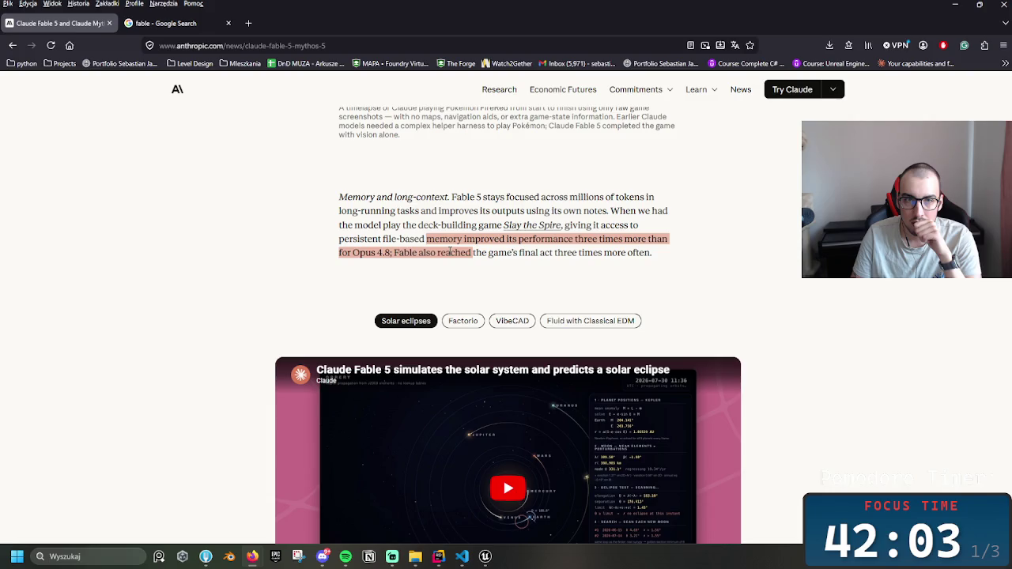
{"action": "left_click", "coordinate": [450, 251]}
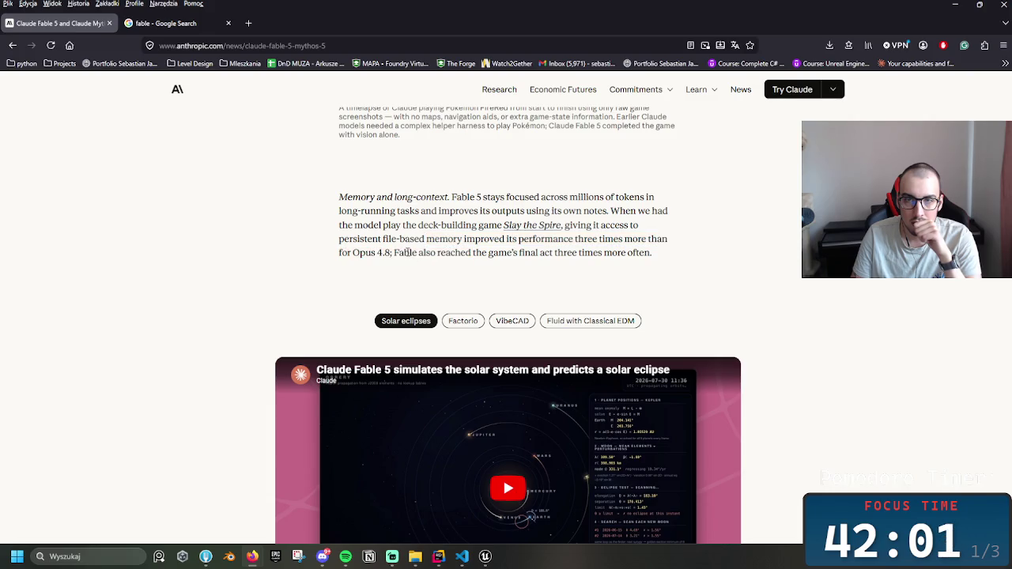
- Skim the Claude Fable 5 article past the Cyber adversarial robustness chart to the Biology and chemistry paragraph
{"action": "scroll", "coordinate": [427, 316], "scroll_direction": "down", "scroll_amount": 10}
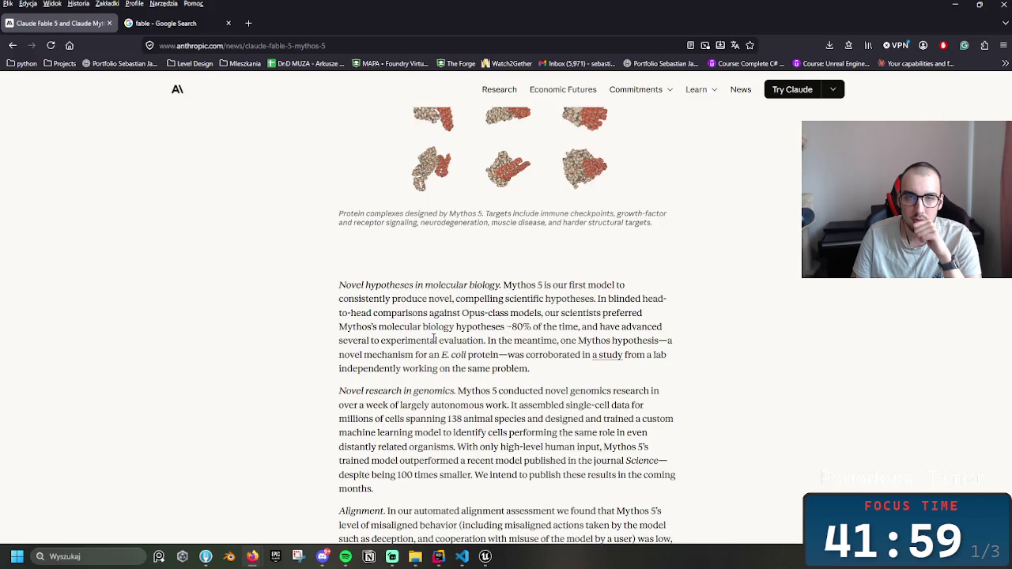
{"action": "scroll", "coordinate": [437, 336], "scroll_direction": "up", "scroll_amount": 5}
{"action": "scroll", "coordinate": [472, 287], "scroll_direction": "down", "scroll_amount": 1}
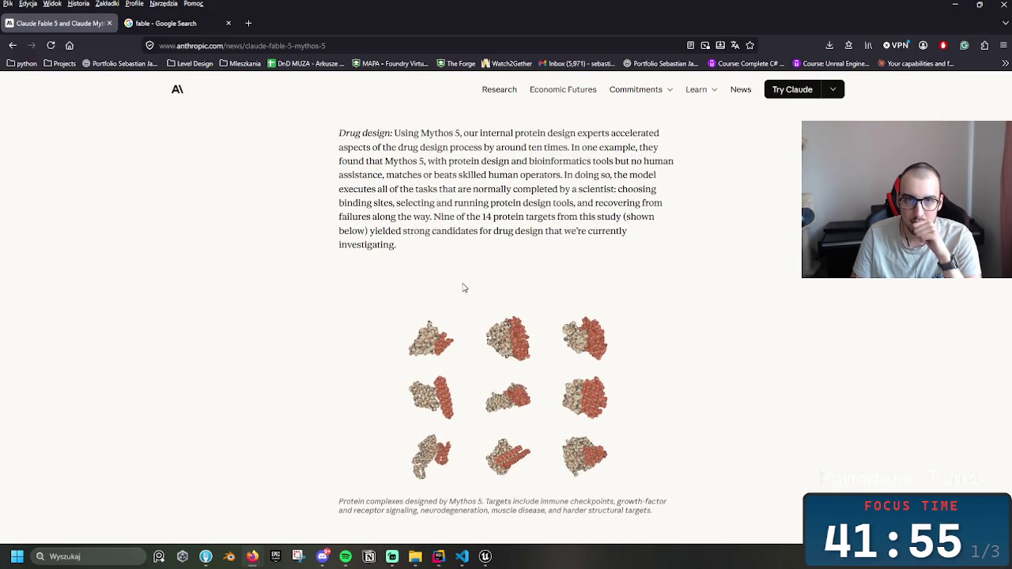
{"action": "scroll", "coordinate": [441, 298], "scroll_direction": "down", "scroll_amount": 2}
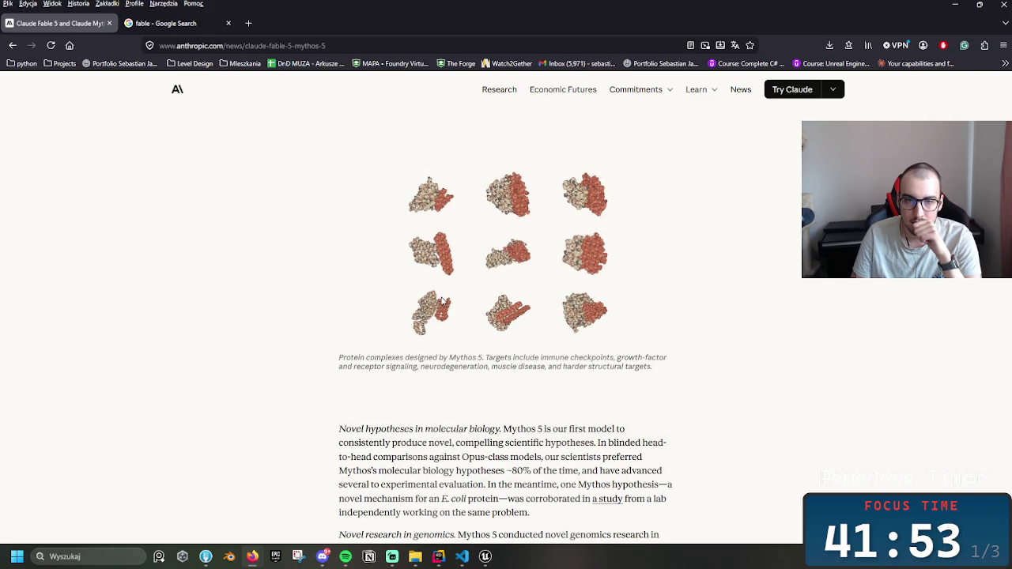
{"action": "scroll", "coordinate": [439, 301], "scroll_direction": "down", "scroll_amount": 3}
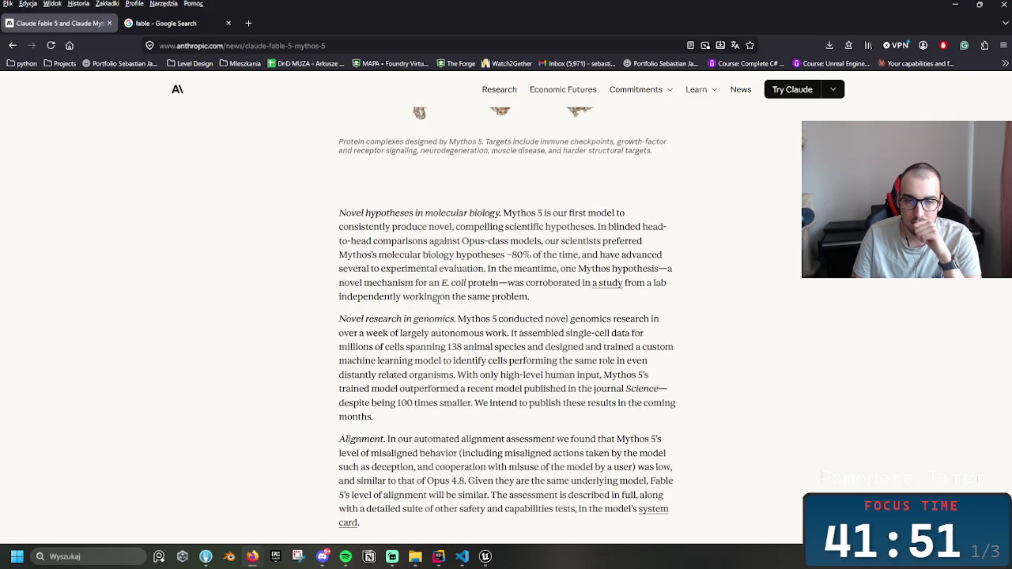
{"action": "scroll", "coordinate": [438, 298], "scroll_direction": "down", "scroll_amount": 2}
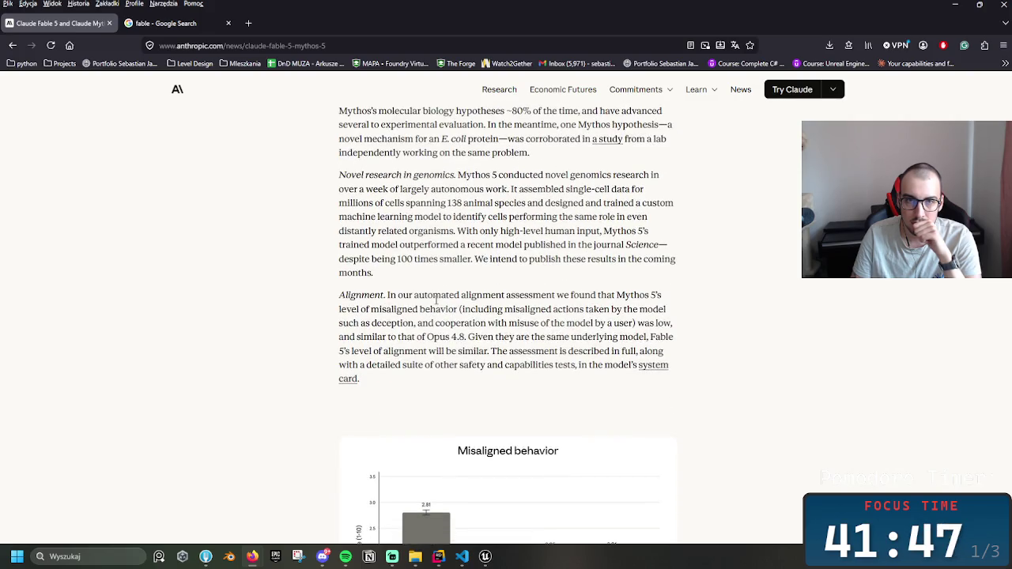
{"action": "scroll", "coordinate": [436, 301], "scroll_direction": "down", "scroll_amount": 2}
{"action": "scroll", "coordinate": [434, 305], "scroll_direction": "down", "scroll_amount": 2}
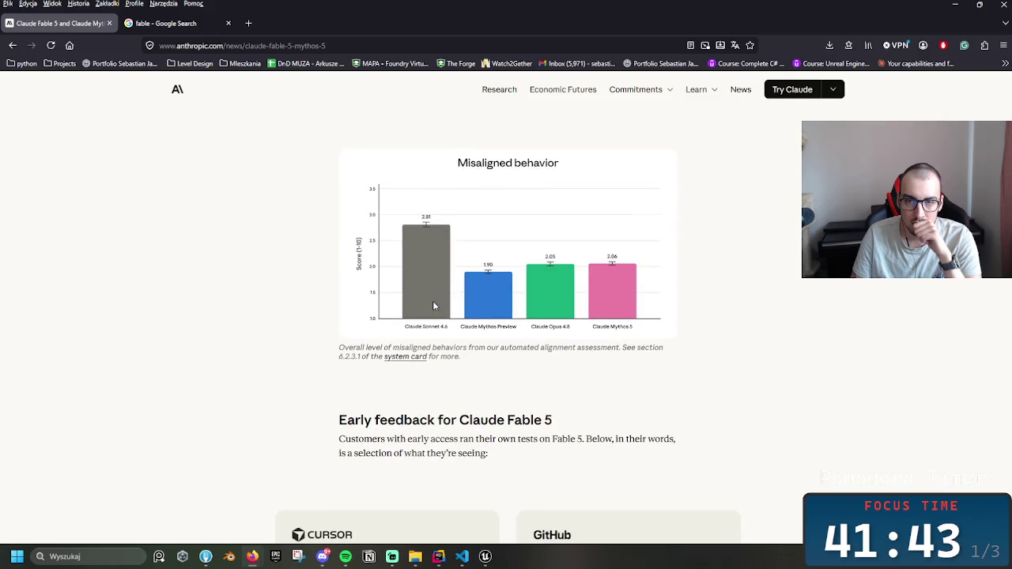
{"action": "scroll", "coordinate": [434, 306], "scroll_direction": "down", "scroll_amount": 1}
{"action": "scroll", "coordinate": [433, 307], "scroll_direction": "down", "scroll_amount": 1}
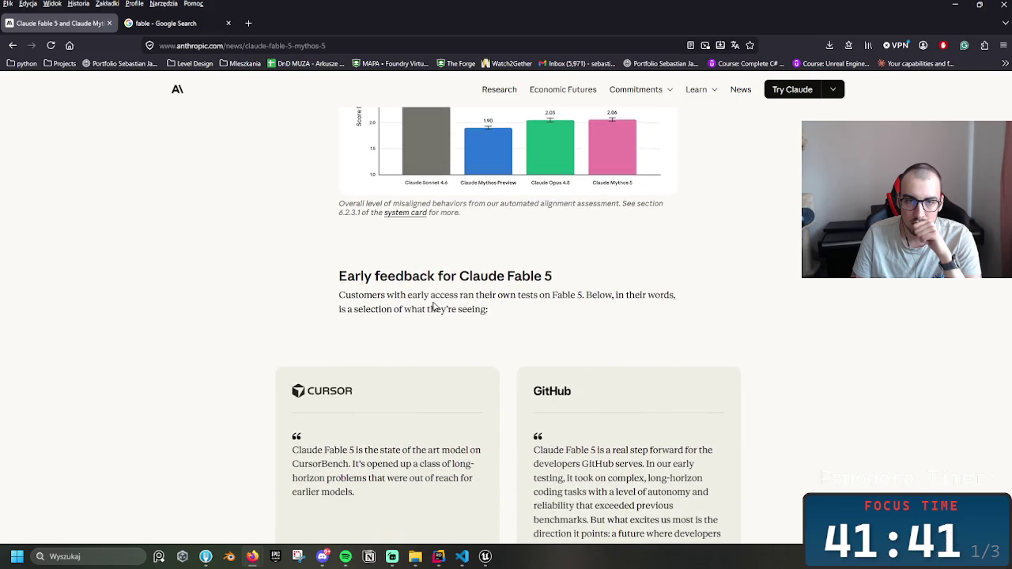
{"action": "scroll", "coordinate": [434, 306], "scroll_direction": "down", "scroll_amount": 1}
{"action": "scroll", "coordinate": [433, 306], "scroll_direction": "down", "scroll_amount": 2}
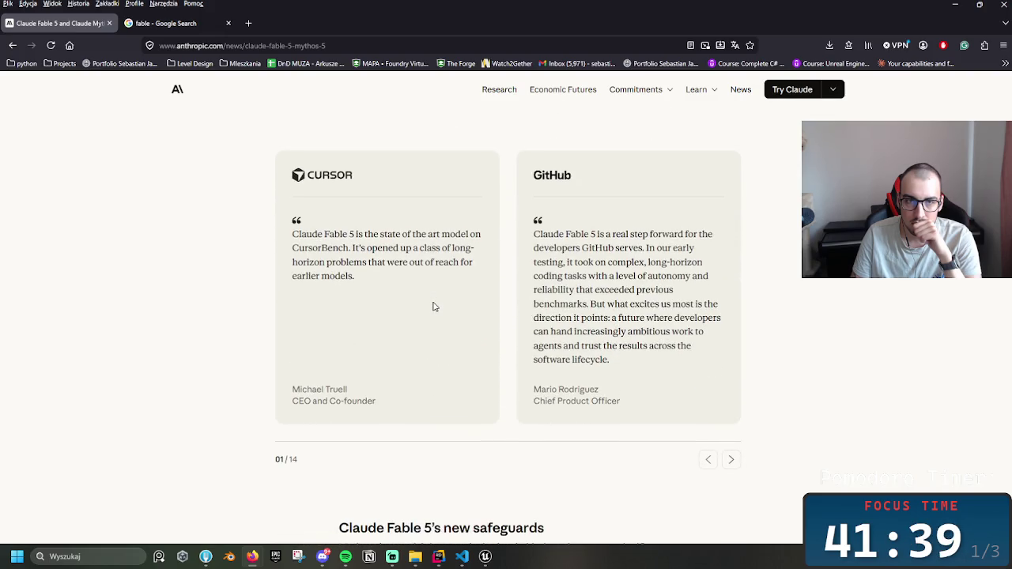
{"action": "scroll", "coordinate": [433, 306], "scroll_direction": "down", "scroll_amount": 1}
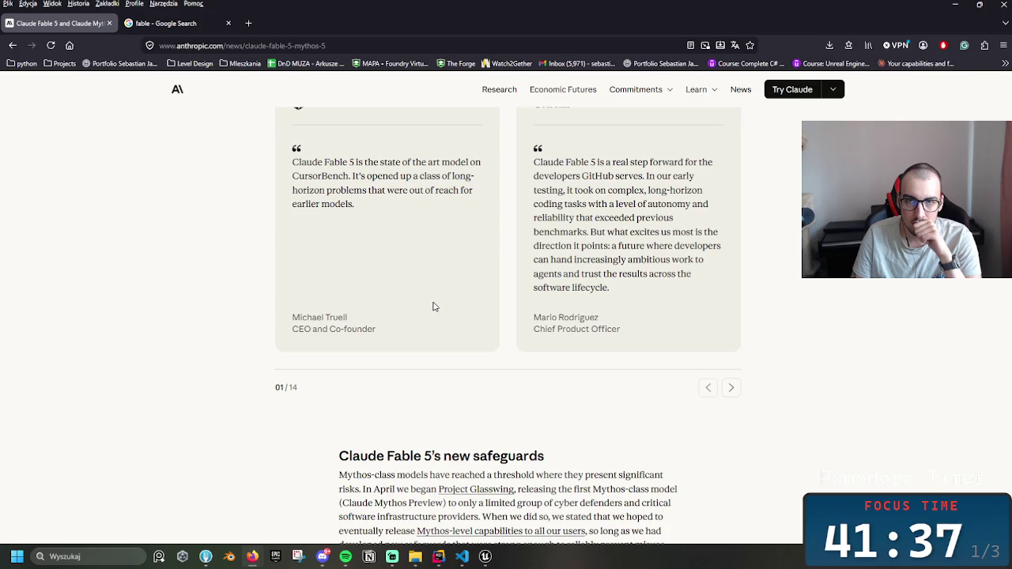
{"action": "scroll", "coordinate": [433, 306], "scroll_direction": "down", "scroll_amount": 3}
{"action": "scroll", "coordinate": [433, 306], "scroll_direction": "down", "scroll_amount": 10}
{"action": "middle_click", "coordinate": [697, 271]}
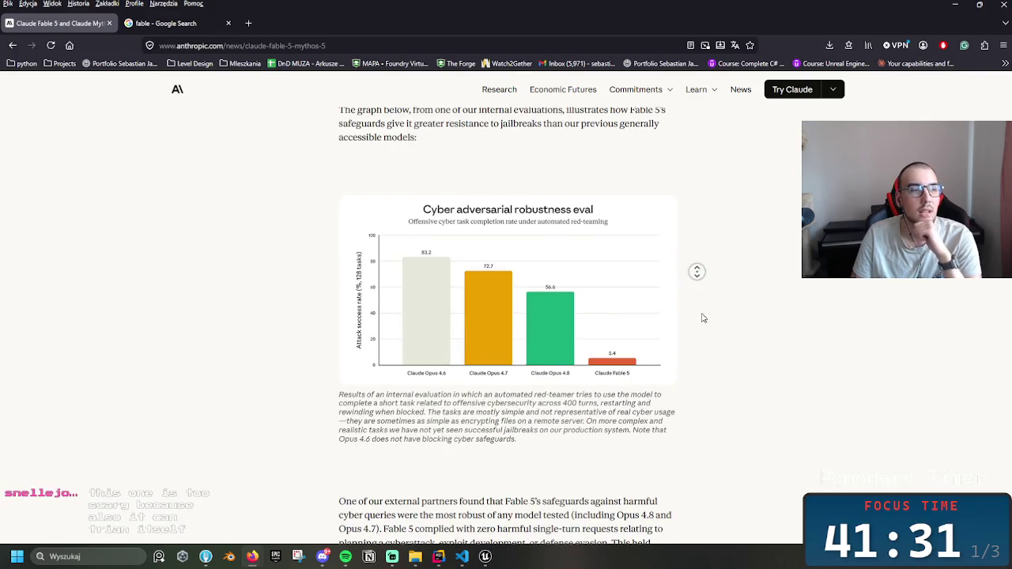
{"action": "middle_click", "coordinate": [748, 369]}
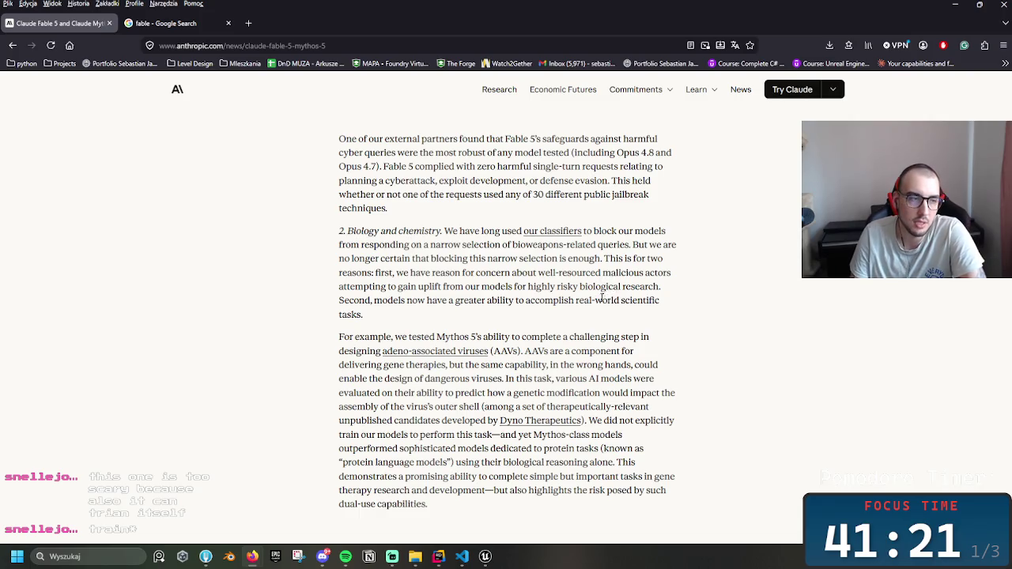
- Continue down through the data retention policy and Availability sections to the footnotes
{"action": "scroll", "coordinate": [603, 301], "scroll_direction": "down", "scroll_amount": 1}
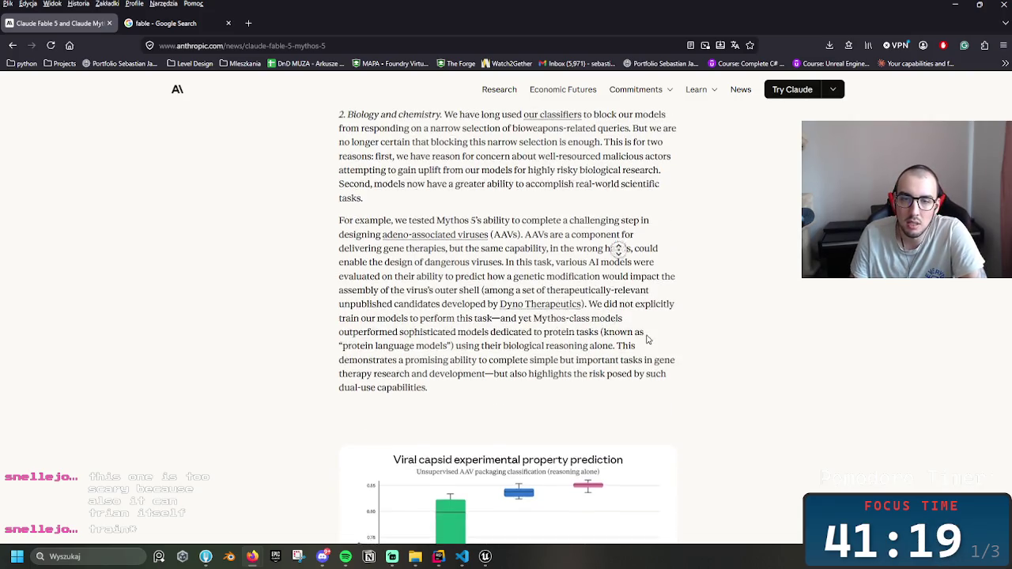
{"action": "scroll", "coordinate": [644, 325], "scroll_direction": "down", "scroll_amount": 5}
{"action": "scroll", "coordinate": [696, 271], "scroll_direction": "up", "scroll_amount": 2}
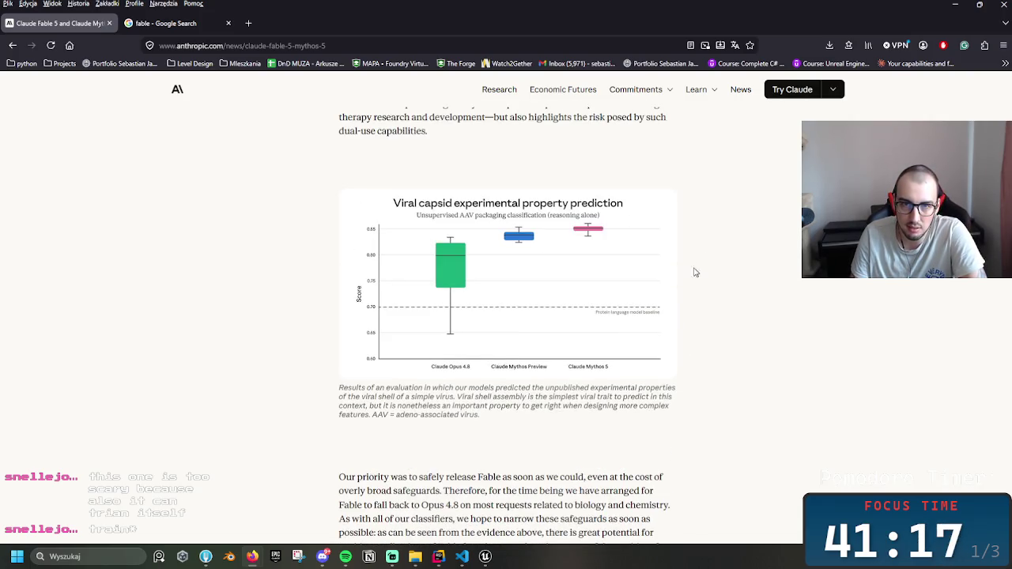
{"action": "middle_click", "coordinate": [718, 322]}
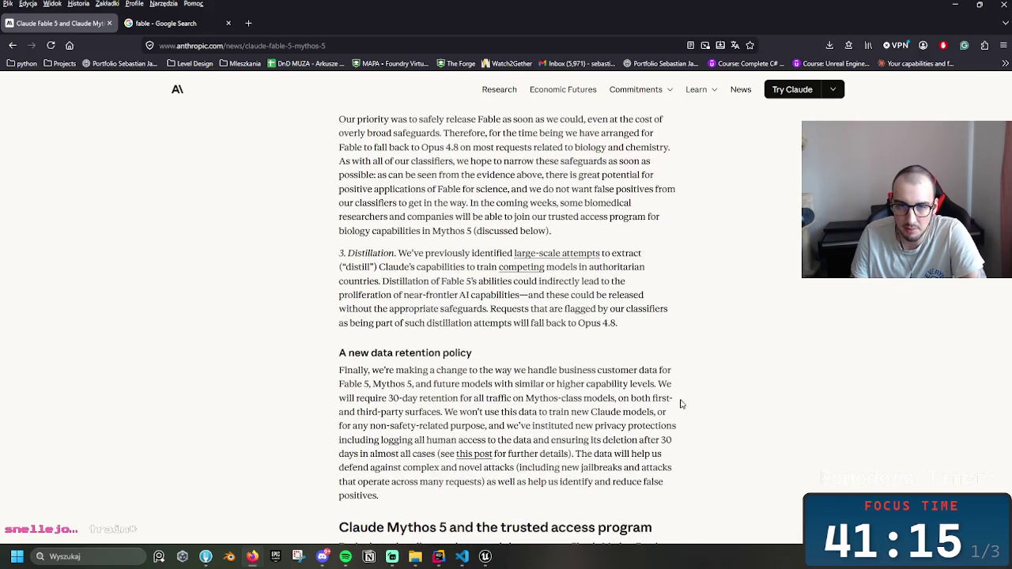
{"action": "scroll", "coordinate": [688, 427], "scroll_direction": "down", "scroll_amount": 2}
{"action": "middle_click", "coordinate": [677, 293]}
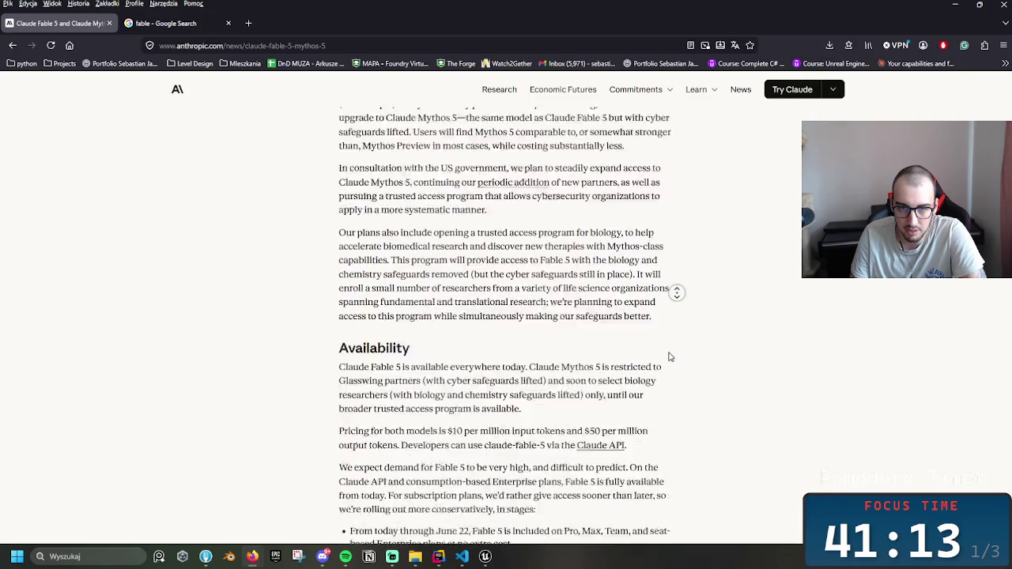
{"action": "scroll", "coordinate": [559, 295], "scroll_direction": "down", "scroll_amount": 3}
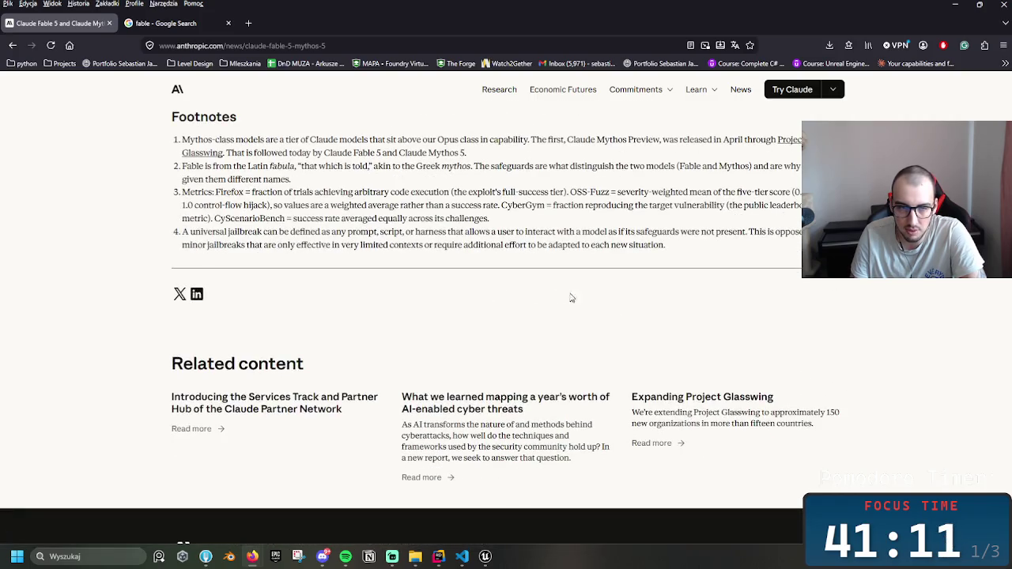
- Autoscroll back up past the Safety classifiers section to the article title
{"action": "middle_click", "coordinate": [764, 356]}
{"action": "middle_click", "coordinate": [809, 396]}
{"action": "middle_click", "coordinate": [773, 361]}
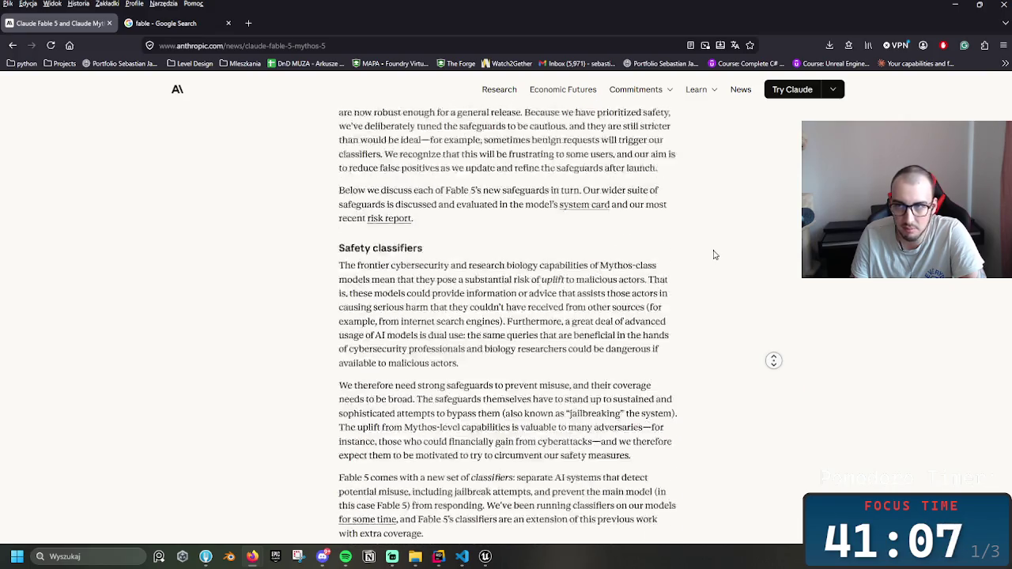
{"action": "middle_click", "coordinate": [717, 192]}
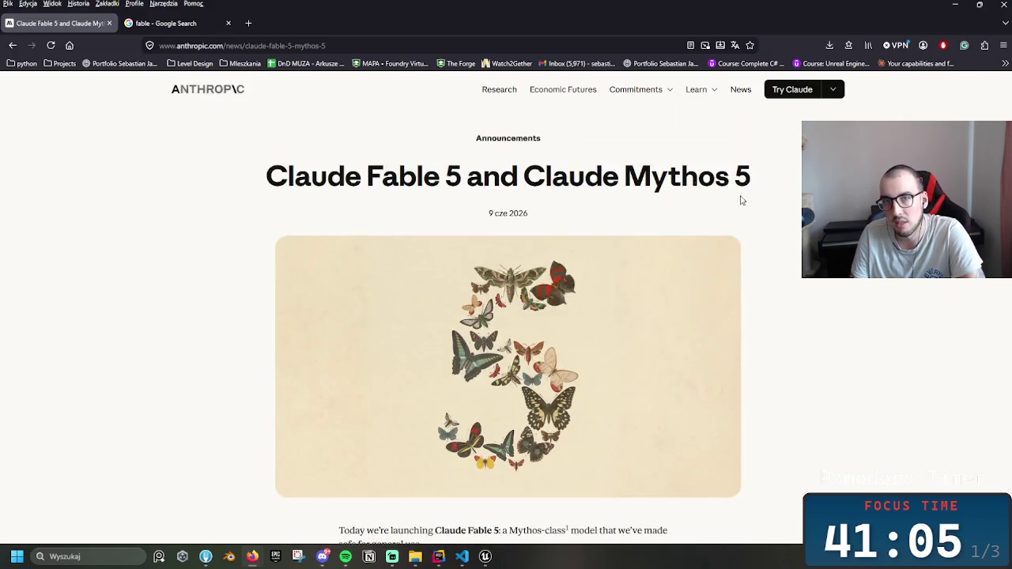
- Close the duplicate 'fable' Google tab and return to the Unreal Engine level view showing the horizon
{"action": "mouse_move", "coordinate": [265, 173]}
{"action": "left_mouse_down"}
{"action": "mouse_move", "coordinate": [606, 218]}
{"action": "mouse_move", "coordinate": [754, 197]}
{"action": "left_mouse_up"}
{"action": "left_click", "coordinate": [780, 197]}
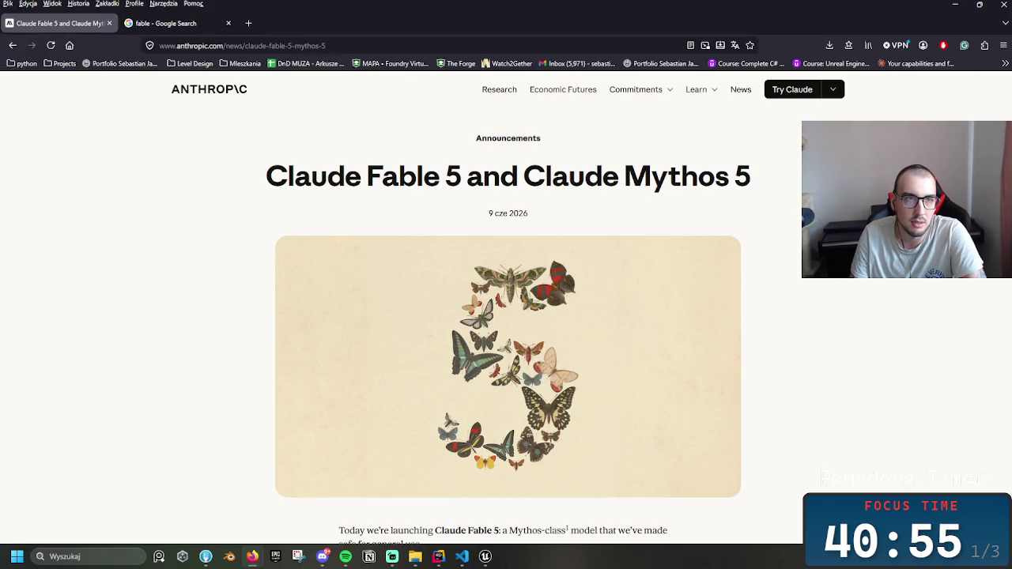
{"action": "left_click", "coordinate": [14, 46]}
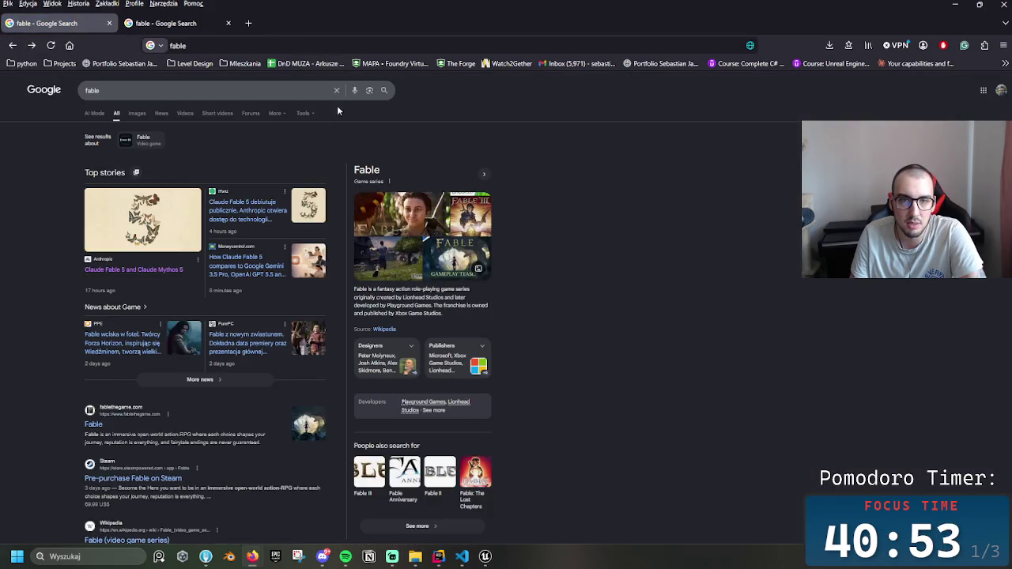
{"action": "left_click", "coordinate": [229, 23]}
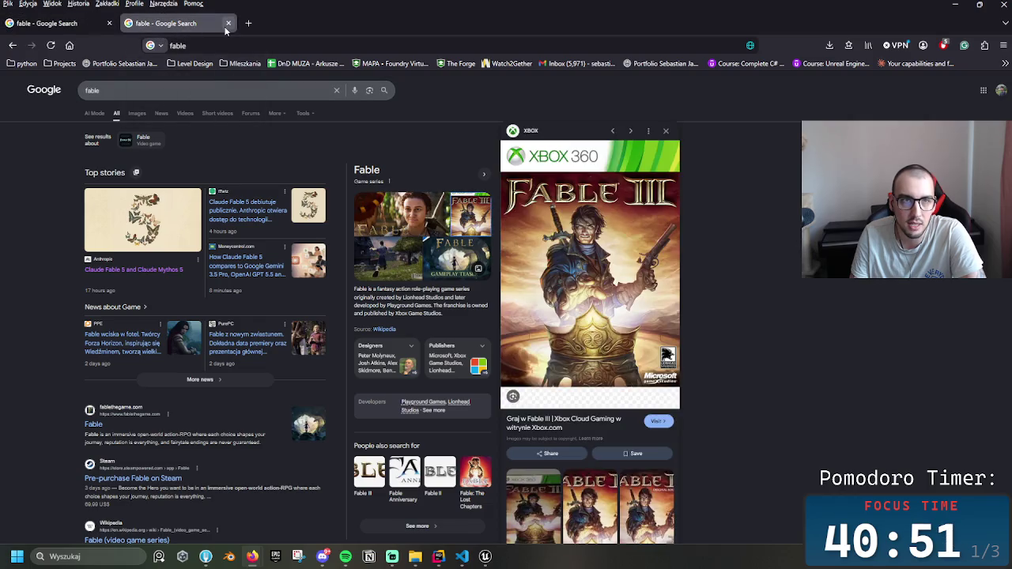
{"action": "key", "text": "alt+Tab"}
{"action": "left_click_drag", "start_coordinate": [456, 226], "coordinate": [447, 251]}
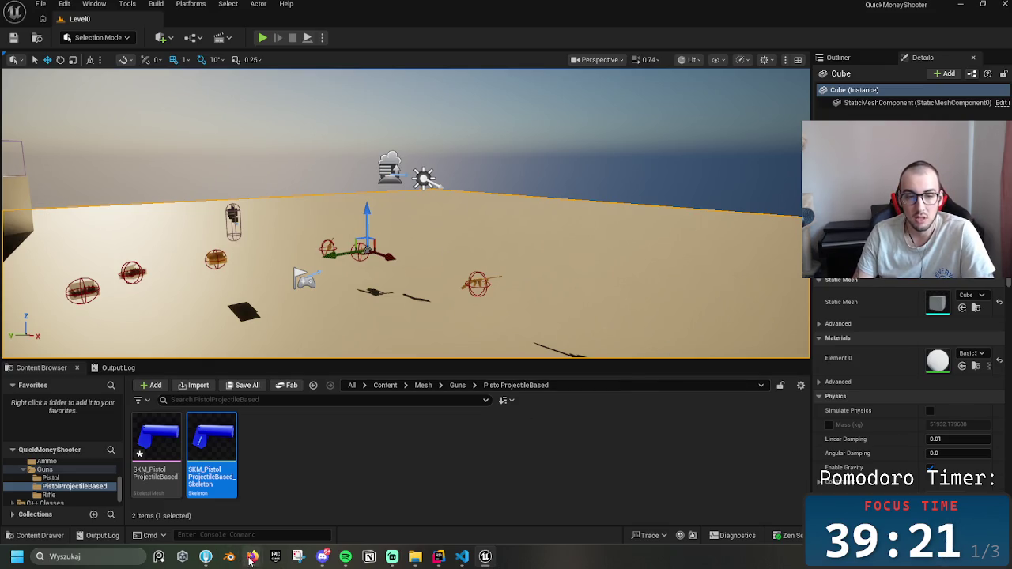
- Search Google for 'fable 5' in Firefox and open the Claude Fable 5 and Claude Mythos 5 article
{"action": "mouse_move", "coordinate": [253, 557]}
{"action": "mouse_move", "coordinate": [298, 505]}
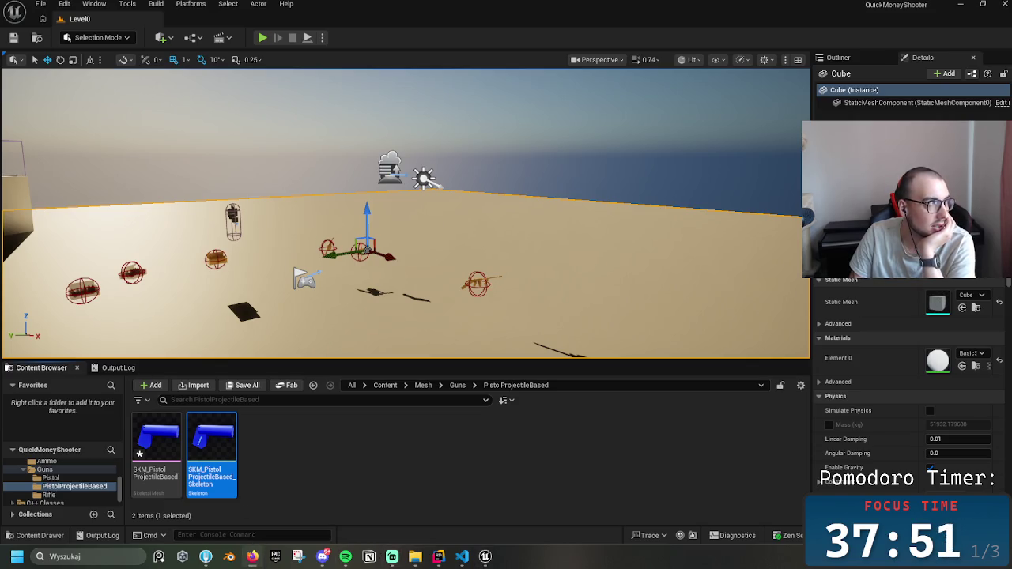
{"action": "left_click", "coordinate": [252, 557]}
{"action": "left_click", "coordinate": [327, 46]}
{"action": "type", "text": "fable"}
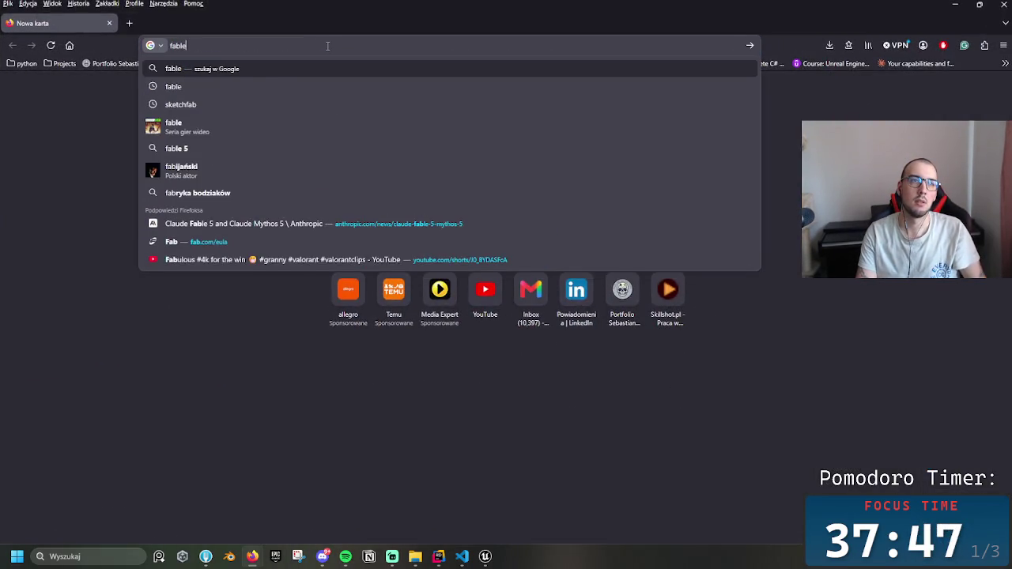
{"action": "type", "text": " 5"}
{"action": "key", "text": "Return"}
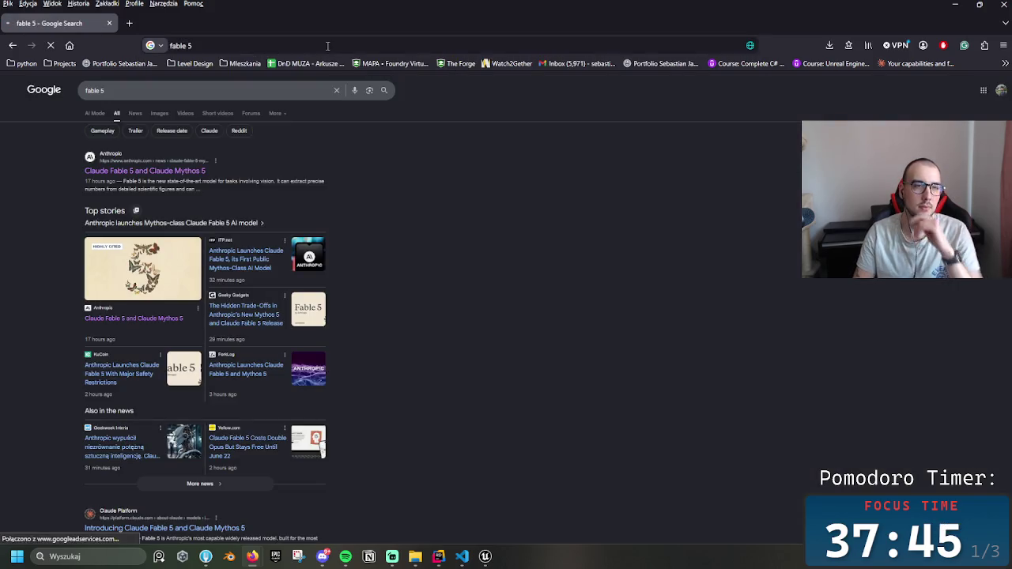
{"action": "left_click", "coordinate": [163, 172]}
- Scroll the Claude Fable 5 article up to its demo video section
{"action": "middle_click", "coordinate": [780, 371]}
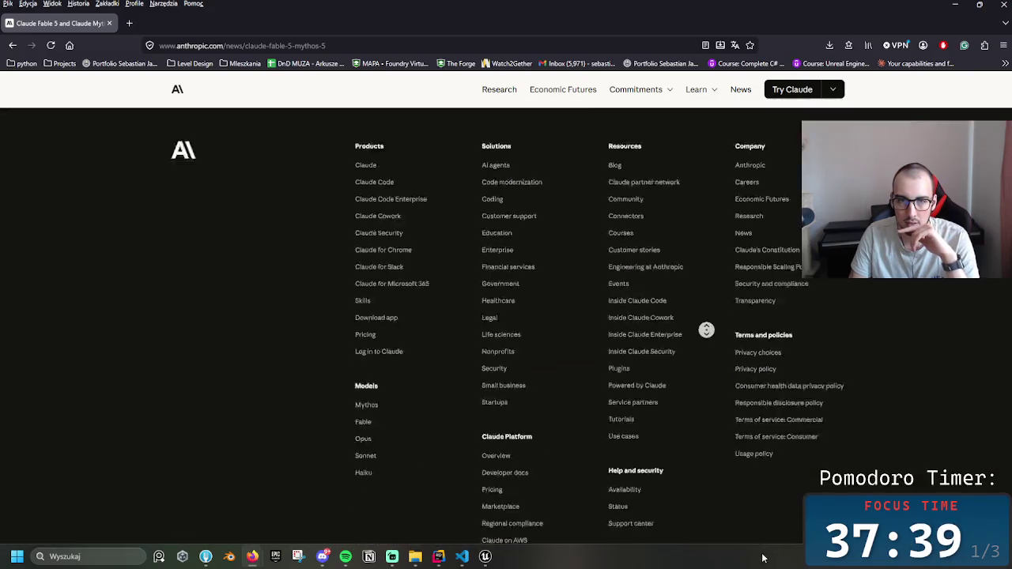
{"action": "scroll", "coordinate": [671, 449], "scroll_direction": "up", "scroll_amount": 10}
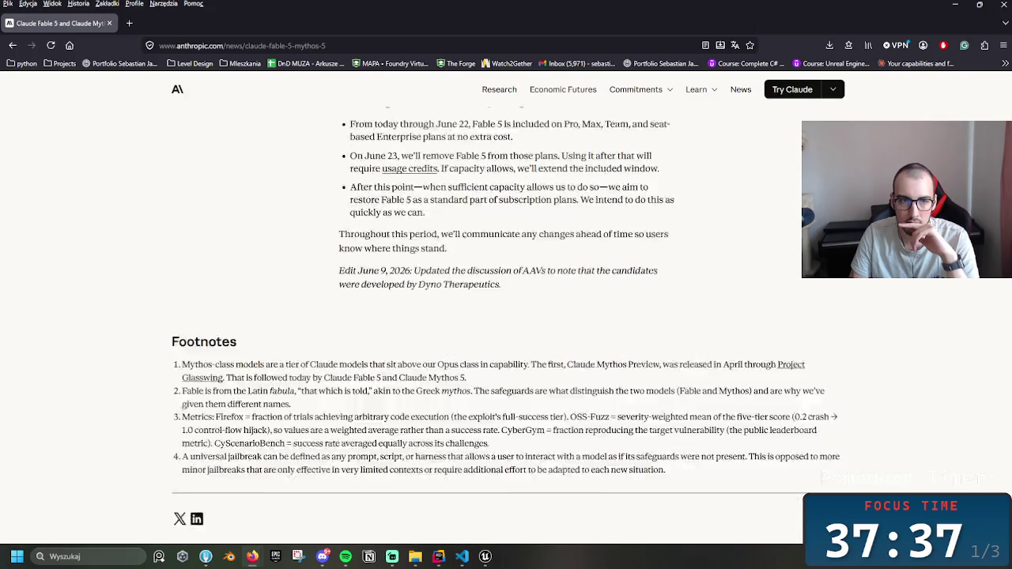
{"action": "scroll", "coordinate": [811, 335], "scroll_direction": "up", "scroll_amount": 15}
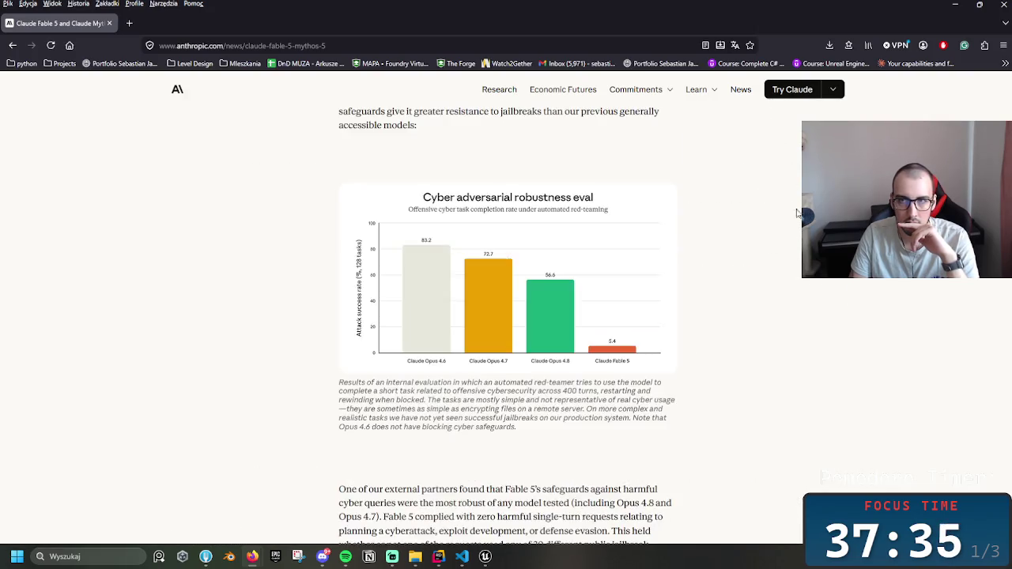
{"action": "scroll", "coordinate": [783, 276], "scroll_direction": "up", "scroll_amount": 15}
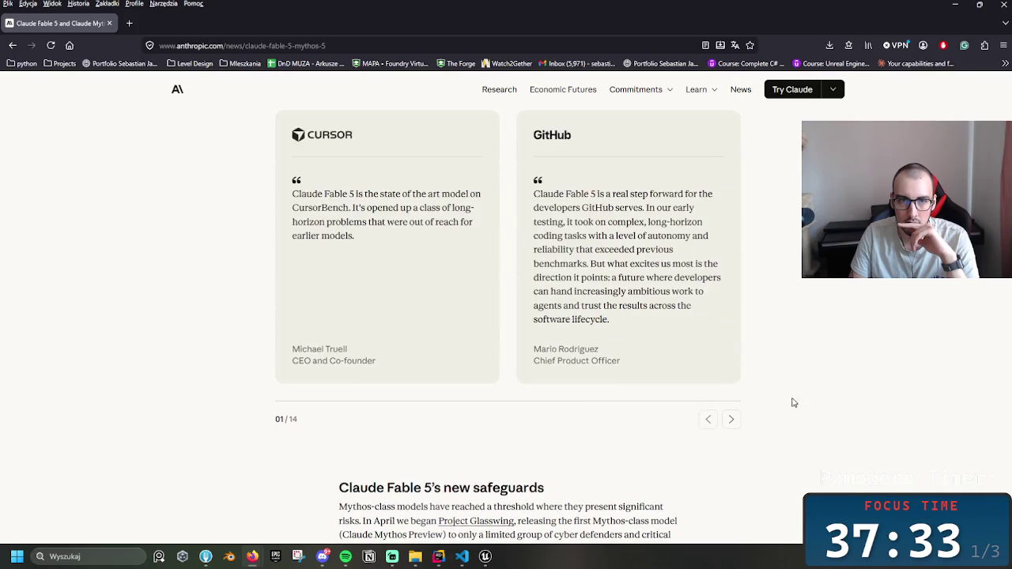
{"action": "scroll", "coordinate": [780, 221], "scroll_direction": "up", "scroll_amount": 4}
{"action": "scroll", "coordinate": [822, 389], "scroll_direction": "up", "scroll_amount": 15}
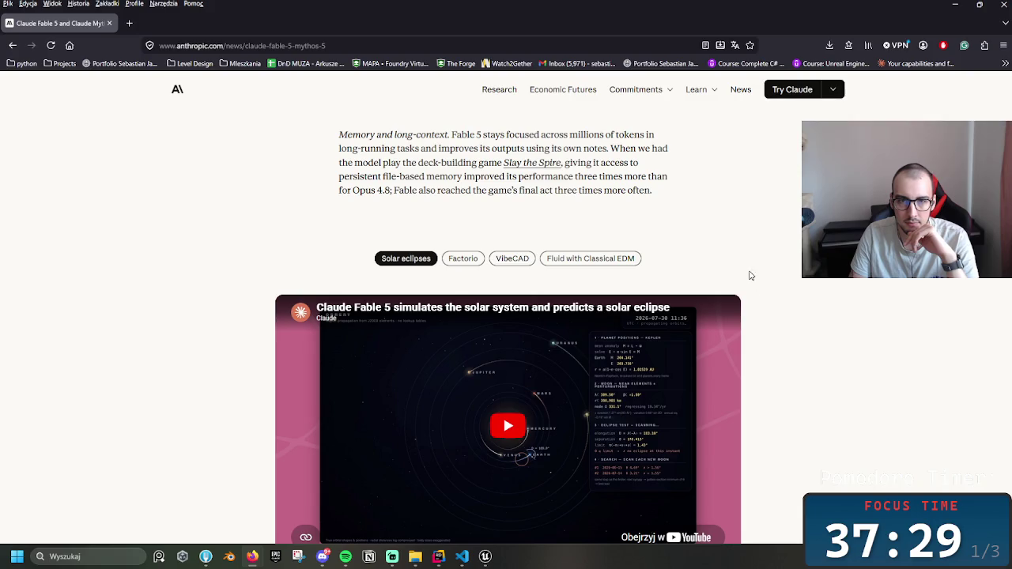
- Switch the demo to VibeCAD, play the lighthouse video, and open it on YouTube
{"action": "left_click", "coordinate": [512, 258]}
{"action": "scroll", "coordinate": [755, 320], "scroll_direction": "down", "scroll_amount": 1}
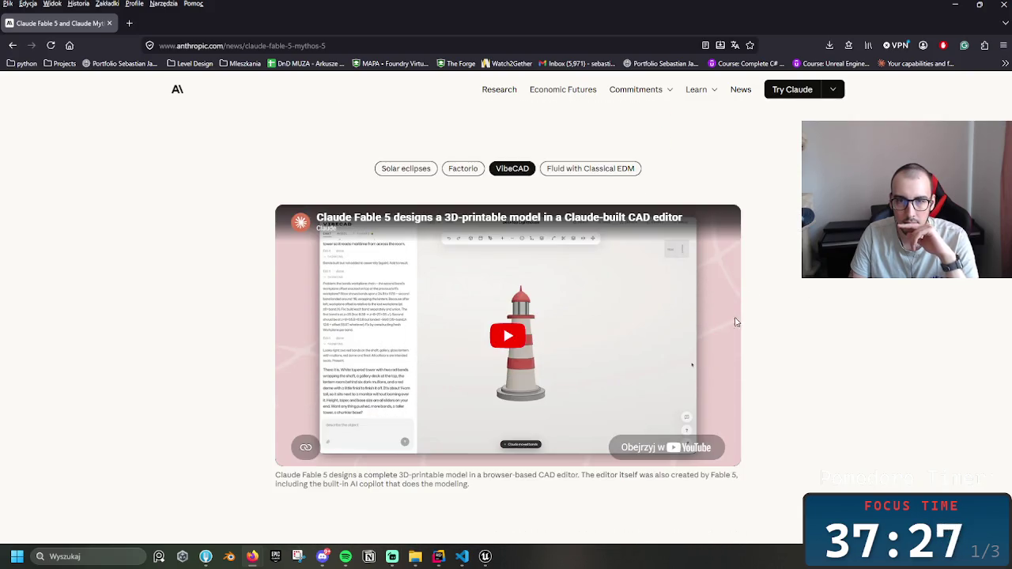
{"action": "left_click", "coordinate": [521, 337]}
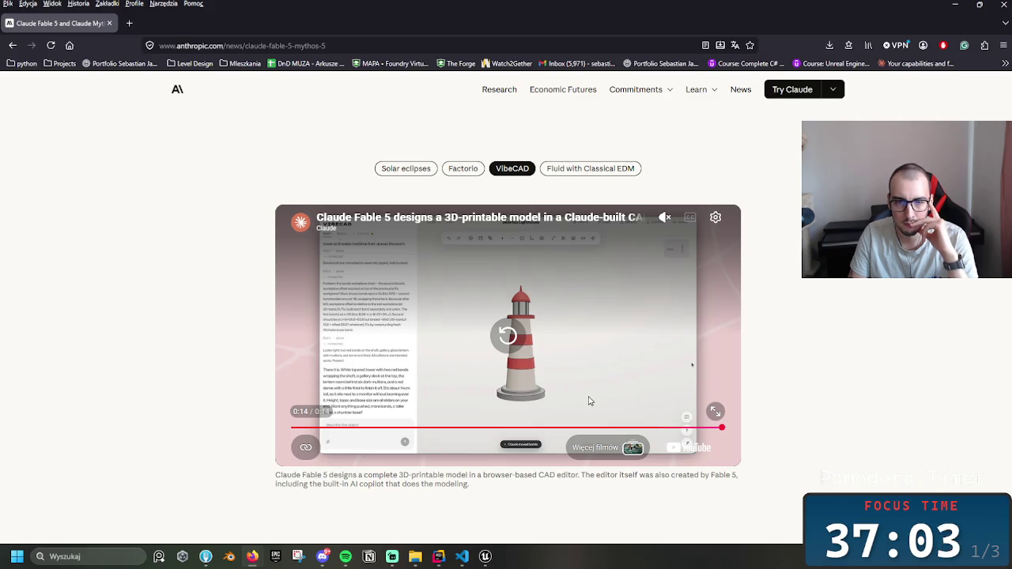
{"action": "left_click", "coordinate": [569, 219]}
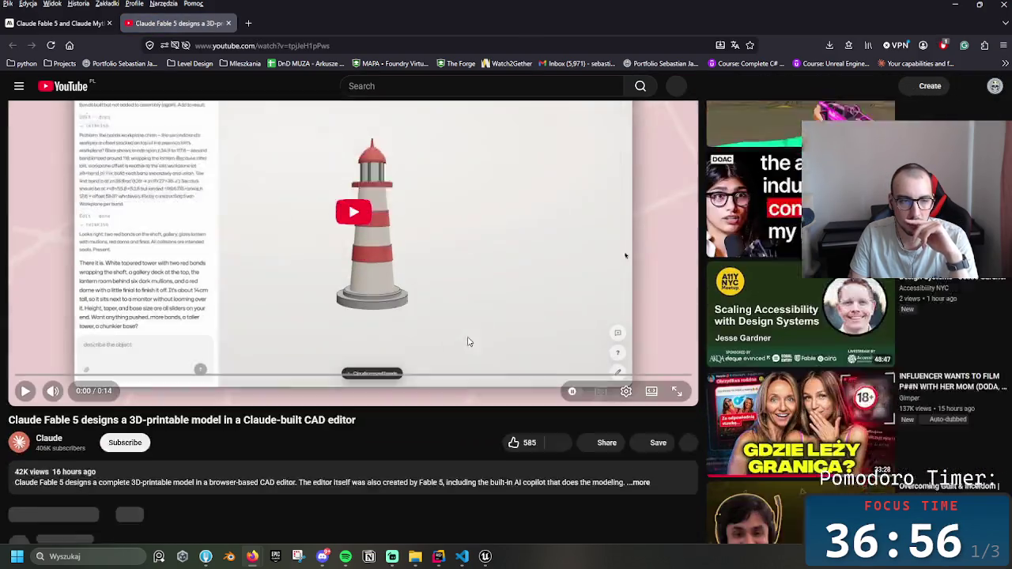
- Expand the lighthouse video's full description on YouTube
{"action": "scroll", "coordinate": [136, 340], "scroll_direction": "down", "scroll_amount": 2}
{"action": "left_click", "coordinate": [299, 341]}
{"action": "scroll", "coordinate": [356, 393], "scroll_direction": "down", "scroll_amount": 2}
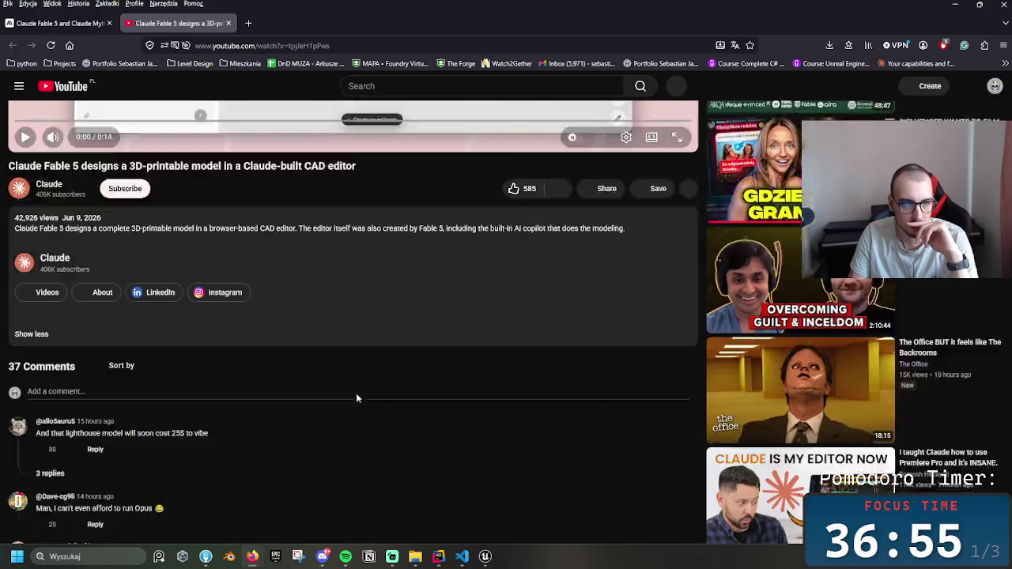
{"action": "scroll", "coordinate": [293, 285], "scroll_direction": "up", "scroll_amount": 1}
{"action": "left_click_drag", "start_coordinate": [229, 284], "coordinate": [490, 286]}
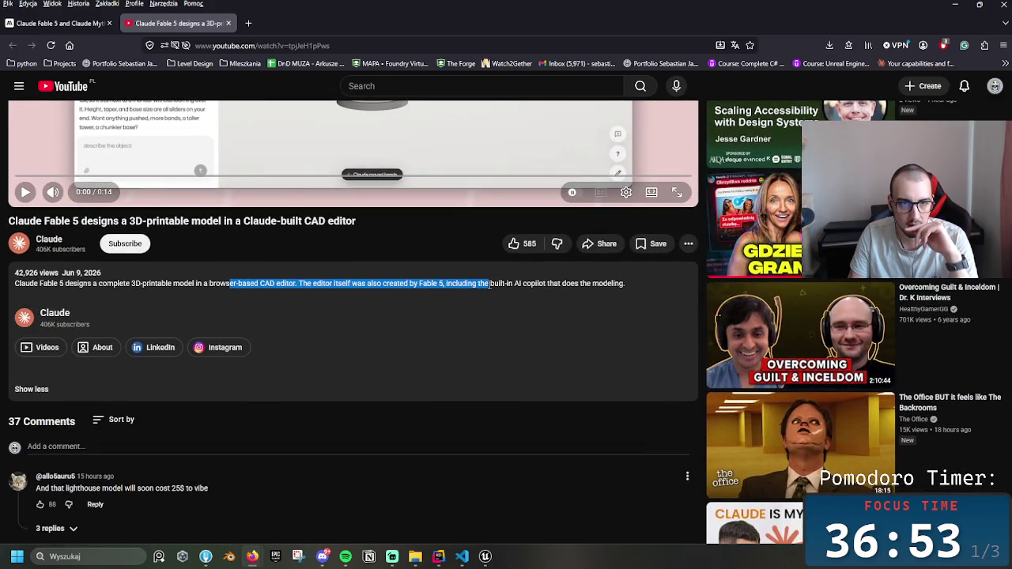
{"action": "left_click", "coordinate": [491, 285]}
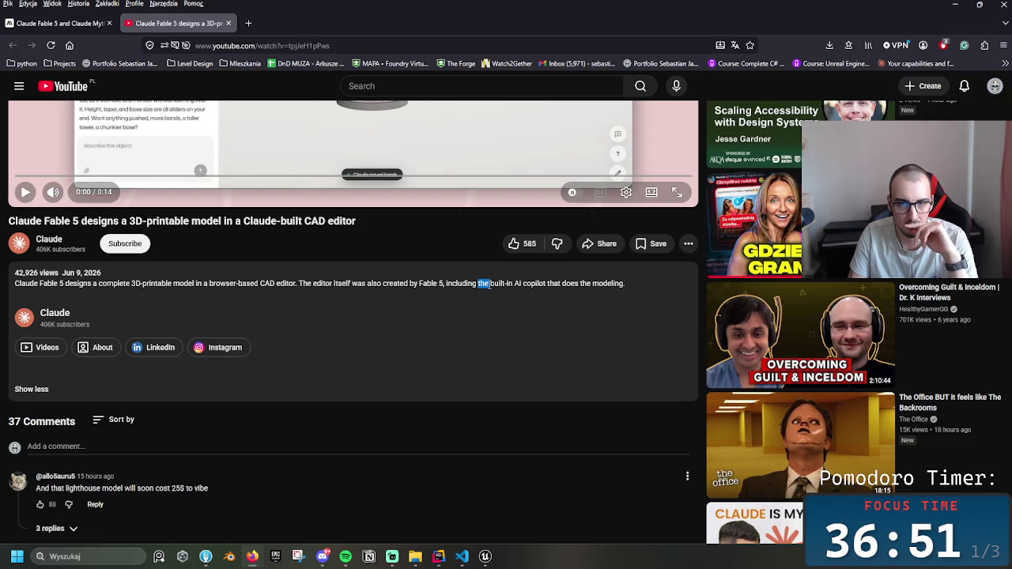
{"action": "triple_click", "coordinate": [491, 285]}
{"action": "left_click", "coordinate": [440, 285]}
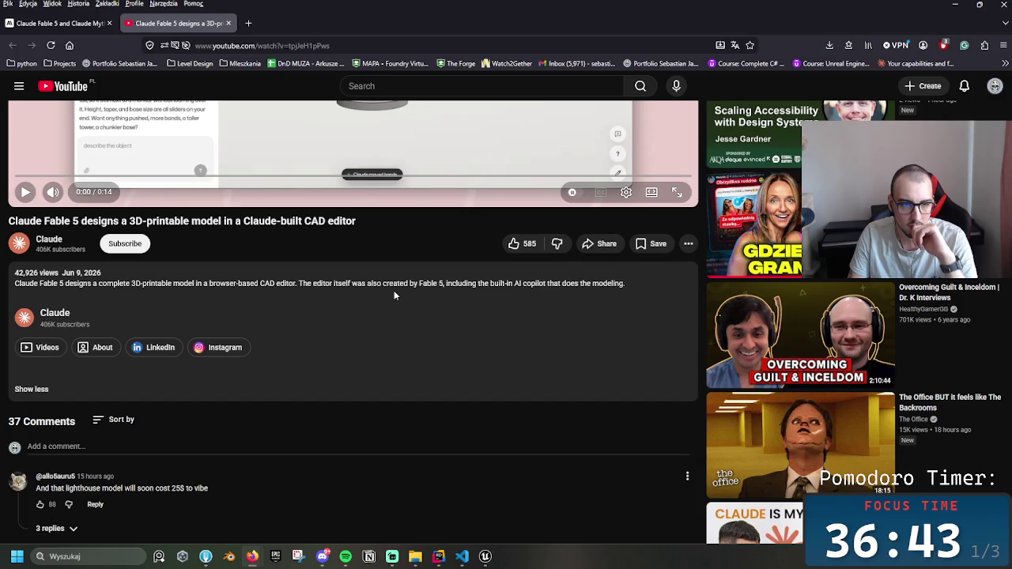
- Select 'CAD editor' in the description and search Google for it
{"action": "scroll", "coordinate": [394, 295], "scroll_direction": "up", "scroll_amount": 1}
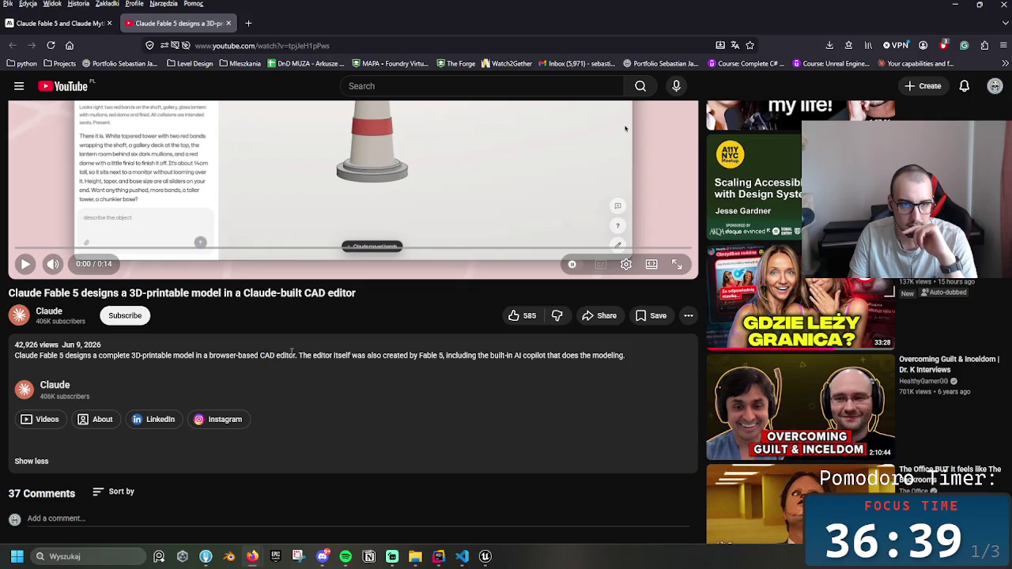
{"action": "left_click_drag", "start_coordinate": [296, 355], "coordinate": [261, 355]}
{"action": "right_click", "coordinate": [262, 355]}
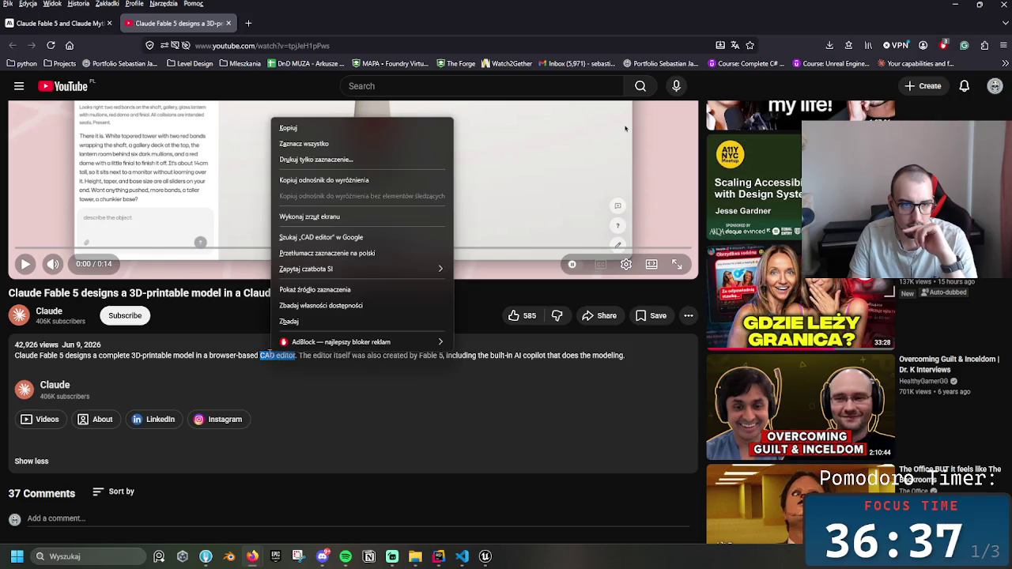
{"action": "left_click", "coordinate": [315, 241]}
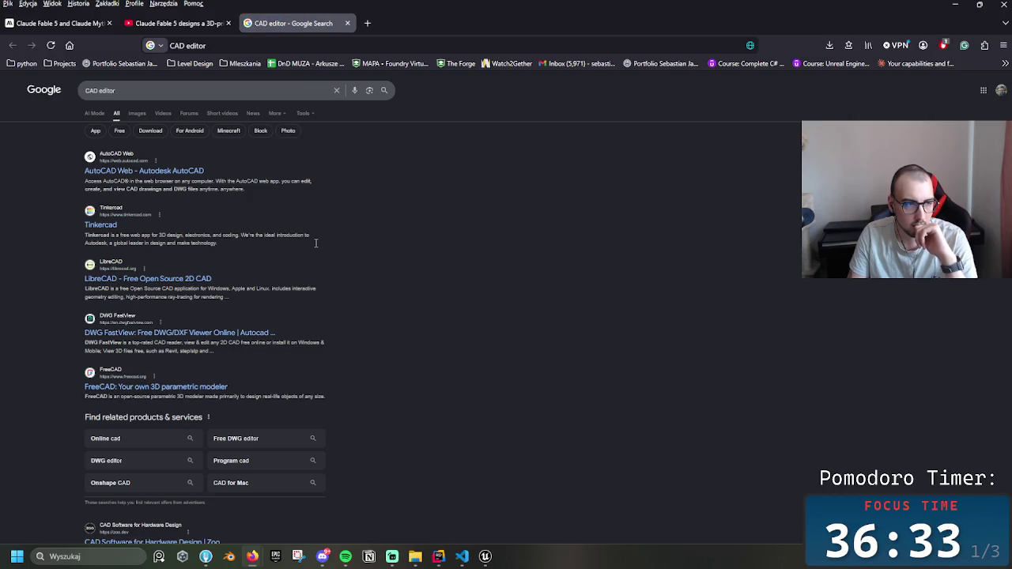
- Open the AutoCAD Web result and switch between its login tab and the YouTube video
{"action": "left_click", "coordinate": [166, 175]}
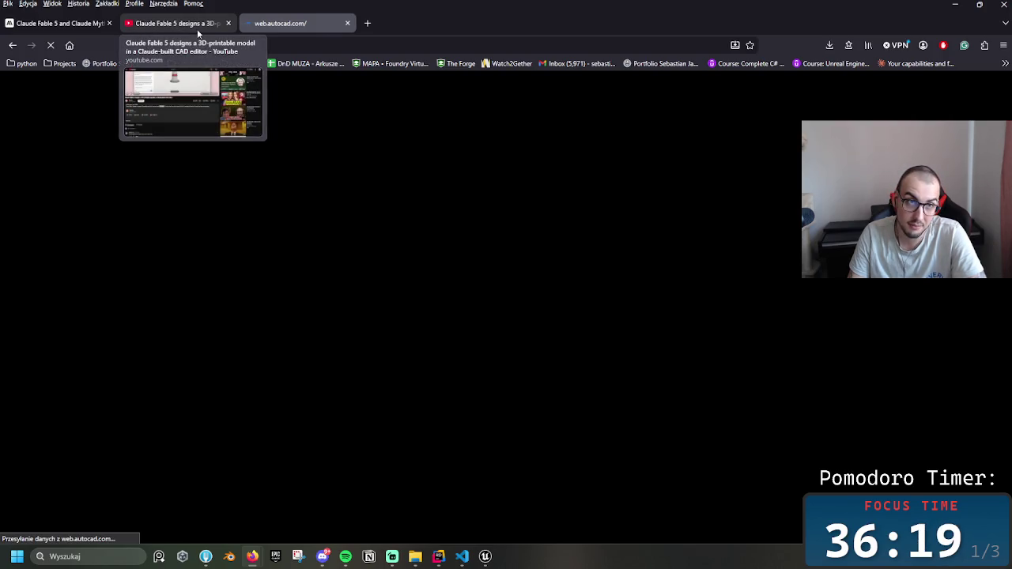
{"action": "left_click", "coordinate": [197, 29]}
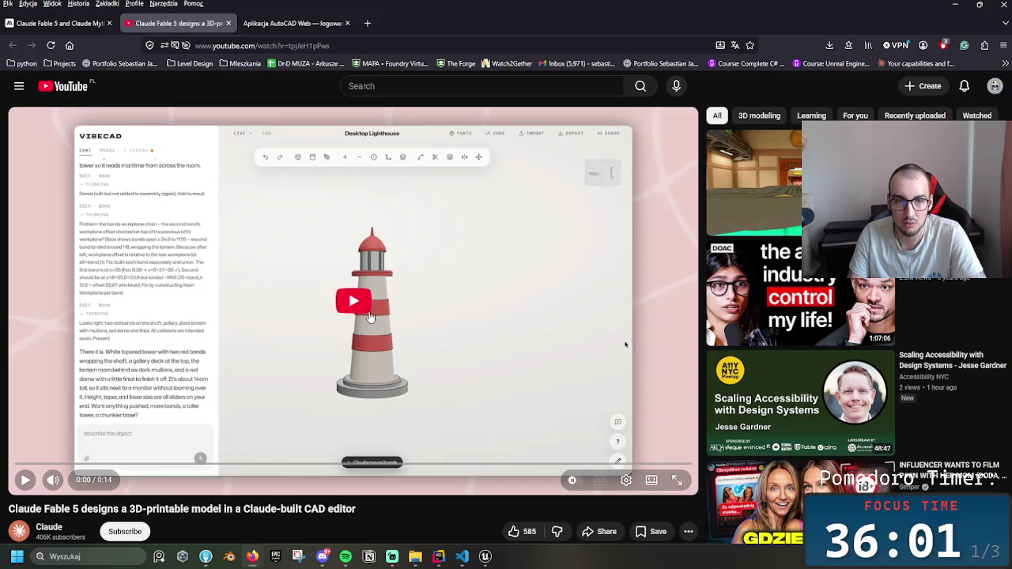
{"action": "left_click", "coordinate": [296, 29]}
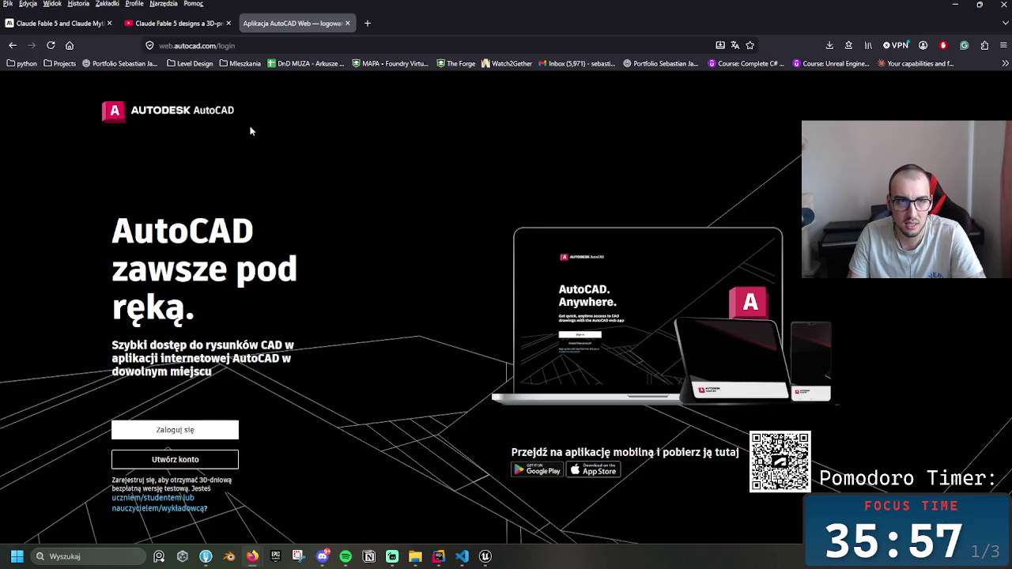
{"action": "left_click", "coordinate": [178, 22]}
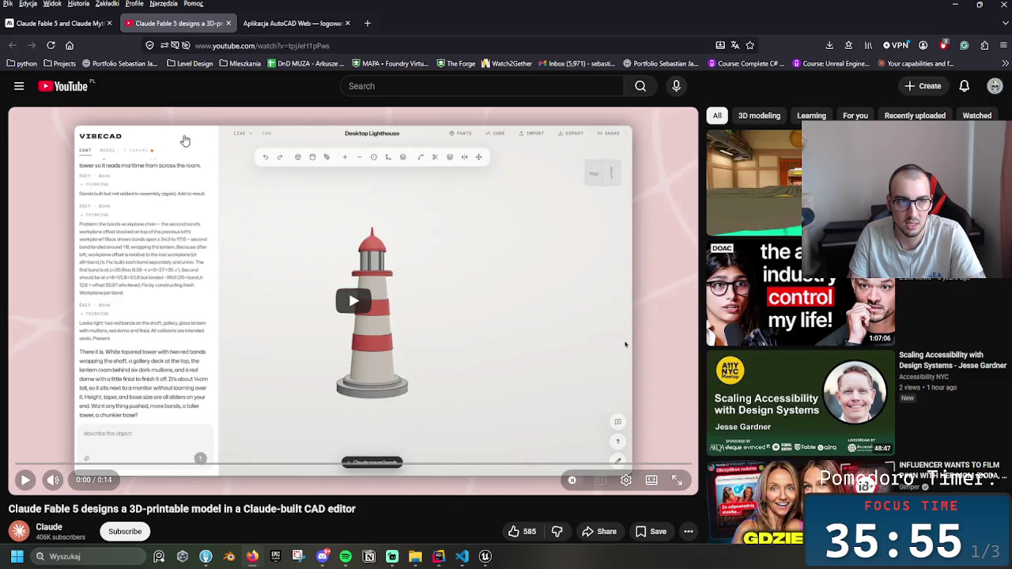
{"action": "key", "text": "ctrl+Tab"}
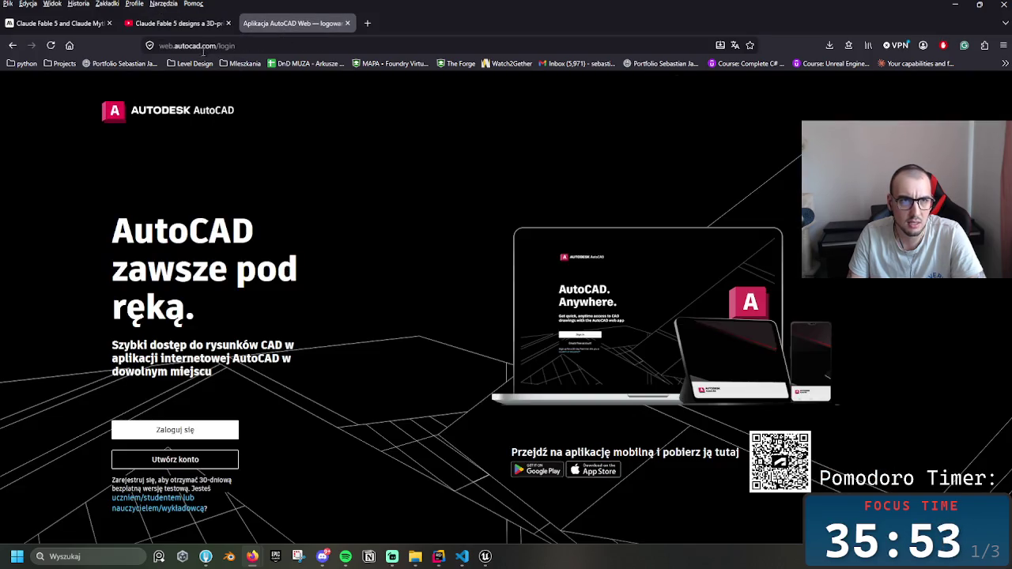
{"action": "left_click", "coordinate": [203, 48]}
- Search for 'vibe cad', open the VibeCAD beta site and dismiss its translation offer
{"action": "type", "text": "vibe"}
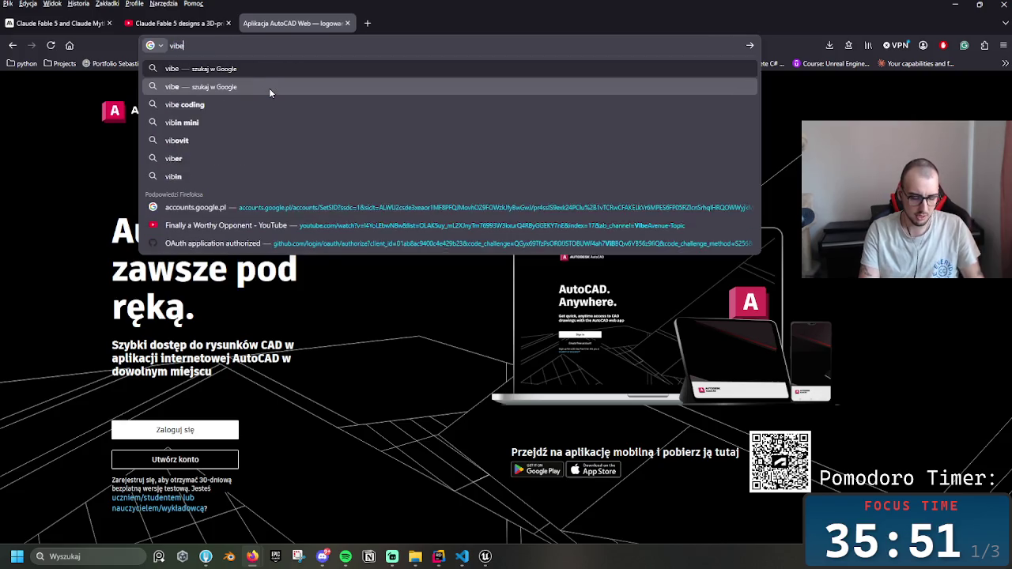
{"action": "type", "text": " cad"}
{"action": "key", "text": "Return"}
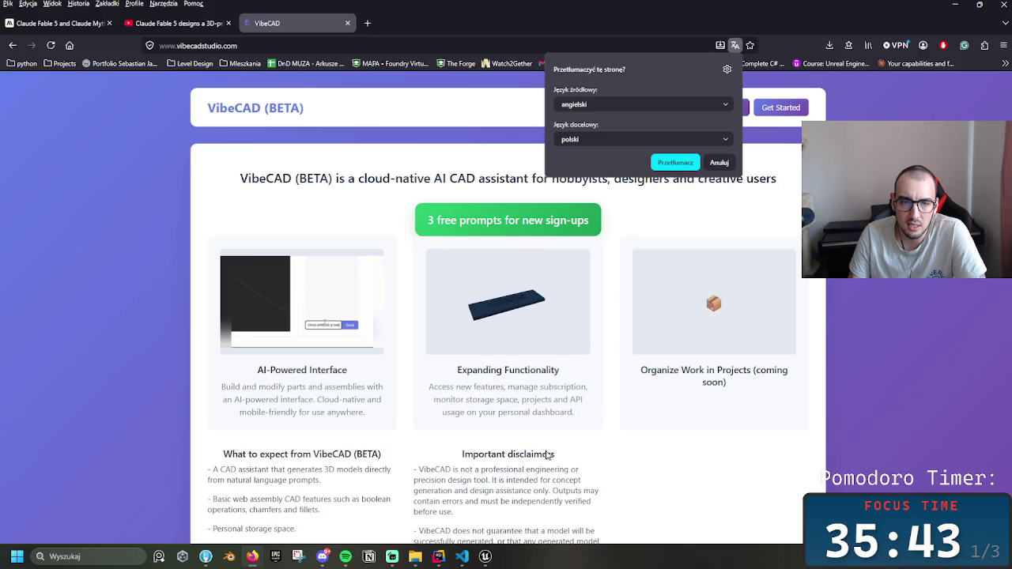
{"action": "scroll", "coordinate": [561, 464], "scroll_direction": "down", "scroll_amount": 3}
{"action": "left_click", "coordinate": [693, 198]}
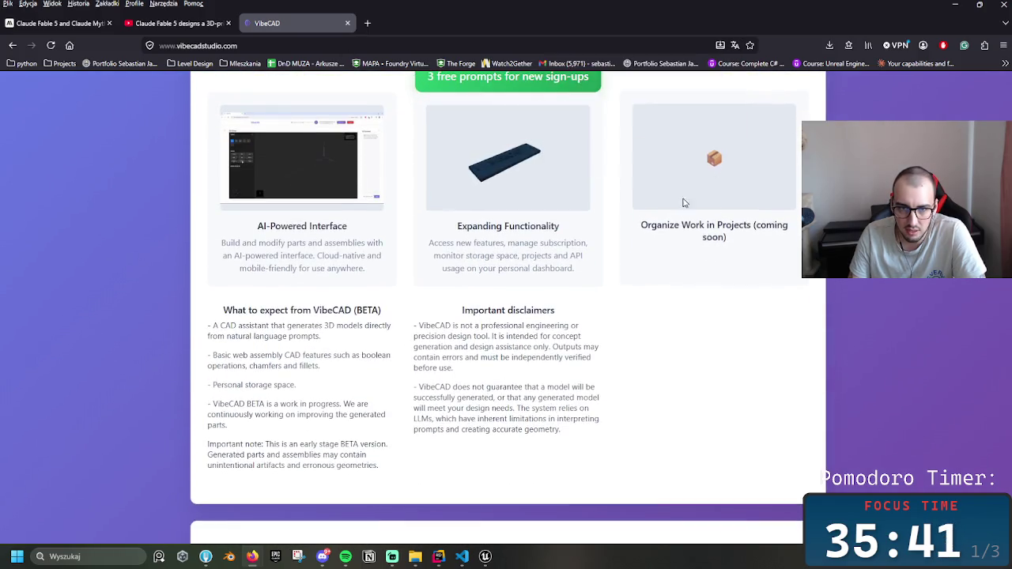
{"action": "scroll", "coordinate": [672, 214], "scroll_direction": "down", "scroll_amount": 3}
{"action": "scroll", "coordinate": [659, 227], "scroll_direction": "up", "scroll_amount": 2}
{"action": "left_click", "coordinate": [367, 23]}
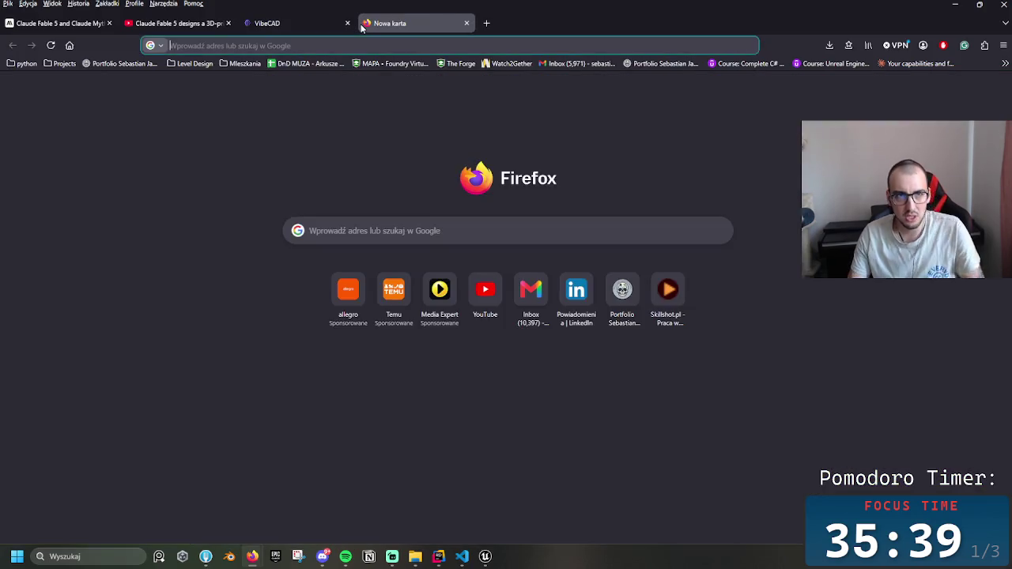
- Go to meshy.ai and scroll through the Meshy homepage
{"action": "type", "text": "meshy."}
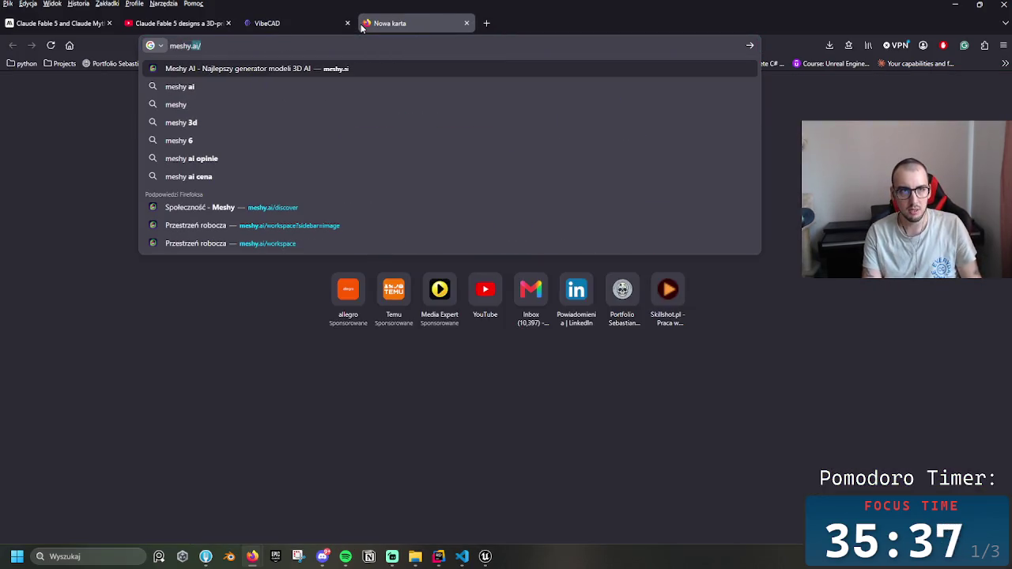
{"action": "type", "text": "ai"}
{"action": "key", "text": "Return"}
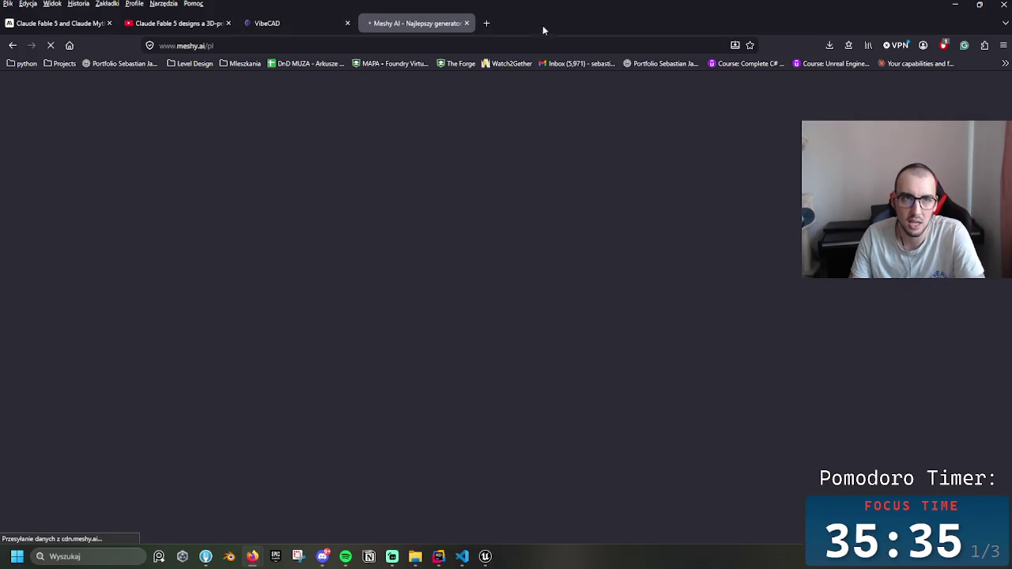
{"action": "scroll", "coordinate": [564, 262], "scroll_direction": "down", "scroll_amount": 3}
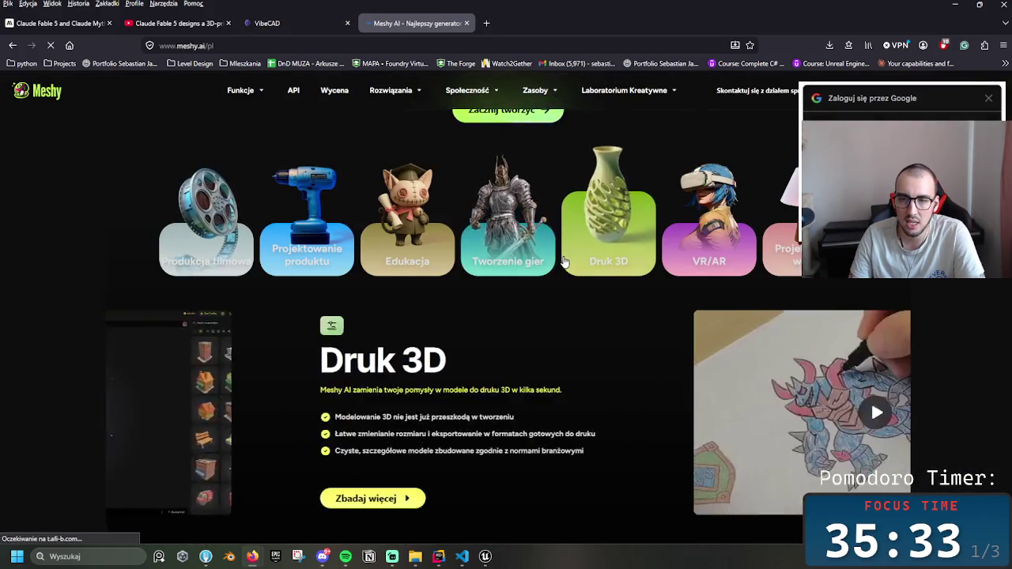
{"action": "scroll", "coordinate": [564, 262], "scroll_direction": "down", "scroll_amount": 6}
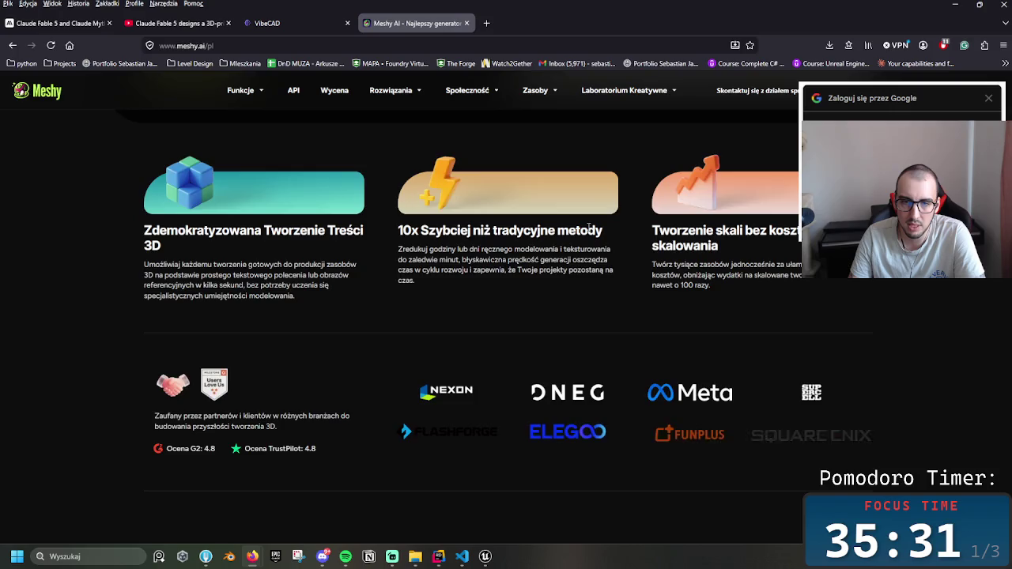
{"action": "scroll", "coordinate": [589, 227], "scroll_direction": "up", "scroll_amount": 5}
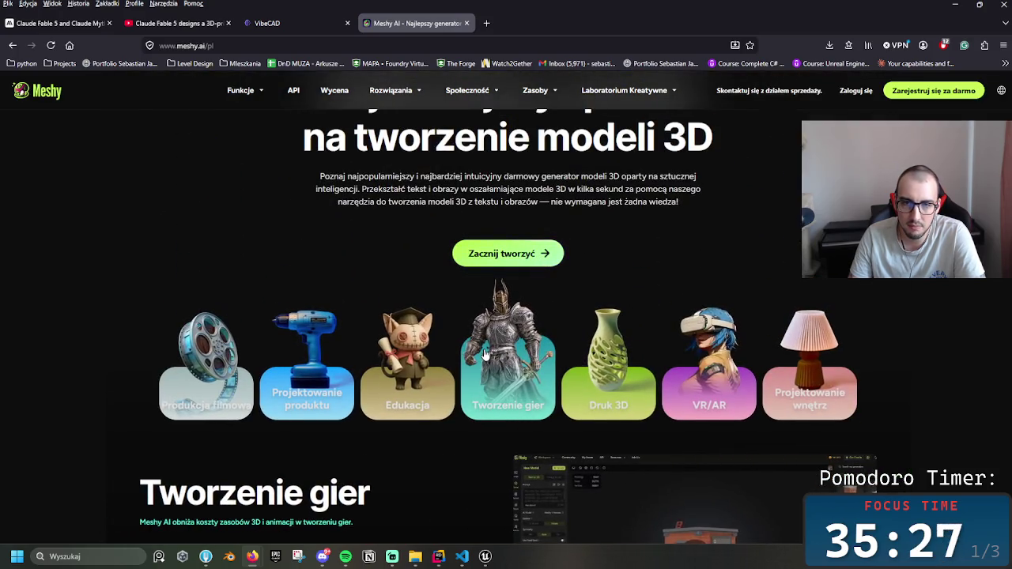
{"action": "scroll", "coordinate": [486, 354], "scroll_direction": "up", "scroll_amount": 2}
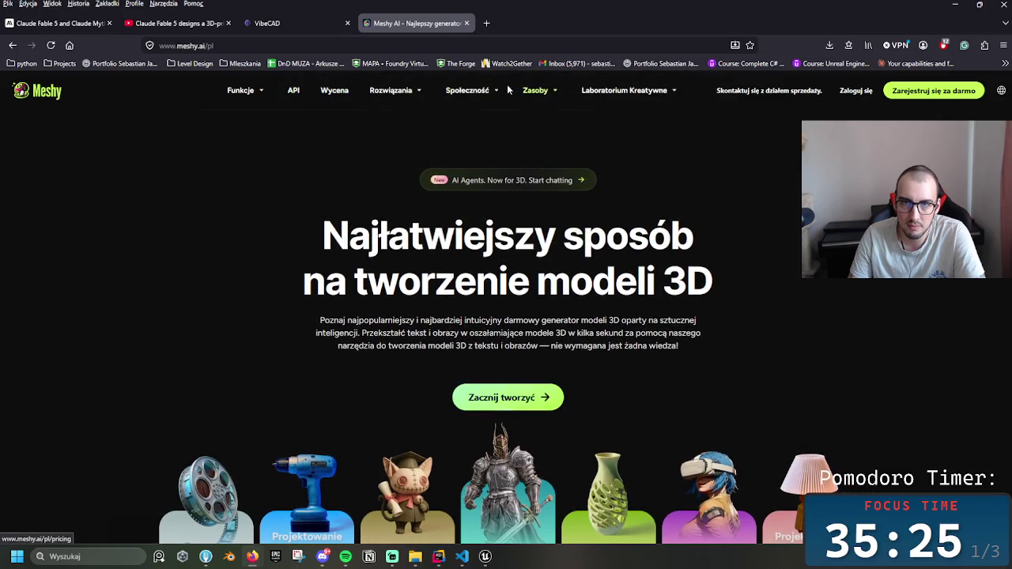
- Open Darmowe modele 3D under Rozwiązania and scroll down to the Zobacz Meshy w Pracach gallery
{"action": "mouse_move", "coordinate": [388, 90]}
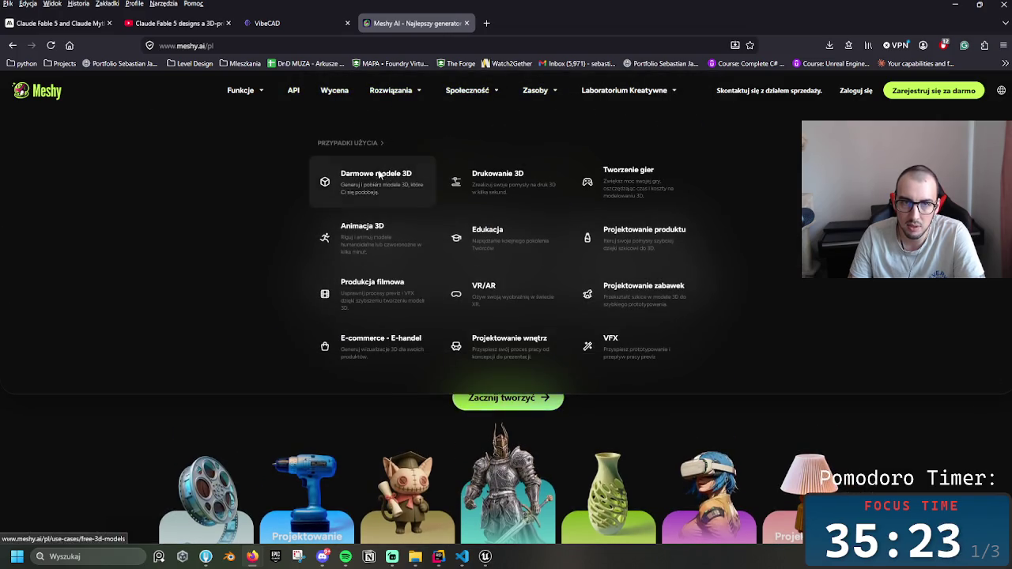
{"action": "left_click", "coordinate": [380, 176]}
{"action": "scroll", "coordinate": [534, 320], "scroll_direction": "down", "scroll_amount": 3}
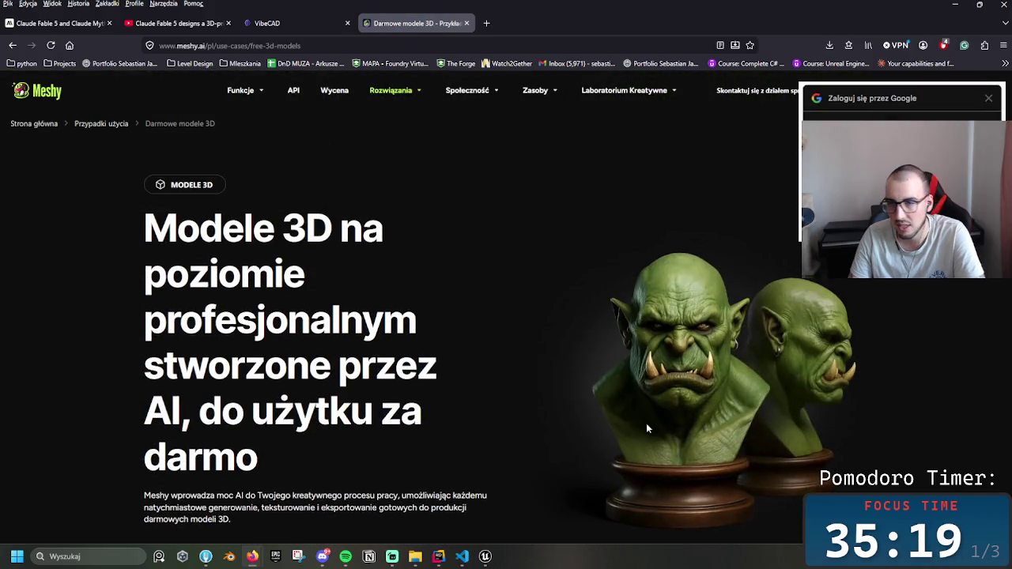
{"action": "scroll", "coordinate": [667, 393], "scroll_direction": "down", "scroll_amount": 5}
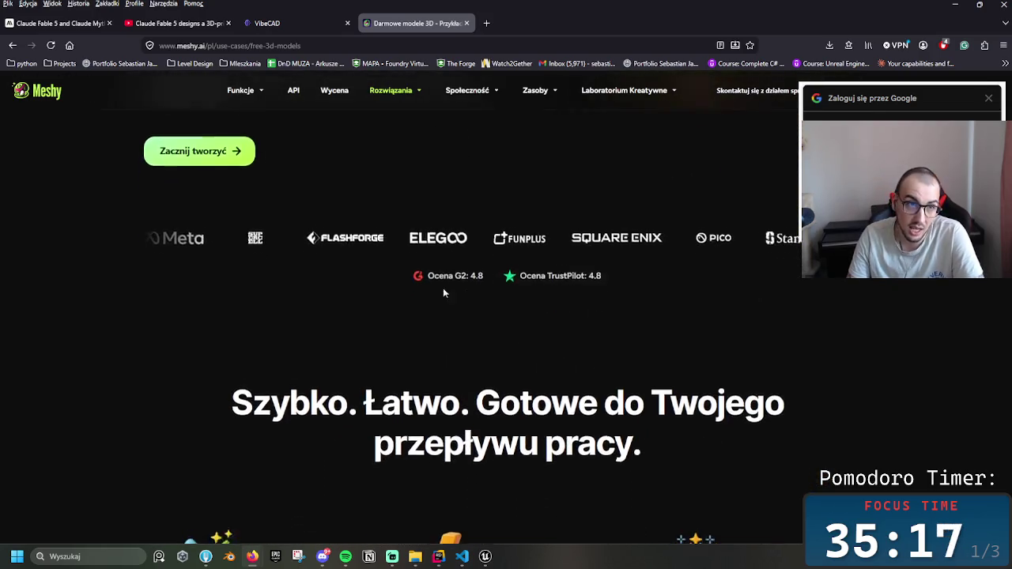
{"action": "scroll", "coordinate": [331, 277], "scroll_direction": "down", "scroll_amount": 10}
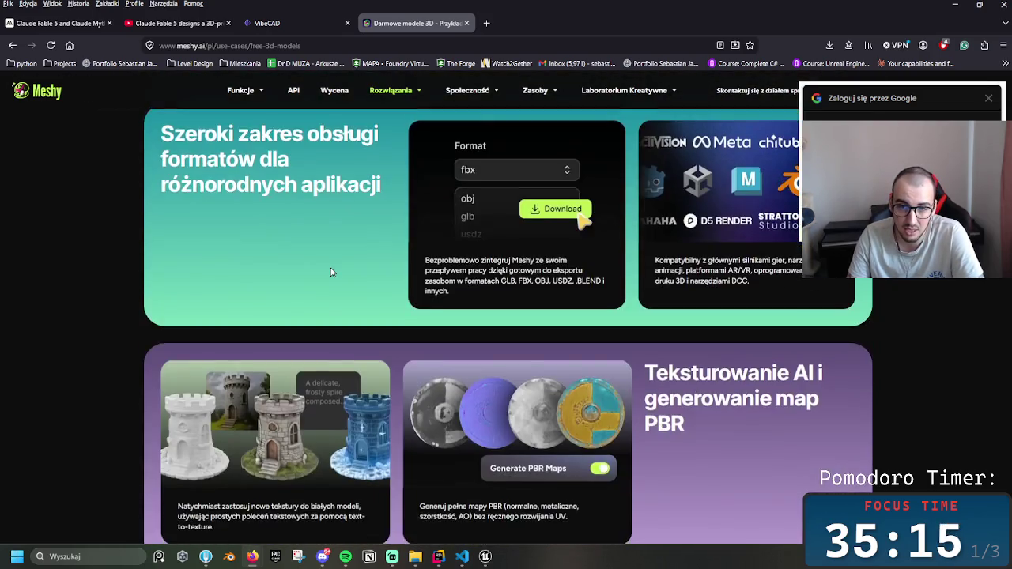
{"action": "scroll", "coordinate": [332, 271], "scroll_direction": "down", "scroll_amount": 5}
{"action": "scroll", "coordinate": [352, 314], "scroll_direction": "up", "scroll_amount": 3}
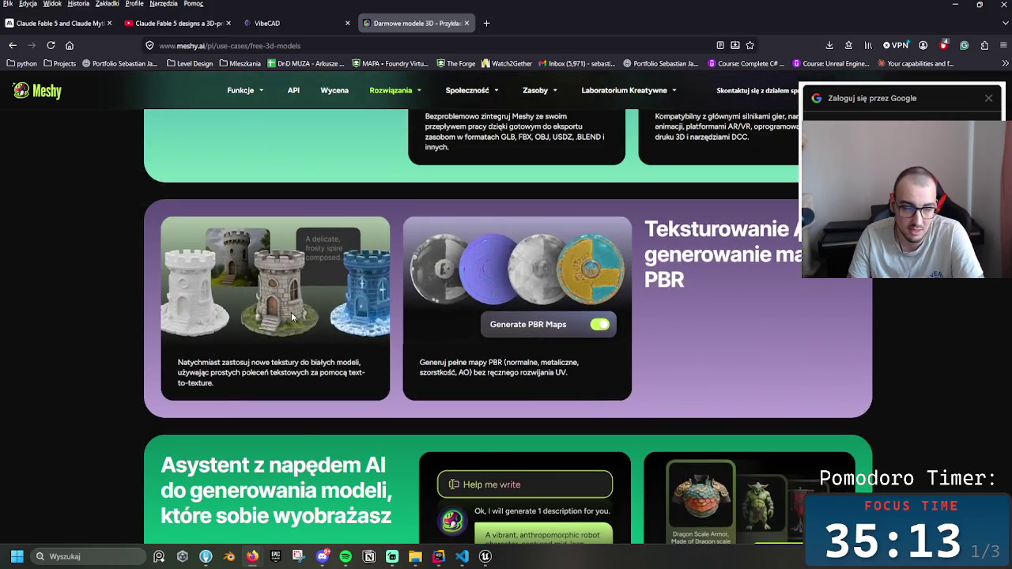
{"action": "scroll", "coordinate": [299, 316], "scroll_direction": "down", "scroll_amount": 5}
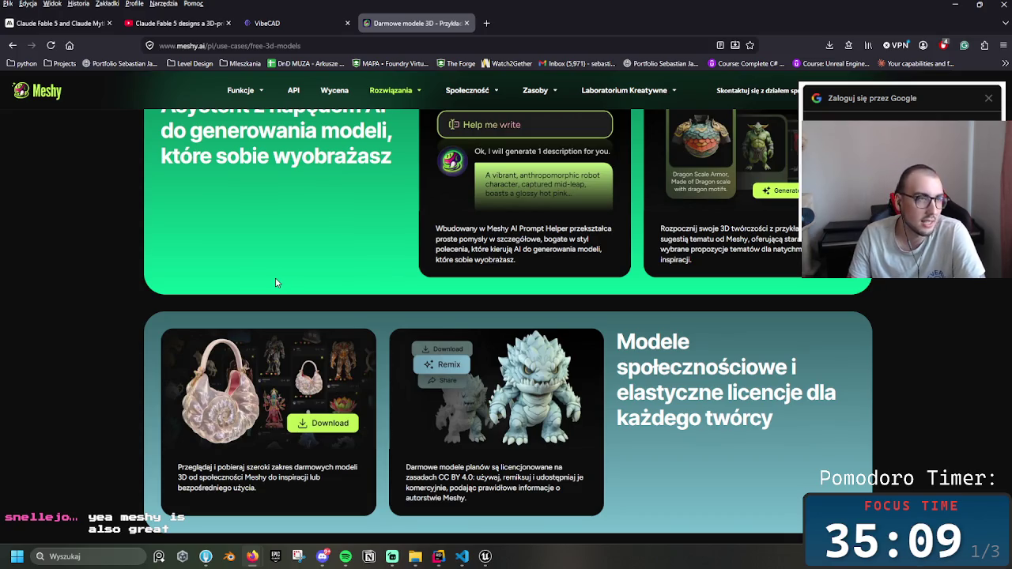
{"action": "scroll", "coordinate": [287, 273], "scroll_direction": "down", "scroll_amount": 3}
{"action": "scroll", "coordinate": [285, 270], "scroll_direction": "down", "scroll_amount": 3}
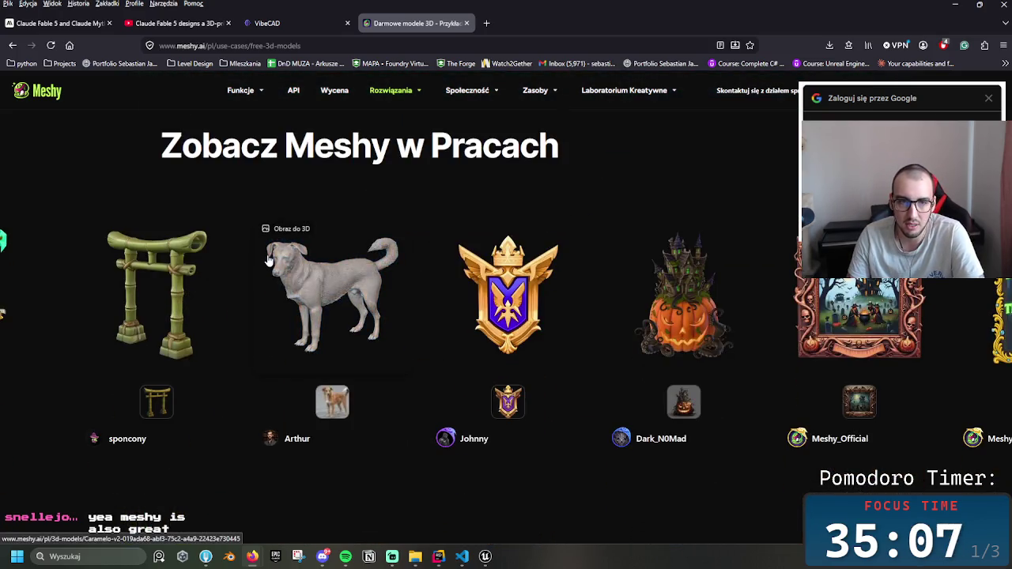
- Open the Caramelo dog model and orbit and zoom to view it from behind
{"action": "left_click", "coordinate": [329, 285]}
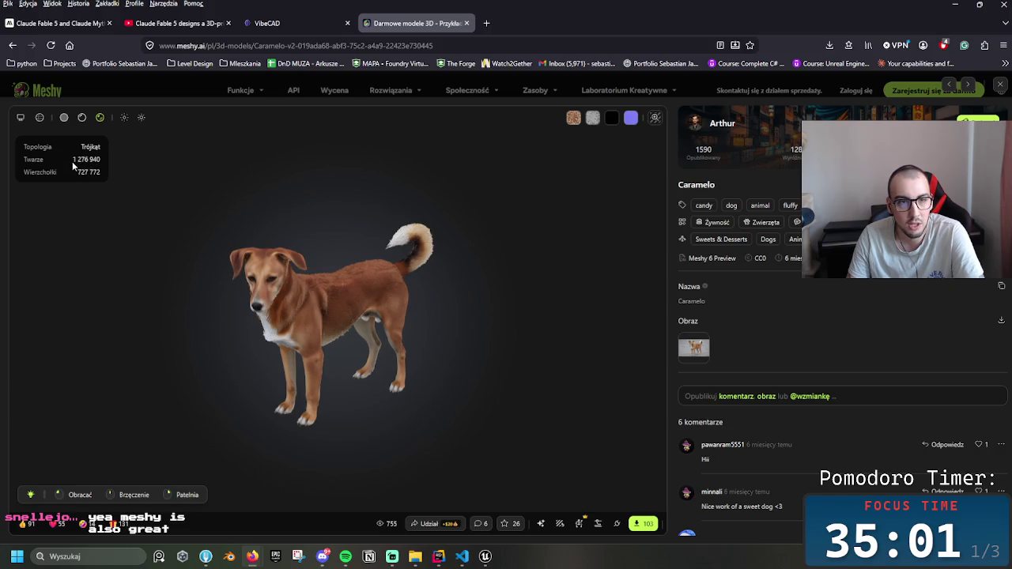
{"action": "mouse_move", "coordinate": [294, 256]}
{"action": "left_mouse_down"}
{"action": "mouse_move", "coordinate": [200, 233]}
{"action": "mouse_move", "coordinate": [154, 275]}
{"action": "mouse_move", "coordinate": [427, 291]}
{"action": "mouse_move", "coordinate": [378, 270]}
{"action": "mouse_move", "coordinate": [276, 263]}
{"action": "mouse_move", "coordinate": [260, 267]}
{"action": "mouse_move", "coordinate": [464, 279]}
{"action": "mouse_move", "coordinate": [270, 261]}
{"action": "mouse_move", "coordinate": [309, 228]}
{"action": "mouse_move", "coordinate": [410, 227]}
{"action": "mouse_move", "coordinate": [481, 257]}
{"action": "mouse_move", "coordinate": [458, 315]}
{"action": "mouse_move", "coordinate": [446, 313]}
{"action": "mouse_move", "coordinate": [459, 334]}
{"action": "mouse_move", "coordinate": [401, 306]}
{"action": "mouse_move", "coordinate": [400, 317]}
{"action": "left_mouse_up"}
{"action": "scroll", "coordinate": [461, 340], "scroll_direction": "up", "scroll_amount": 5}
{"action": "scroll", "coordinate": [463, 340], "scroll_direction": "up", "scroll_amount": 3}
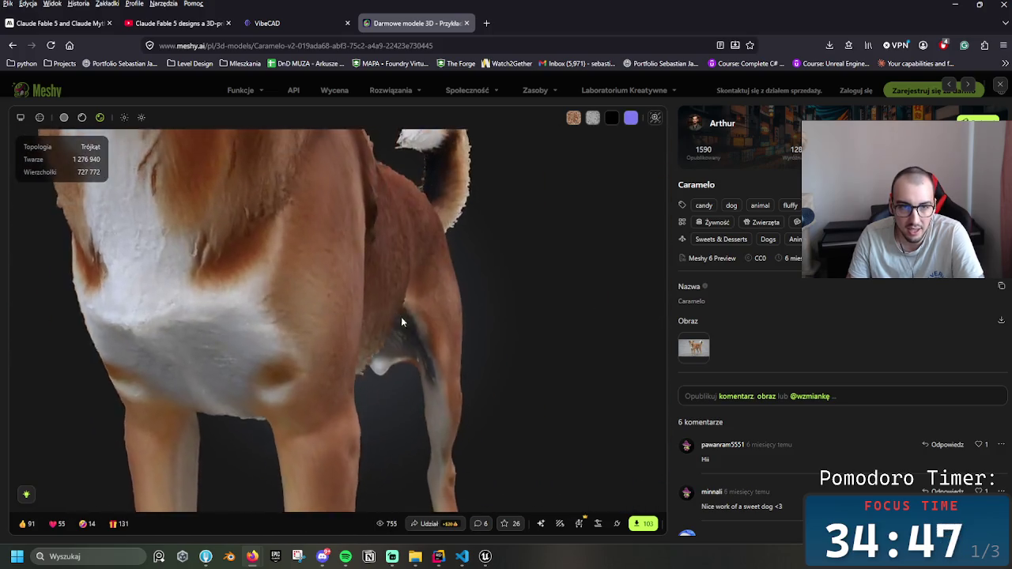
{"action": "scroll", "coordinate": [403, 319], "scroll_direction": "down", "scroll_amount": 5}
- Rotate the dog through side and front three-quarter views, then switch to normal-map shading
{"action": "mouse_move", "coordinate": [385, 283]}
{"action": "left_mouse_down"}
{"action": "mouse_move", "coordinate": [307, 254]}
{"action": "mouse_move", "coordinate": [362, 261]}
{"action": "left_mouse_up"}
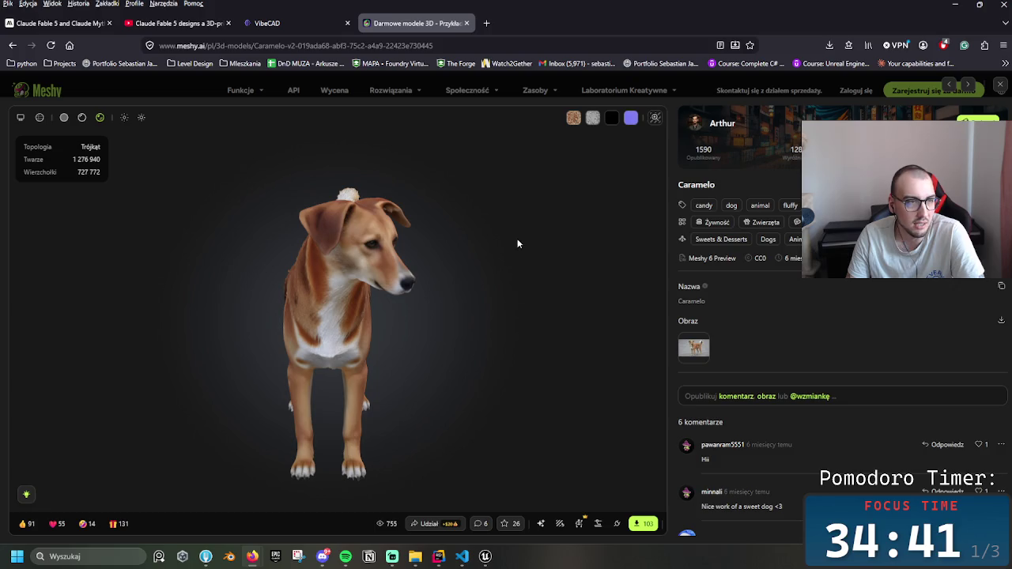
{"action": "mouse_move", "coordinate": [492, 275]}
{"action": "left_mouse_down"}
{"action": "mouse_move", "coordinate": [378, 265]}
{"action": "mouse_move", "coordinate": [356, 294]}
{"action": "left_mouse_up"}
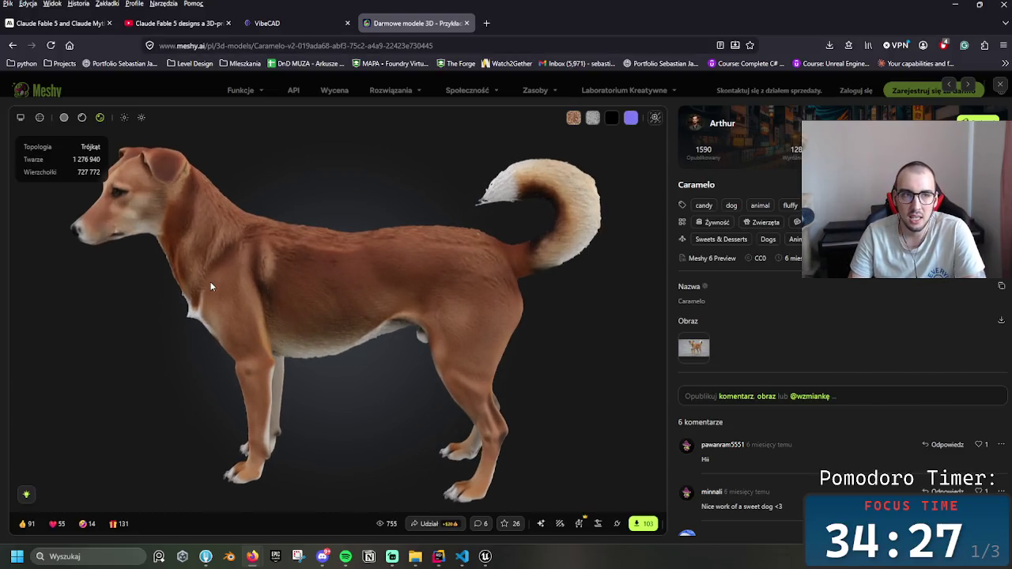
{"action": "left_click_drag", "start_coordinate": [211, 287], "coordinate": [278, 294]}
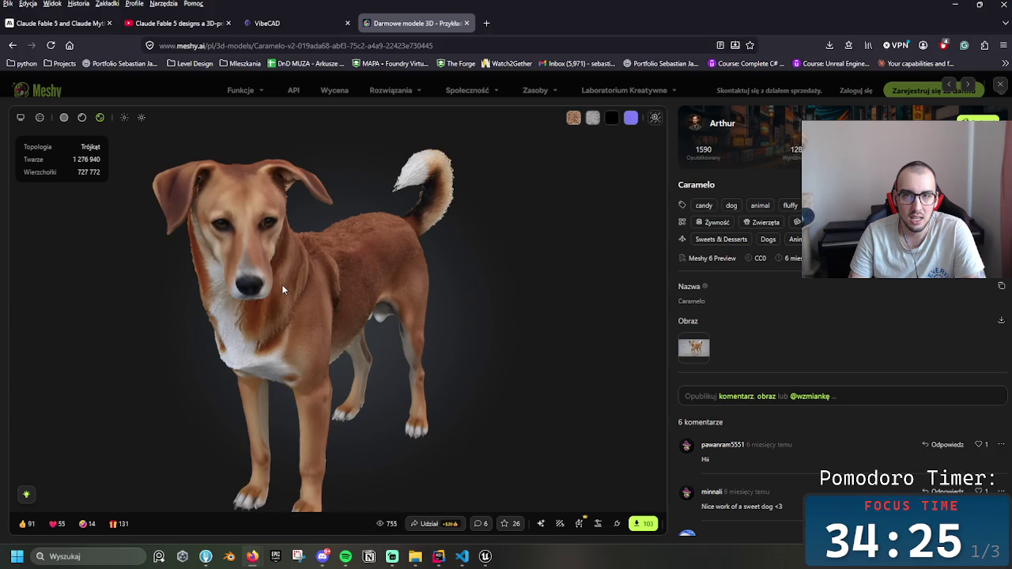
{"action": "left_click", "coordinate": [631, 117]}
{"action": "mouse_move", "coordinate": [575, 160]}
{"action": "left_mouse_down"}
{"action": "mouse_move", "coordinate": [369, 265]}
{"action": "mouse_move", "coordinate": [266, 226]}
{"action": "left_mouse_up"}
{"action": "left_click_drag", "start_coordinate": [264, 273], "coordinate": [152, 209]}
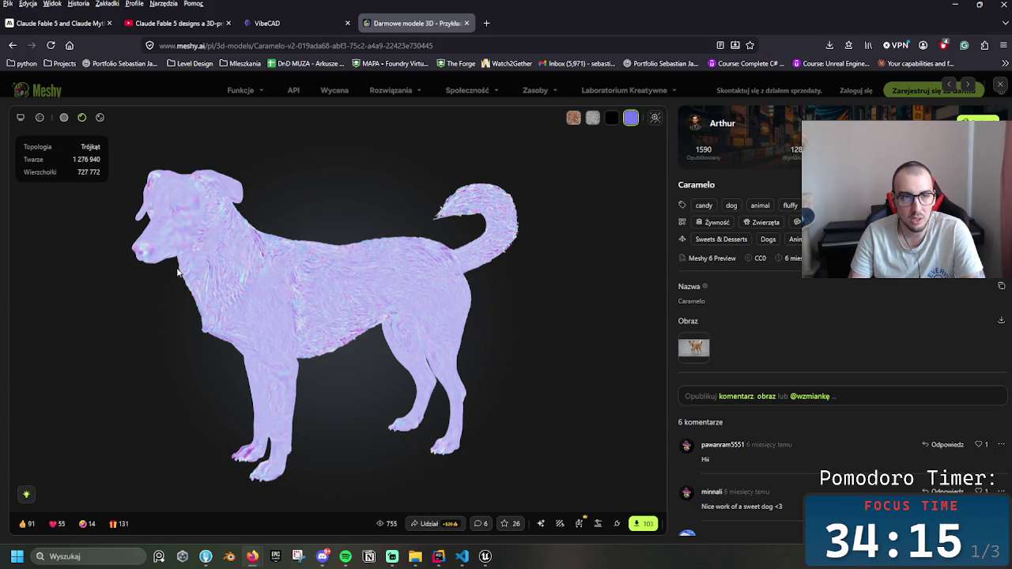
{"action": "left_click", "coordinate": [573, 117]}
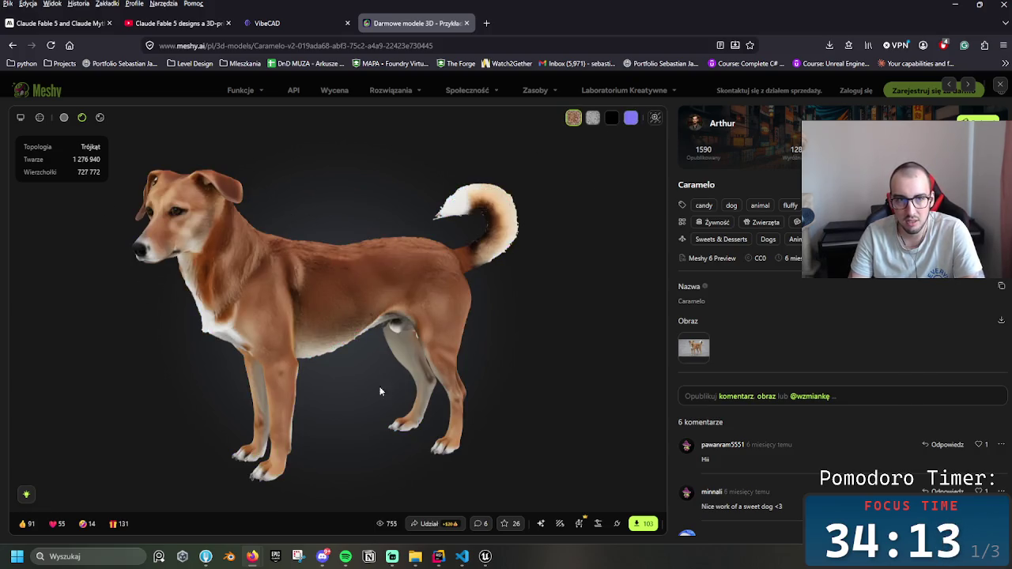
{"action": "left_click", "coordinate": [632, 117]}
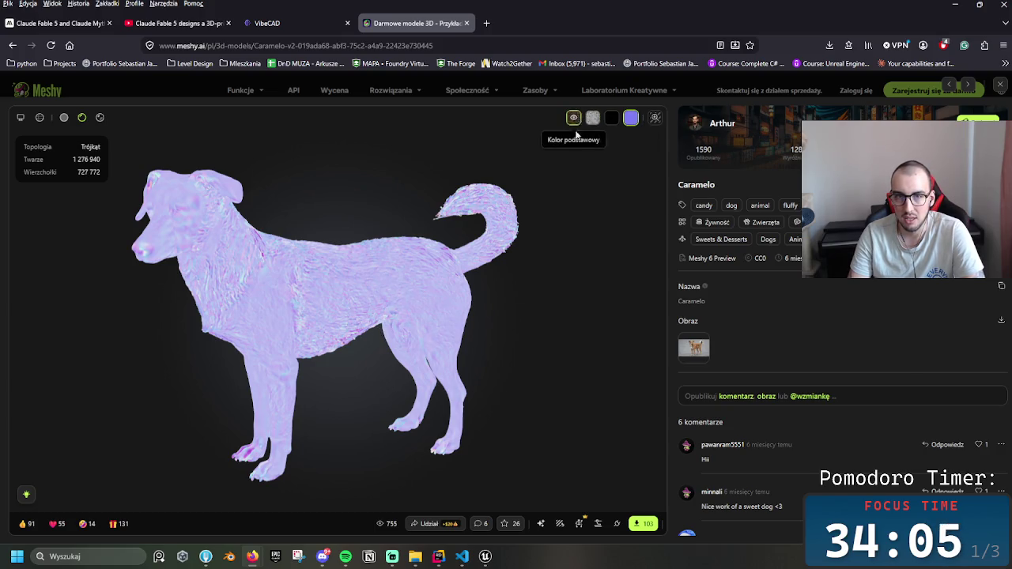
{"action": "scroll", "coordinate": [225, 312], "scroll_direction": "up", "scroll_amount": 5}
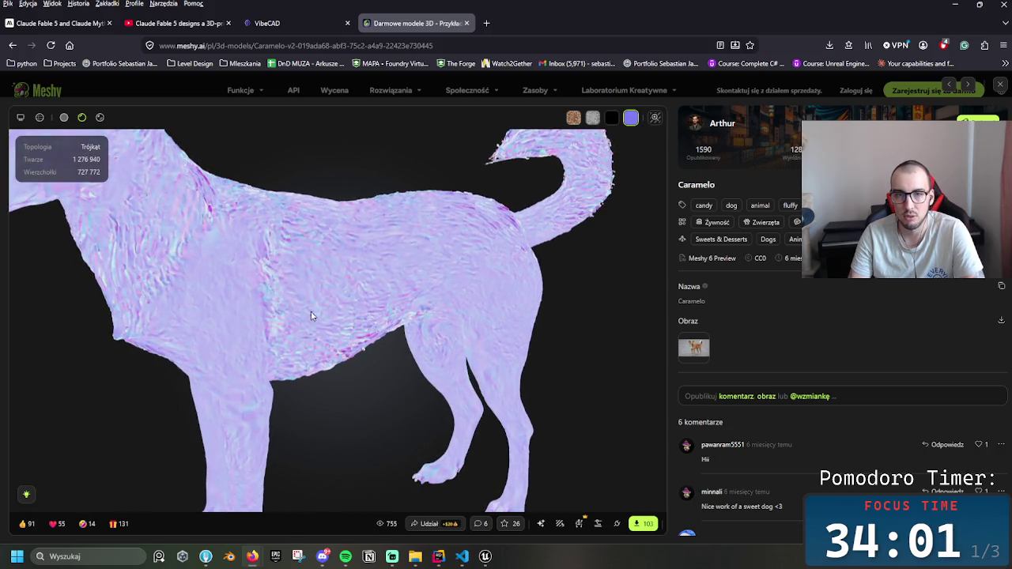
{"action": "left_click", "coordinate": [574, 118]}
{"action": "mouse_move", "coordinate": [353, 222]}
{"action": "left_mouse_down"}
{"action": "mouse_move", "coordinate": [321, 289]}
{"action": "mouse_move", "coordinate": [424, 300]}
{"action": "mouse_move", "coordinate": [475, 337]}
{"action": "mouse_move", "coordinate": [376, 302]}
{"action": "left_mouse_up"}
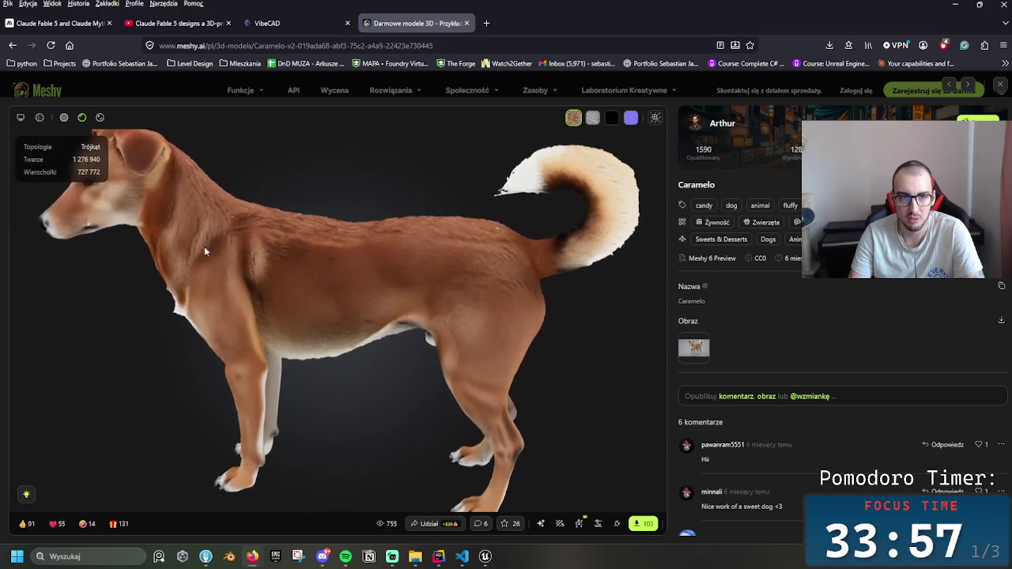
{"action": "mouse_move", "coordinate": [258, 272]}
{"action": "left_mouse_down"}
{"action": "mouse_move", "coordinate": [264, 332]}
{"action": "mouse_move", "coordinate": [363, 332]}
{"action": "left_mouse_up"}
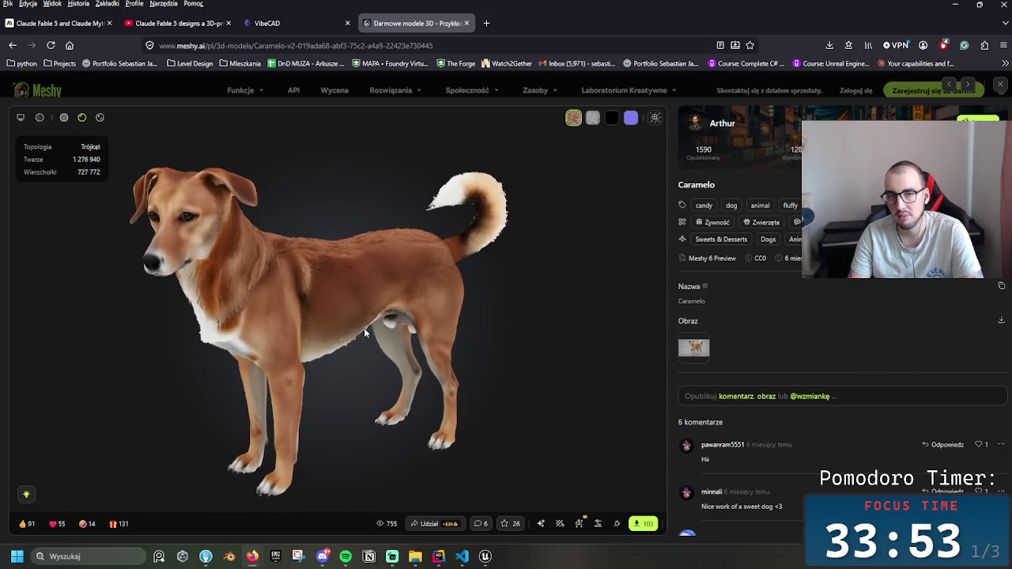
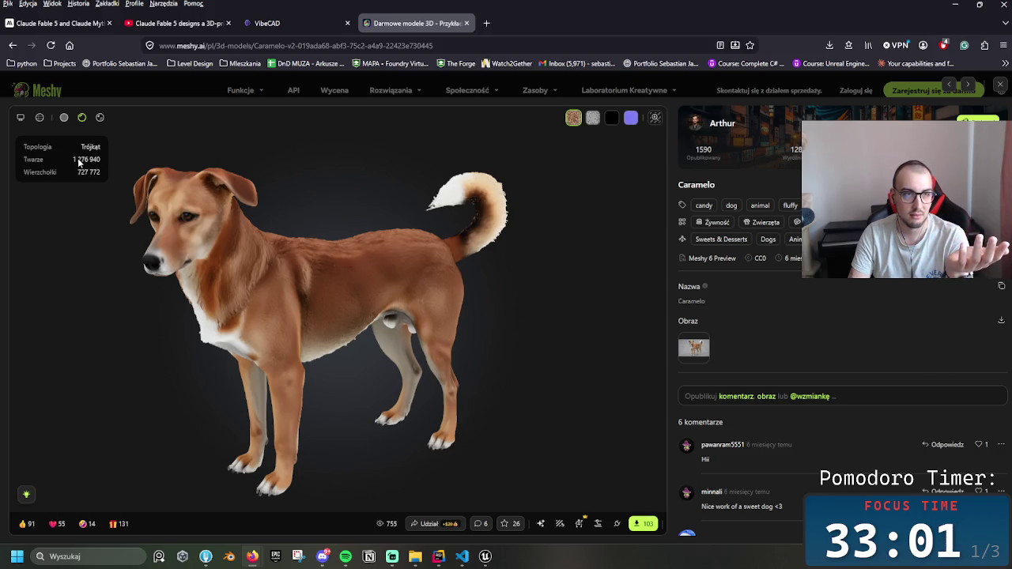
- Orbit the Caramelo dog from front, back and side views, then close the Meshy page
{"action": "mouse_move", "coordinate": [261, 214]}
{"action": "left_mouse_down"}
{"action": "mouse_move", "coordinate": [345, 235]}
{"action": "mouse_move", "coordinate": [295, 207]}
{"action": "mouse_move", "coordinate": [248, 226]}
{"action": "left_mouse_up"}
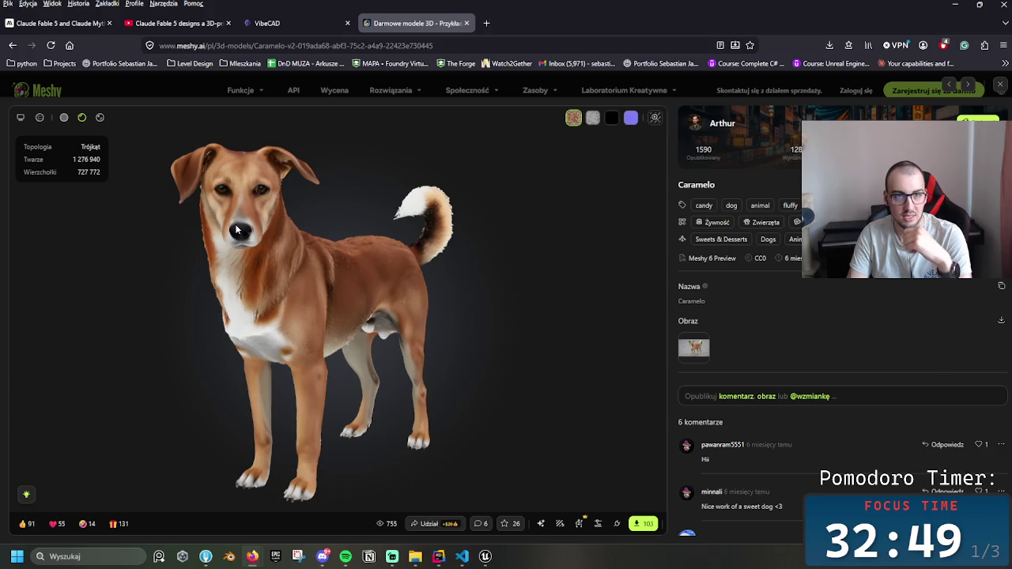
{"action": "mouse_move", "coordinate": [465, 413]}
{"action": "left_mouse_down"}
{"action": "mouse_move", "coordinate": [379, 408]}
{"action": "mouse_move", "coordinate": [283, 371]}
{"action": "mouse_move", "coordinate": [204, 390]}
{"action": "mouse_move", "coordinate": [98, 387]}
{"action": "mouse_move", "coordinate": [366, 344]}
{"action": "mouse_move", "coordinate": [303, 385]}
{"action": "mouse_move", "coordinate": [201, 356]}
{"action": "mouse_move", "coordinate": [245, 330]}
{"action": "mouse_move", "coordinate": [392, 310]}
{"action": "mouse_move", "coordinate": [431, 319]}
{"action": "mouse_move", "coordinate": [241, 353]}
{"action": "mouse_move", "coordinate": [346, 451]}
{"action": "left_mouse_up"}
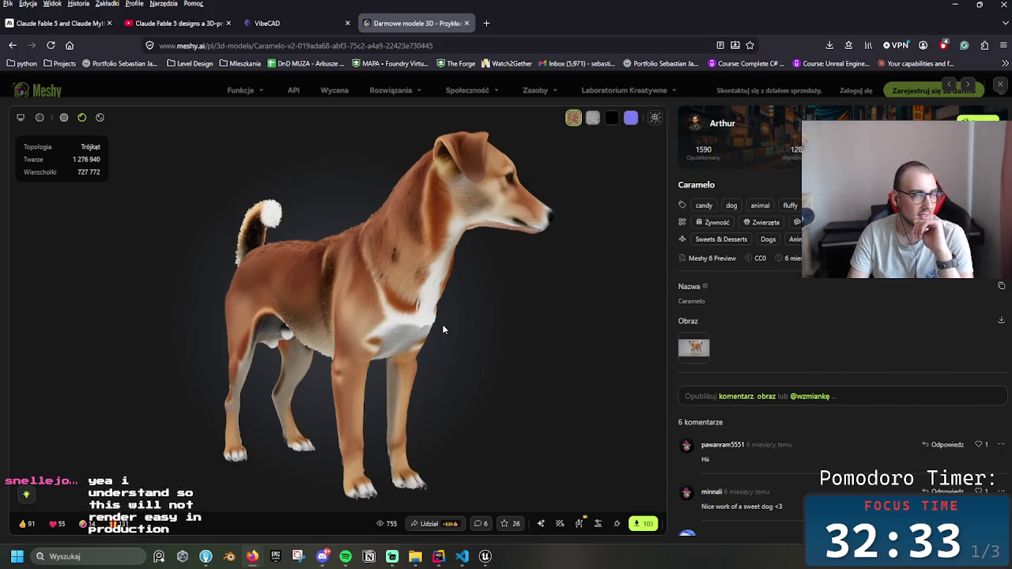
{"action": "mouse_move", "coordinate": [481, 289]}
{"action": "left_mouse_down"}
{"action": "mouse_move", "coordinate": [276, 331]}
{"action": "mouse_move", "coordinate": [413, 264]}
{"action": "mouse_move", "coordinate": [396, 299]}
{"action": "mouse_move", "coordinate": [407, 322]}
{"action": "left_mouse_up"}
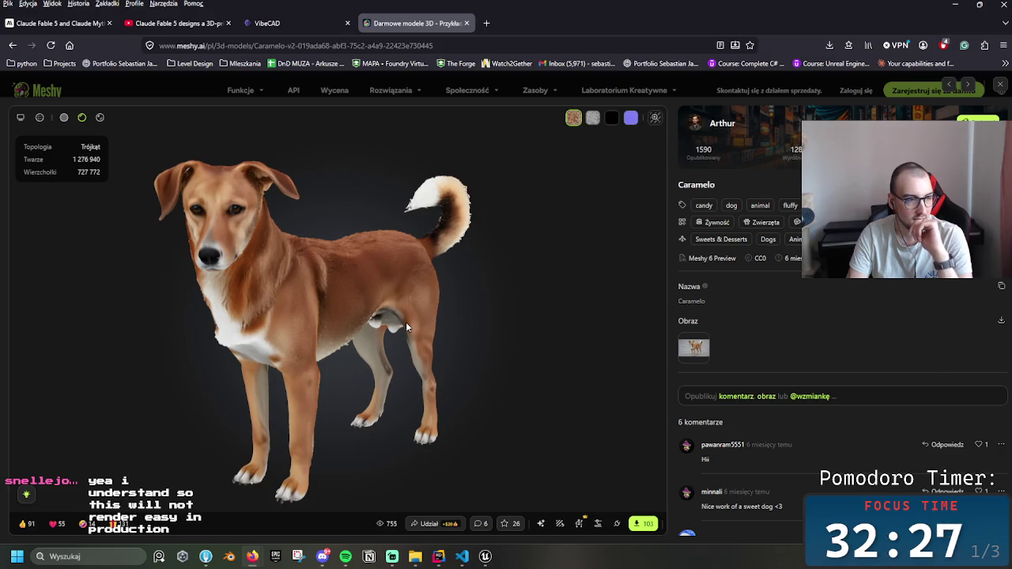
{"action": "left_click_drag", "start_coordinate": [406, 319], "coordinate": [120, 207]}
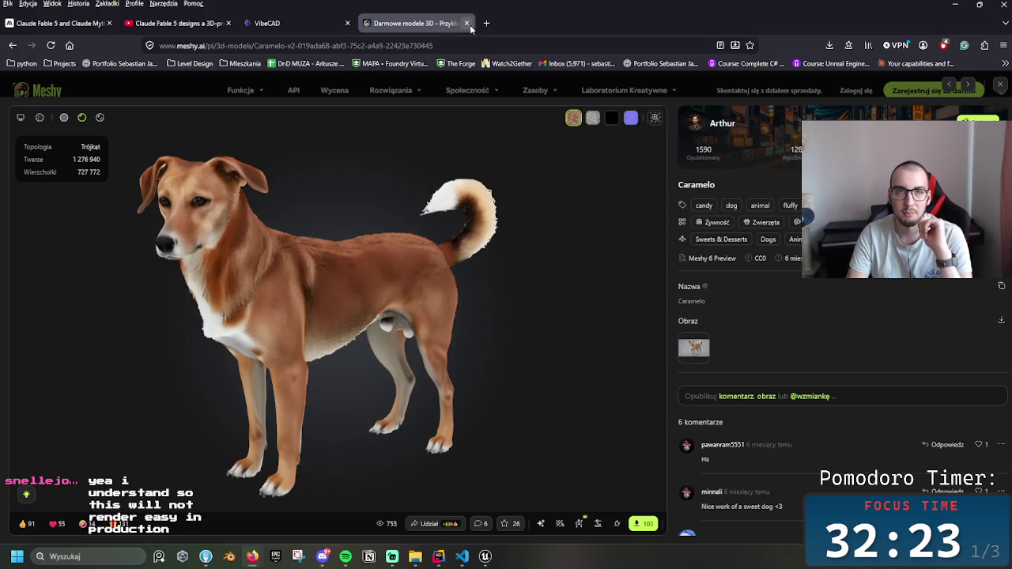
{"action": "left_click", "coordinate": [467, 23]}
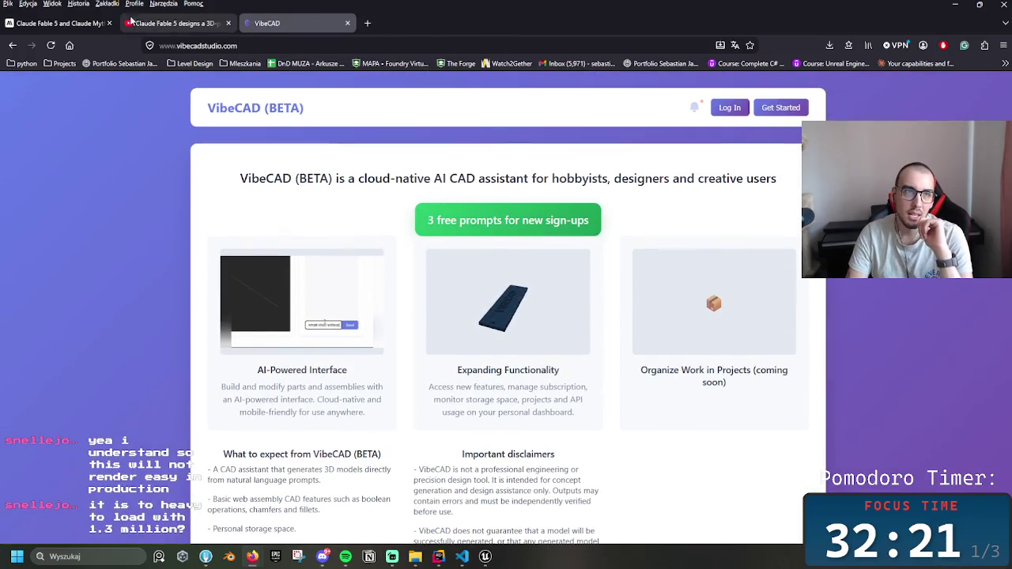
- Switch to the Claude Fable 5 article tab
{"action": "left_click", "coordinate": [46, 23]}
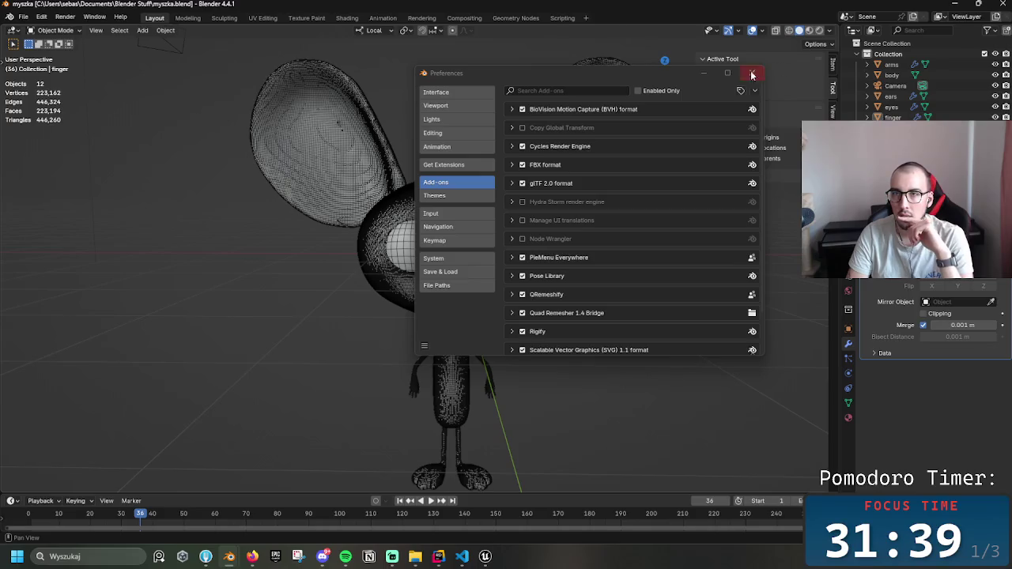
- Close Blender Preferences and orbit the mouse head from top, front and angled views
{"action": "left_click", "coordinate": [703, 73]}
{"action": "scroll", "coordinate": [495, 258], "scroll_direction": "up", "scroll_amount": 5}
{"action": "scroll", "coordinate": [510, 267], "scroll_direction": "up", "scroll_amount": 3}
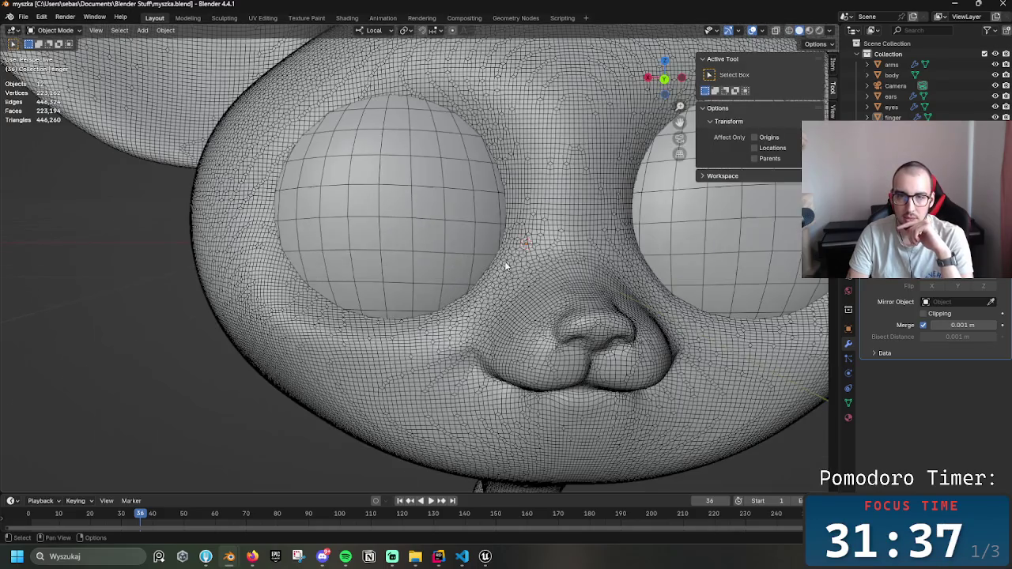
{"action": "mouse_move", "coordinate": [531, 140]}
{"action": "left_mouse_down"}
{"action": "mouse_move", "coordinate": [464, 229]}
{"action": "mouse_move", "coordinate": [412, 144]}
{"action": "left_mouse_up"}
{"action": "mouse_move", "coordinate": [441, 284]}
{"action": "left_mouse_down"}
{"action": "mouse_move", "coordinate": [441, 176]}
{"action": "mouse_move", "coordinate": [452, 260]}
{"action": "mouse_move", "coordinate": [459, 226]}
{"action": "mouse_move", "coordinate": [467, 271]}
{"action": "mouse_move", "coordinate": [443, 229]}
{"action": "mouse_move", "coordinate": [461, 229]}
{"action": "left_mouse_up"}
{"action": "mouse_move", "coordinate": [548, 227]}
{"action": "left_mouse_down"}
{"action": "mouse_move", "coordinate": [551, 242]}
{"action": "mouse_move", "coordinate": [506, 282]}
{"action": "mouse_move", "coordinate": [444, 224]}
{"action": "mouse_move", "coordinate": [434, 277]}
{"action": "mouse_move", "coordinate": [459, 246]}
{"action": "mouse_move", "coordinate": [457, 176]}
{"action": "mouse_move", "coordinate": [429, 300]}
{"action": "mouse_move", "coordinate": [435, 213]}
{"action": "mouse_move", "coordinate": [393, 222]}
{"action": "mouse_move", "coordinate": [401, 206]}
{"action": "mouse_move", "coordinate": [389, 185]}
{"action": "mouse_move", "coordinate": [503, 175]}
{"action": "mouse_move", "coordinate": [503, 135]}
{"action": "mouse_move", "coordinate": [479, 136]}
{"action": "mouse_move", "coordinate": [464, 167]}
{"action": "mouse_move", "coordinate": [346, 193]}
{"action": "mouse_move", "coordinate": [395, 180]}
{"action": "left_mouse_up"}
- Zoom in on the dense mouse head mesh from the front, then return to the browser article
{"action": "scroll", "coordinate": [402, 202], "scroll_direction": "down", "scroll_amount": 5}
{"action": "scroll", "coordinate": [403, 201], "scroll_direction": "up", "scroll_amount": 3}
{"action": "mouse_move", "coordinate": [465, 222]}
{"action": "left_mouse_down"}
{"action": "mouse_move", "coordinate": [451, 214]}
{"action": "mouse_move", "coordinate": [506, 196]}
{"action": "left_mouse_up"}
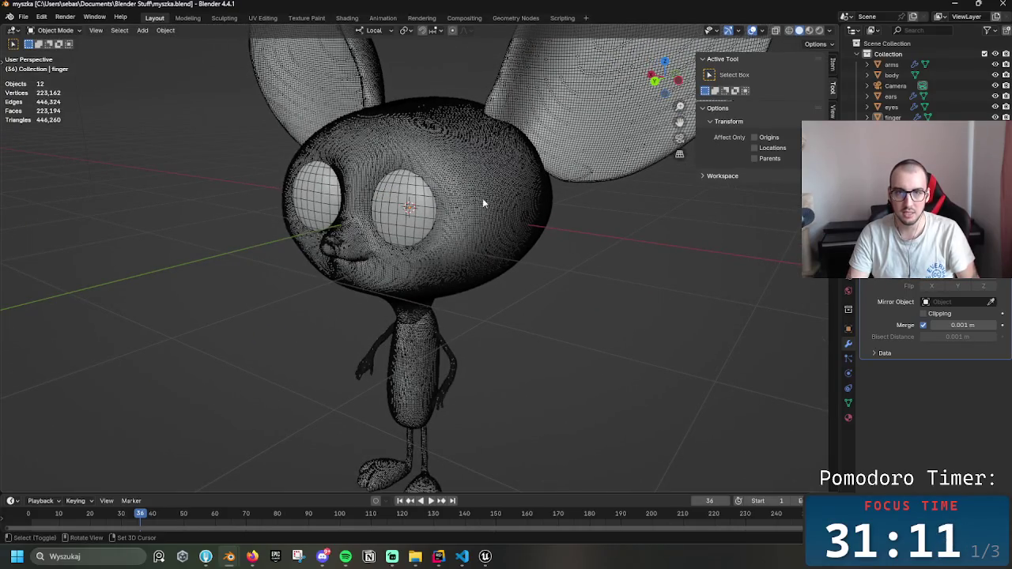
{"action": "scroll", "coordinate": [490, 210], "scroll_direction": "up", "scroll_amount": 10}
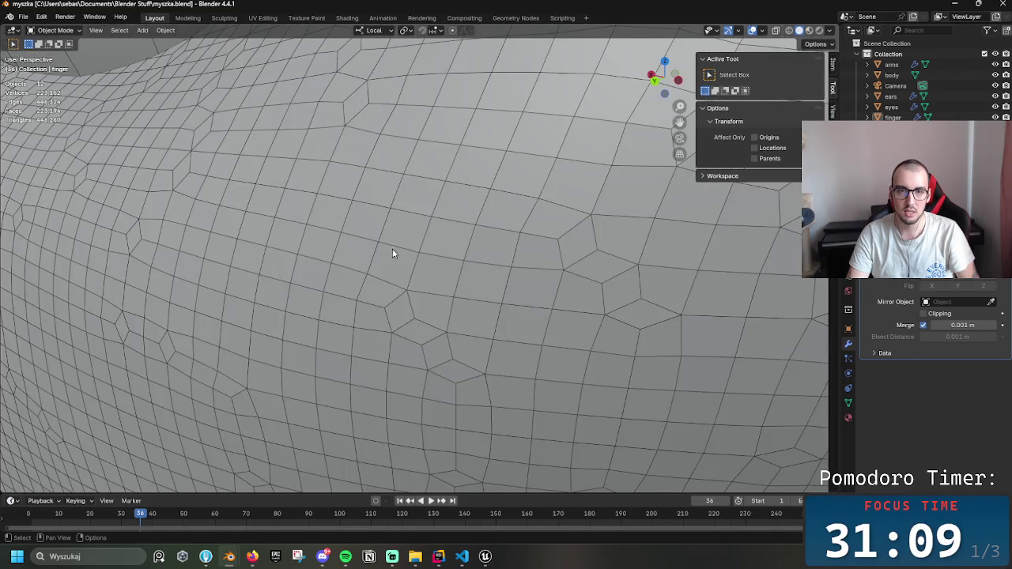
{"action": "scroll", "coordinate": [420, 240], "scroll_direction": "down", "scroll_amount": 8}
{"action": "scroll", "coordinate": [425, 236], "scroll_direction": "up", "scroll_amount": 4}
{"action": "mouse_move", "coordinate": [464, 235]}
{"action": "left_mouse_down"}
{"action": "mouse_move", "coordinate": [442, 248]}
{"action": "mouse_move", "coordinate": [506, 285]}
{"action": "mouse_move", "coordinate": [601, 258]}
{"action": "mouse_move", "coordinate": [592, 191]}
{"action": "mouse_move", "coordinate": [485, 210]}
{"action": "mouse_move", "coordinate": [481, 244]}
{"action": "mouse_move", "coordinate": [452, 223]}
{"action": "mouse_move", "coordinate": [476, 230]}
{"action": "left_mouse_up"}
{"action": "scroll", "coordinate": [479, 240], "scroll_direction": "down", "scroll_amount": 5}
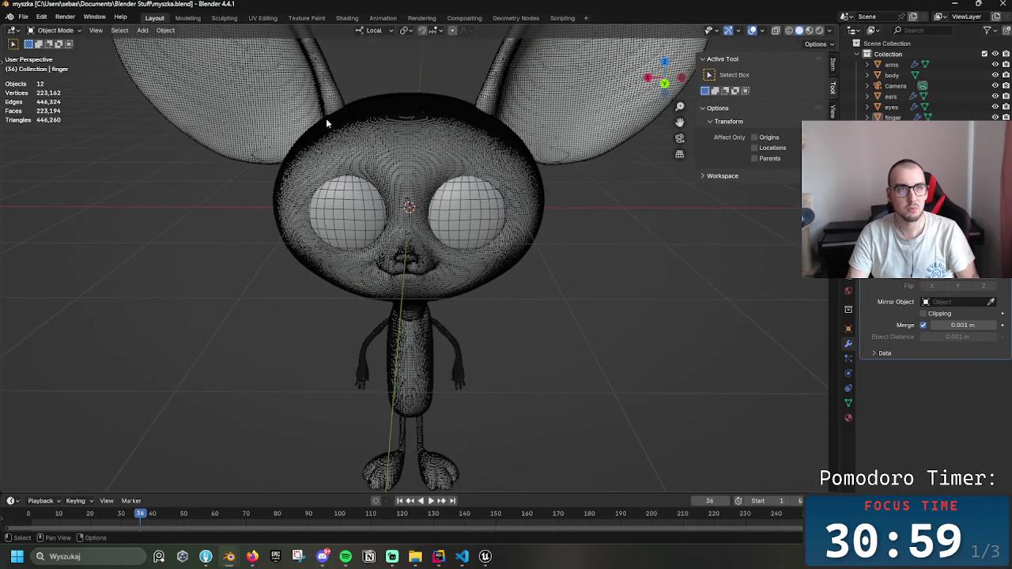
{"action": "key", "text": "alt+Tab"}
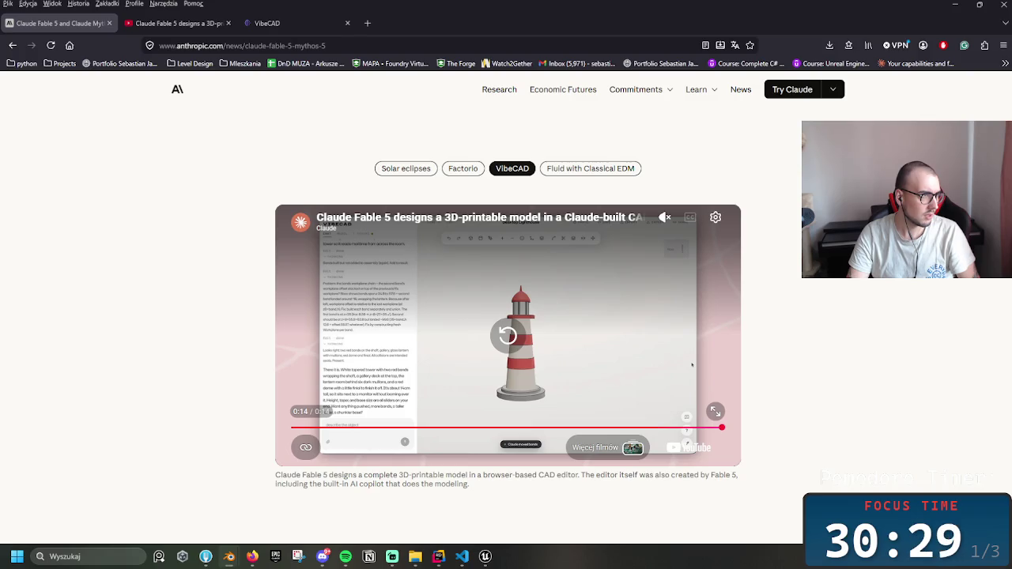
- Back in Blender, frame the whole character and unhide the Head and tail objects
{"action": "key", "text": "alt+Tab"}
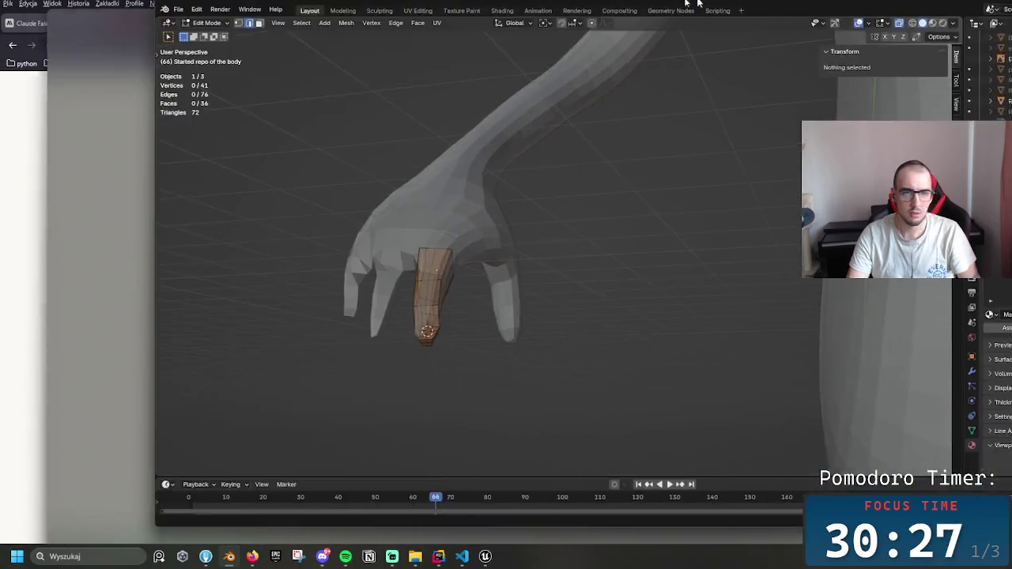
{"action": "key", "text": "Home"}
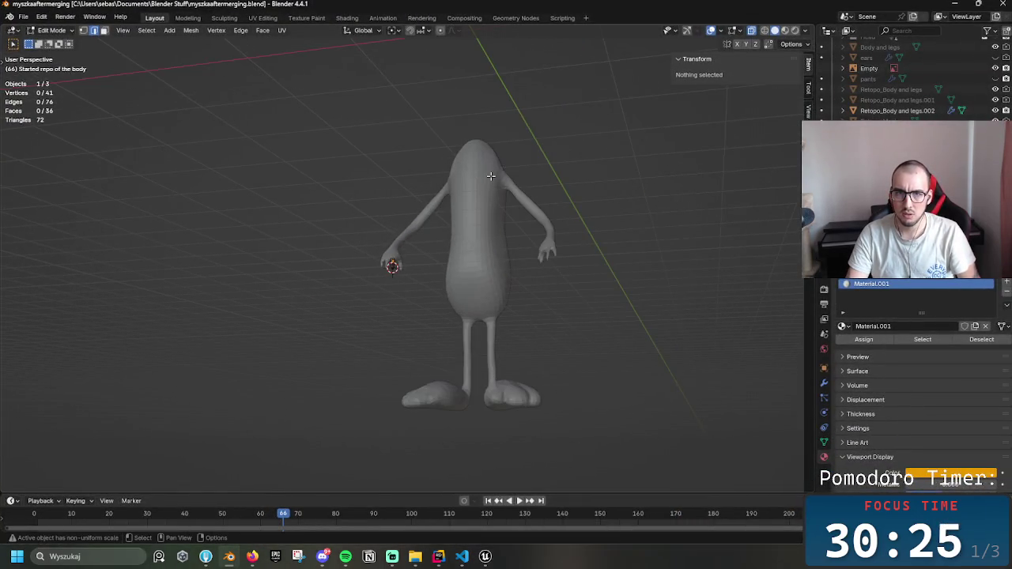
{"action": "scroll", "coordinate": [1001, 75], "scroll_direction": "up", "scroll_amount": 3}
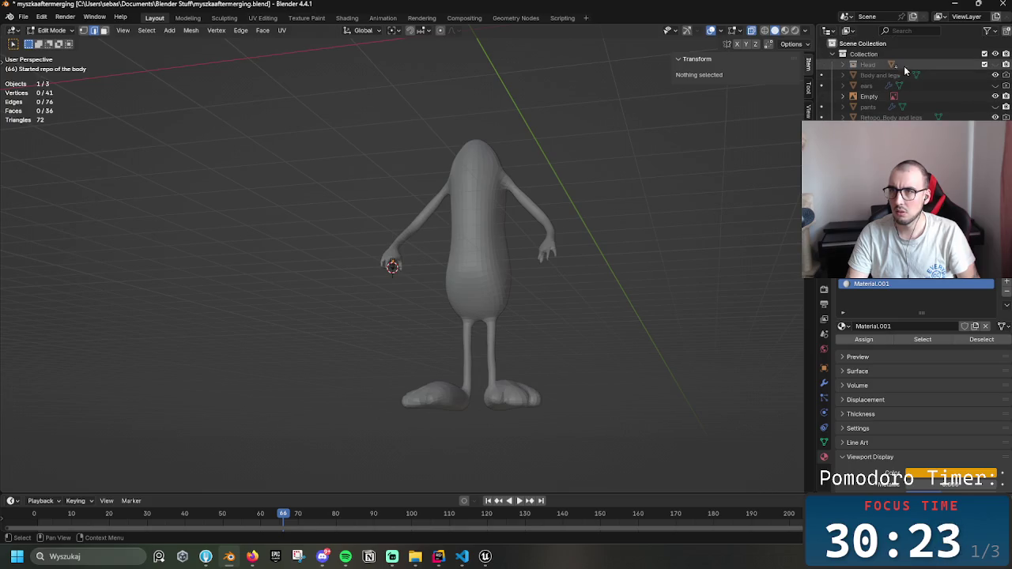
{"action": "left_click", "coordinate": [995, 64]}
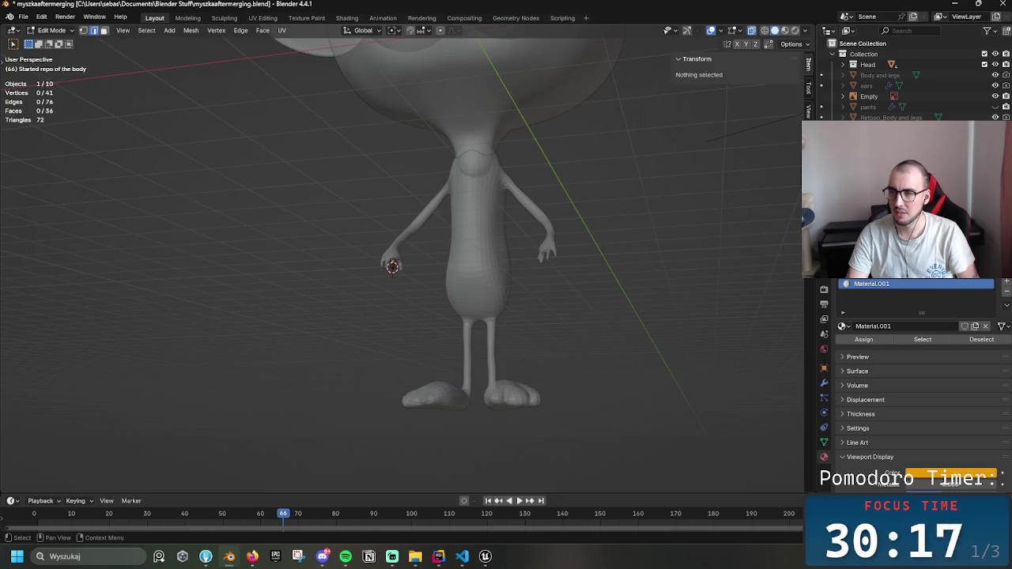
{"action": "scroll", "coordinate": [910, 79], "scroll_direction": "down", "scroll_amount": 2}
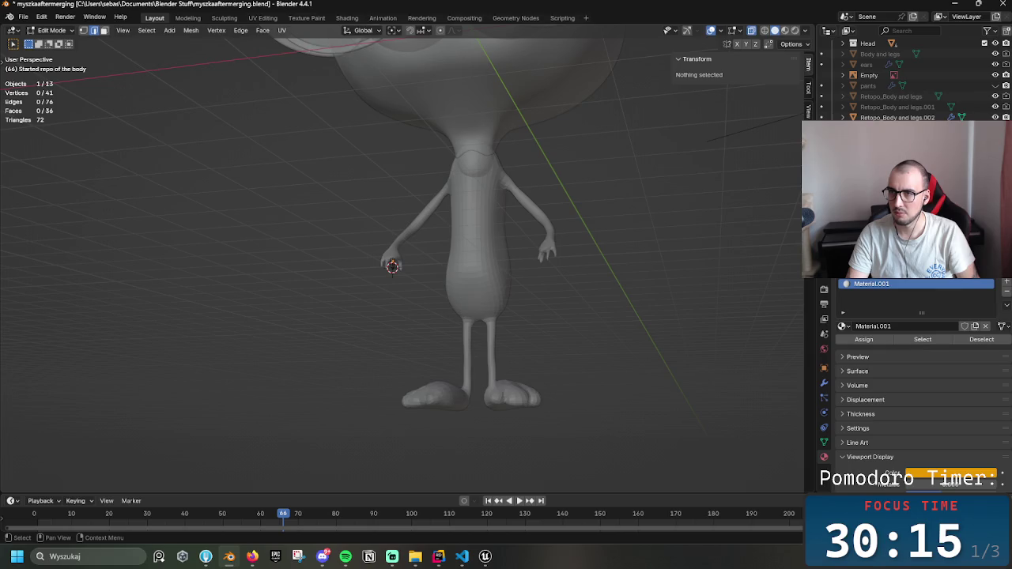
{"action": "scroll", "coordinate": [909, 79], "scroll_direction": "down", "scroll_amount": 1}
{"action": "key", "text": "ctrl+z"}
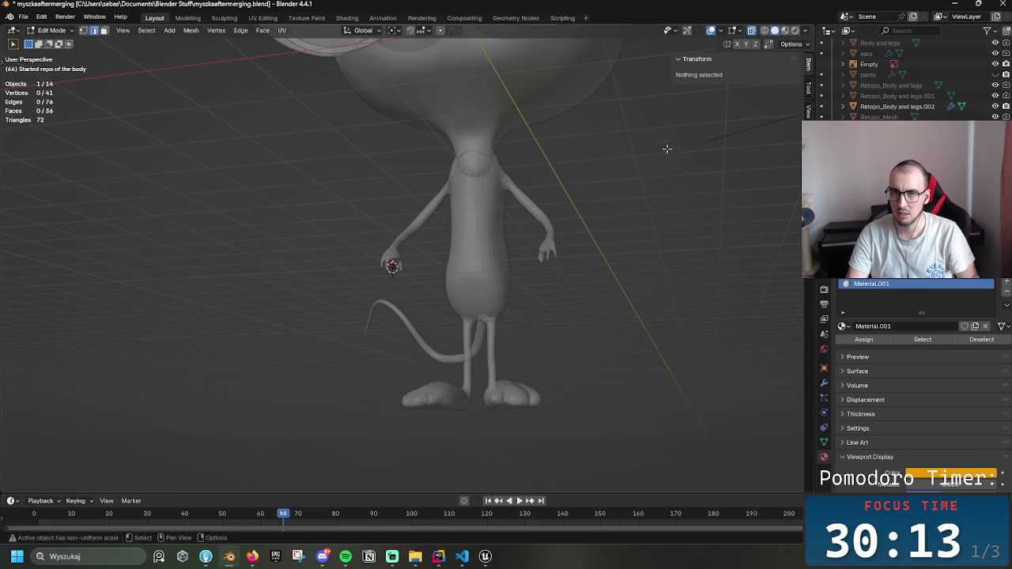
{"action": "mouse_move", "coordinate": [555, 220]}
{"action": "left_mouse_down"}
{"action": "mouse_move", "coordinate": [535, 224]}
{"action": "mouse_move", "coordinate": [603, 262]}
{"action": "mouse_move", "coordinate": [513, 255]}
{"action": "mouse_move", "coordinate": [560, 234]}
{"action": "mouse_move", "coordinate": [519, 292]}
{"action": "left_mouse_up"}
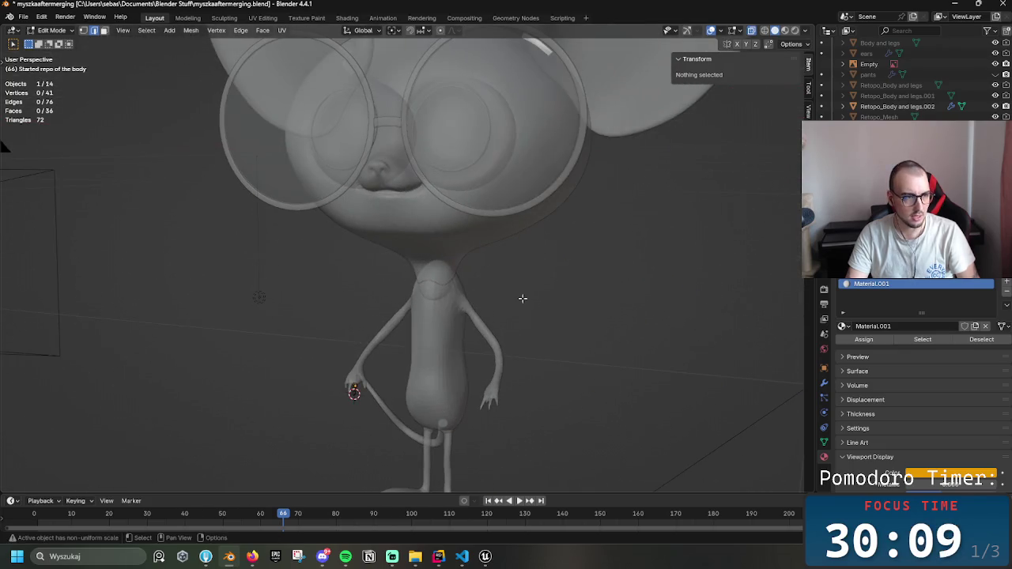
- Turn off X-ray with Alt+Z, switch to Object Mode and select the mouse's head
{"action": "key", "text": "z"}
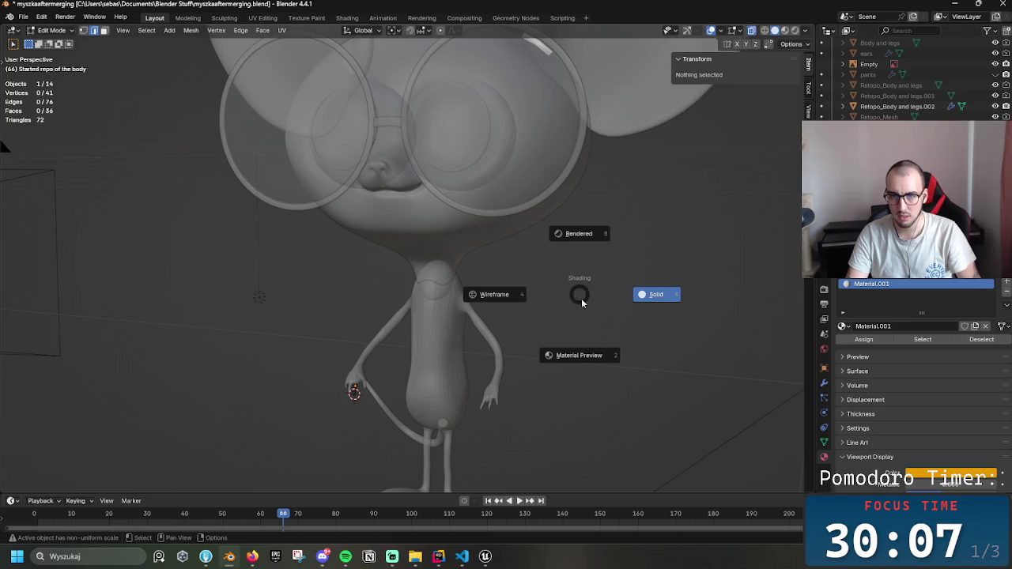
{"action": "left_click", "coordinate": [580, 299]}
{"action": "key", "text": "alt+z"}
{"action": "mouse_move", "coordinate": [631, 307]}
{"action": "left_mouse_down"}
{"action": "mouse_move", "coordinate": [570, 323]}
{"action": "mouse_move", "coordinate": [546, 296]}
{"action": "mouse_move", "coordinate": [542, 347]}
{"action": "mouse_move", "coordinate": [394, 120]}
{"action": "left_mouse_up"}
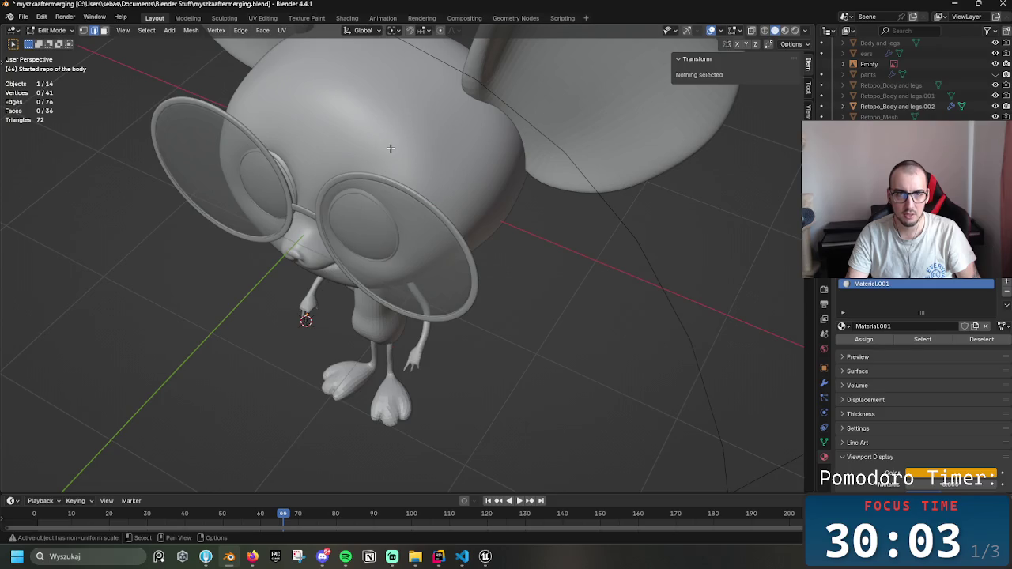
{"action": "key", "text": "ctrl+Tab"}
{"action": "left_click", "coordinate": [451, 202]}
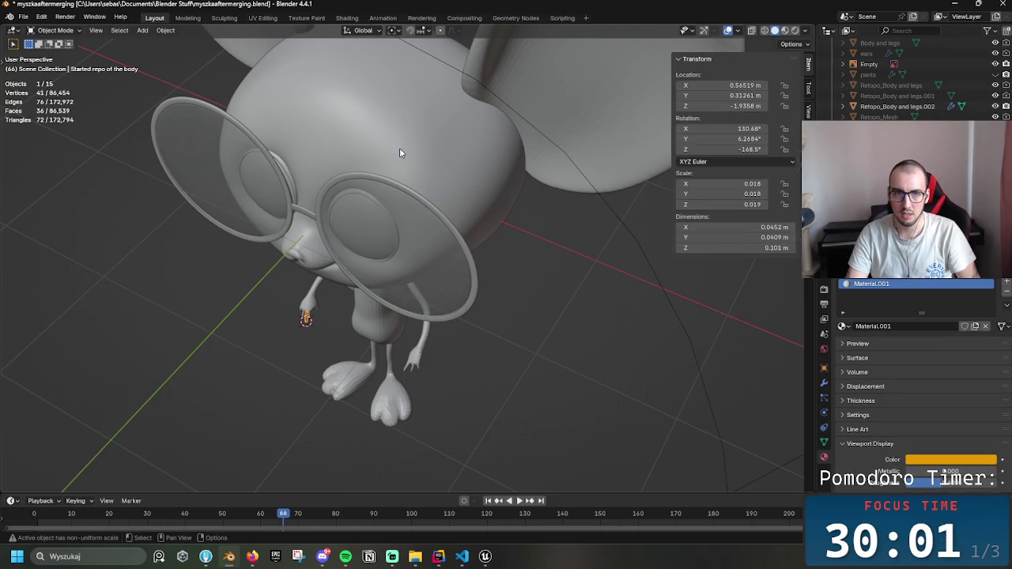
{"action": "left_click", "coordinate": [399, 149]}
{"action": "left_click_drag", "start_coordinate": [396, 159], "coordinate": [277, 89]}
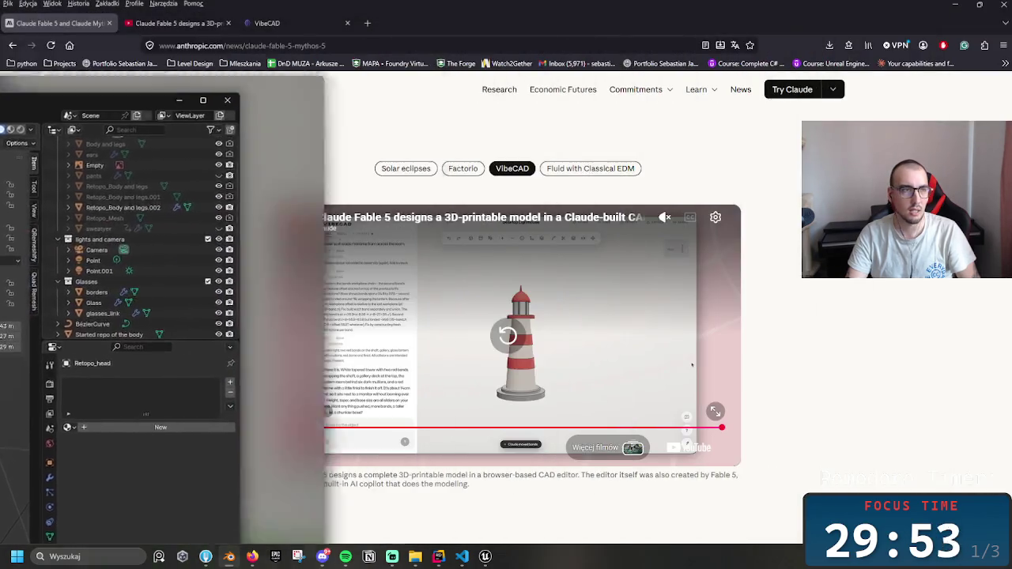
- Open the myszka file from recent files, snap Blender right and close Preferences
{"action": "right_click", "coordinate": [234, 558]}
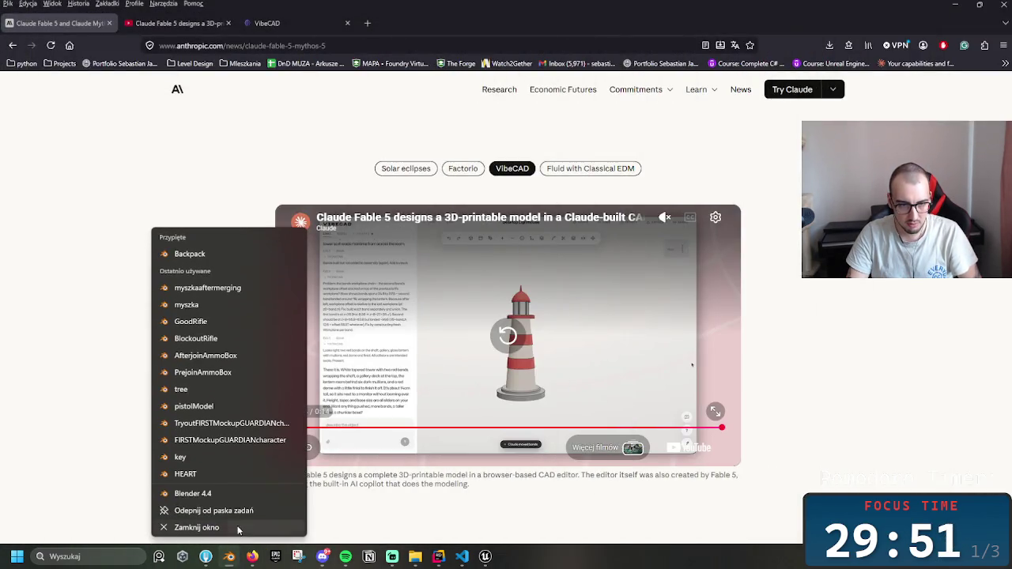
{"action": "left_click", "coordinate": [189, 308]}
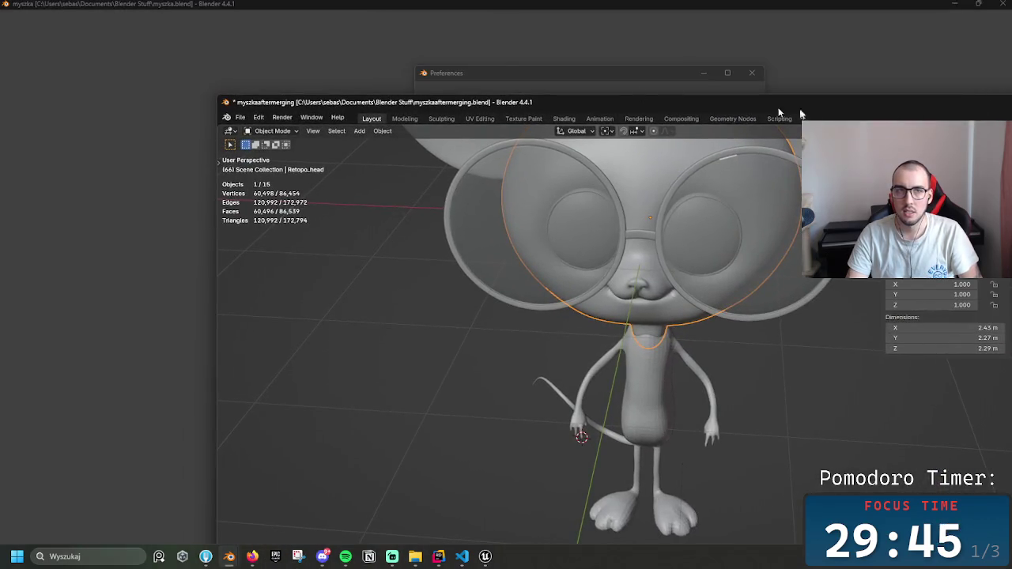
{"action": "key", "text": "super+Right"}
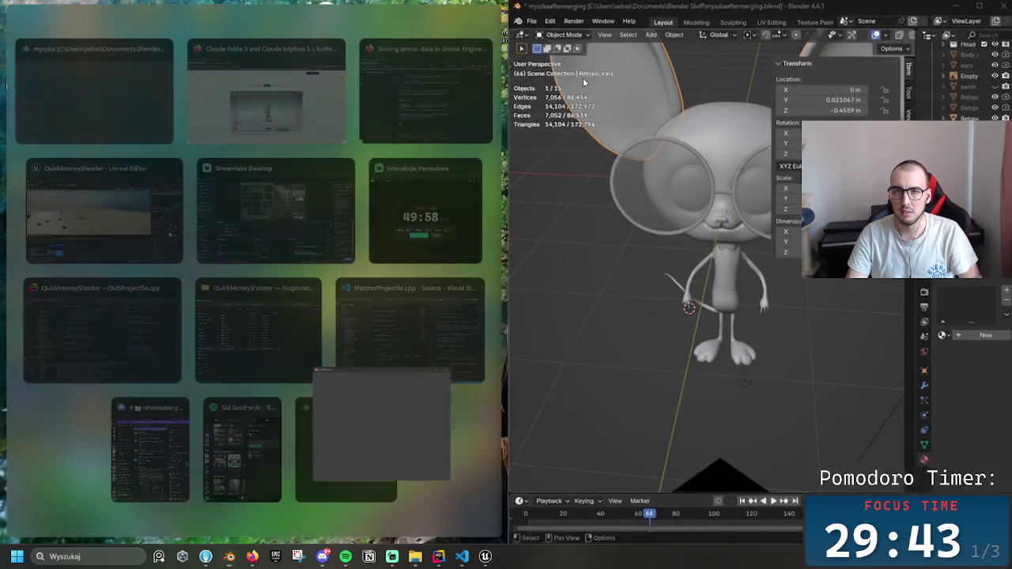
{"action": "left_click", "coordinate": [362, 436]}
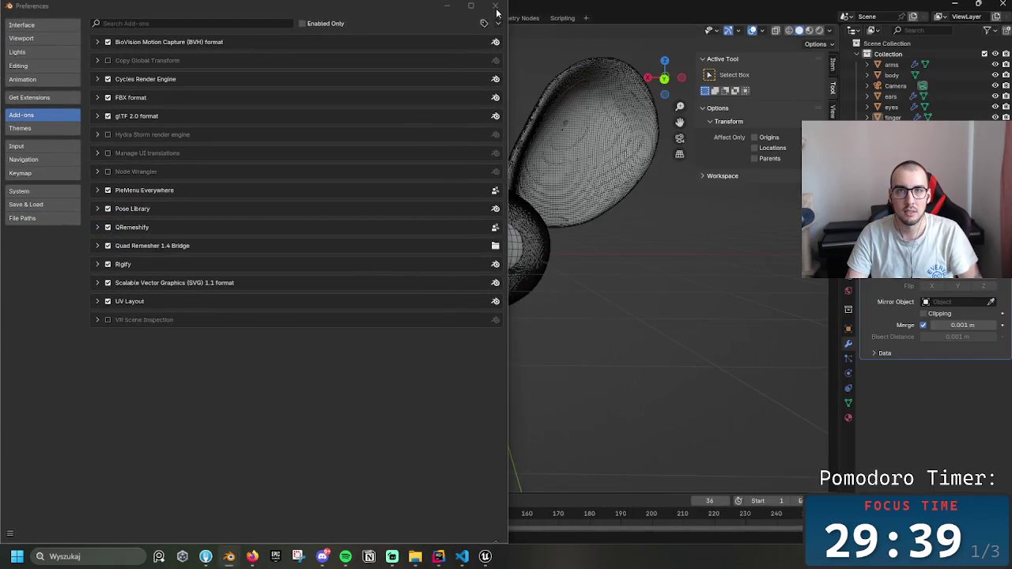
{"action": "left_click", "coordinate": [495, 7]}
- Turn the dense mouse head to a front view, then select all and deselect all objects
{"action": "left_click_drag", "start_coordinate": [516, 236], "coordinate": [594, 273]}
{"action": "scroll", "coordinate": [595, 273], "scroll_direction": "up", "scroll_amount": 5}
{"action": "scroll", "coordinate": [110, 134], "scroll_direction": "down", "scroll_amount": 2}
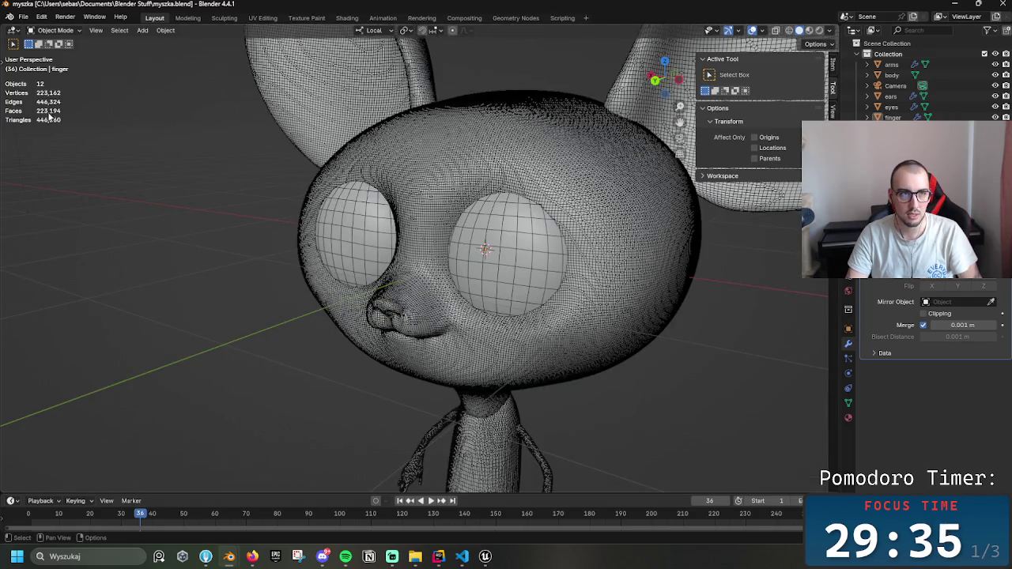
{"action": "mouse_move", "coordinate": [19, 102]}
{"action": "left_mouse_down"}
{"action": "mouse_move", "coordinate": [73, 123]}
{"action": "mouse_move", "coordinate": [2, 87]}
{"action": "mouse_move", "coordinate": [6, 96]}
{"action": "left_mouse_up"}
{"action": "left_click", "coordinate": [105, 121]}
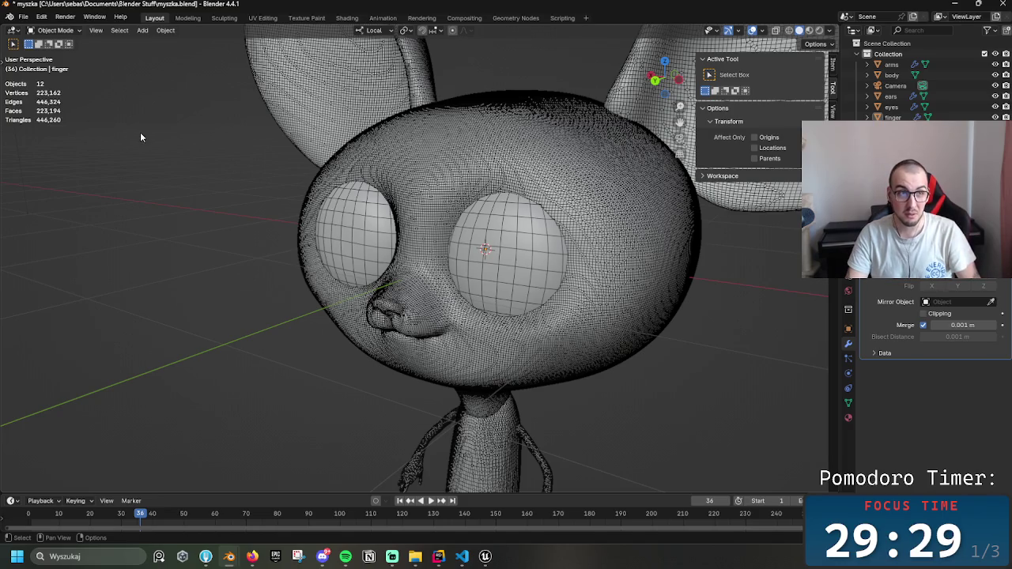
{"action": "left_click_drag", "start_coordinate": [67, 125], "coordinate": [33, 121]}
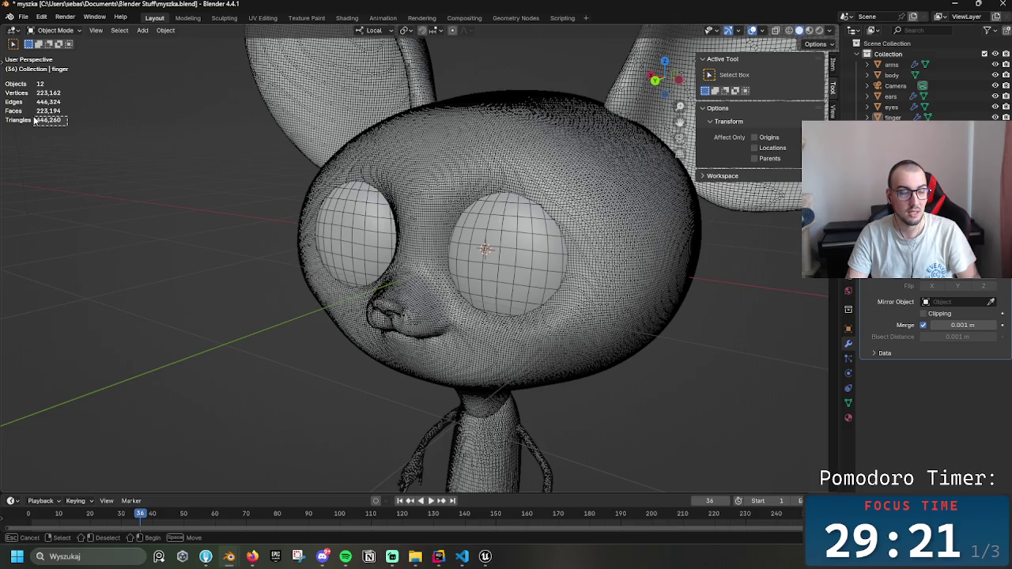
{"action": "left_click_drag", "start_coordinate": [34, 120], "coordinate": [99, 138]}
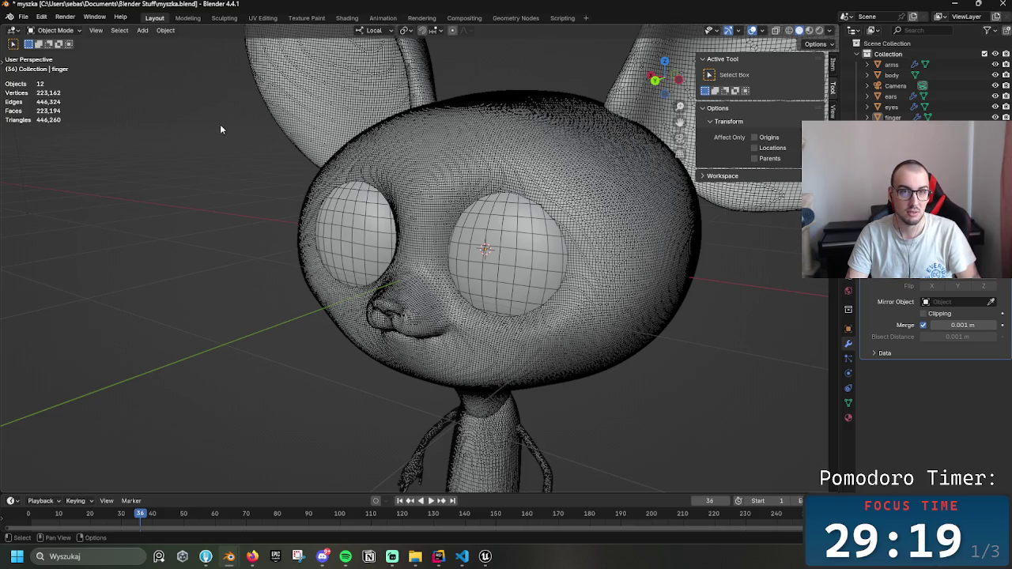
{"action": "mouse_move", "coordinate": [268, 154]}
{"action": "left_mouse_down"}
{"action": "mouse_move", "coordinate": [307, 173]}
{"action": "mouse_move", "coordinate": [325, 216]}
{"action": "left_mouse_up"}
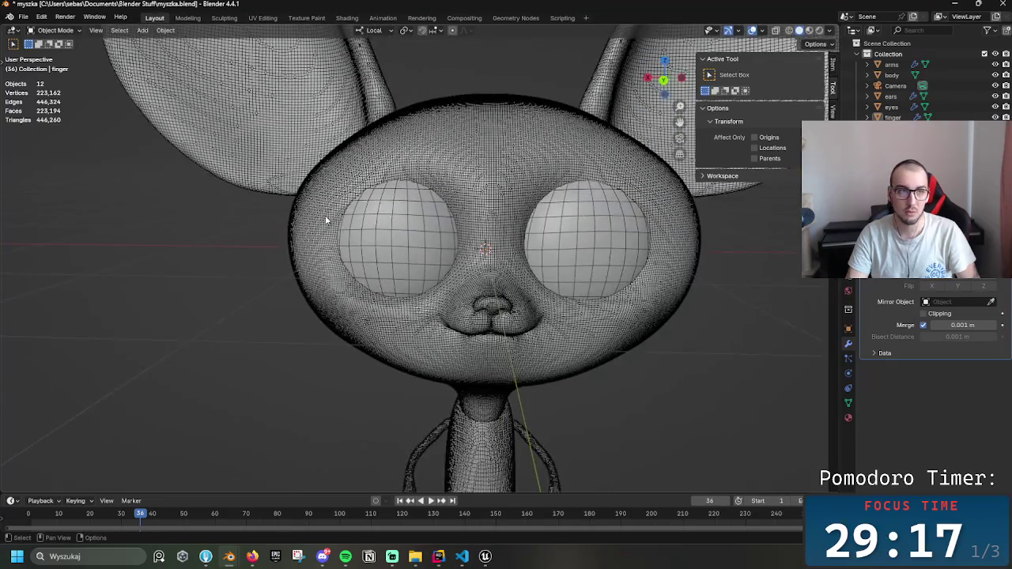
{"action": "key", "text": "a"}
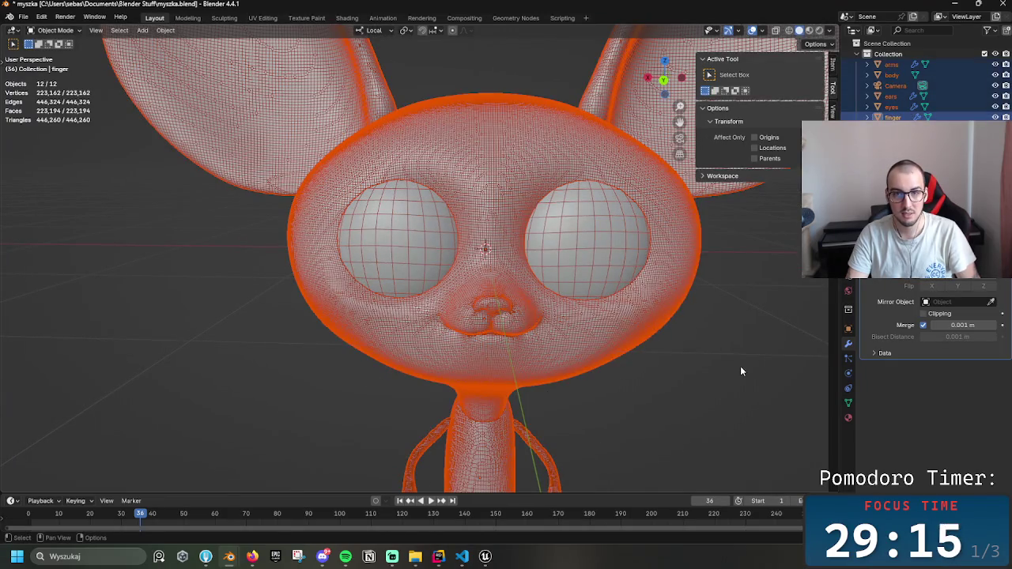
{"action": "key", "text": "alt+a"}
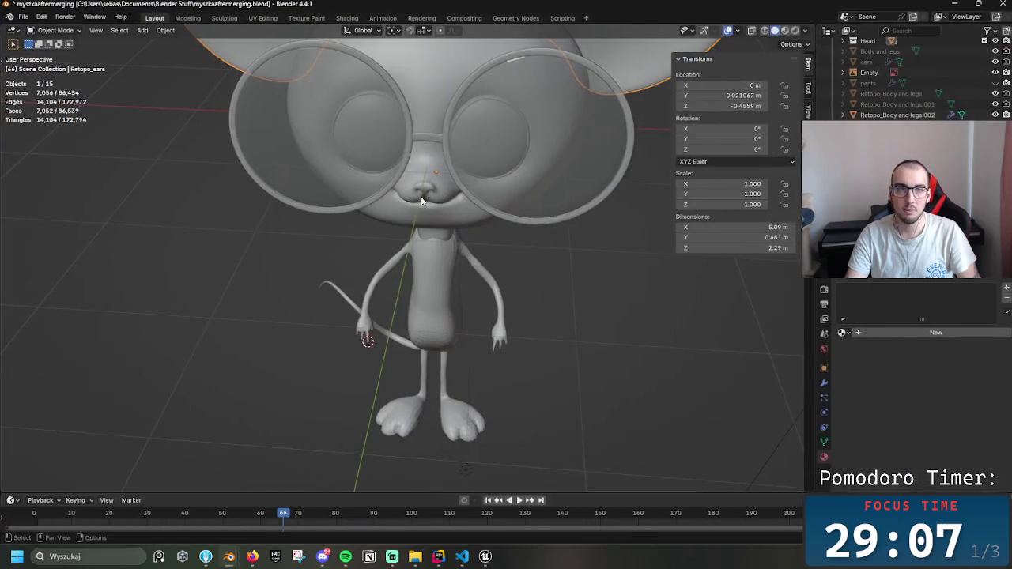
- Select all objects in the merged mouse scene and zoom out to the whole mouse
{"action": "left_click_drag", "start_coordinate": [98, 130], "coordinate": [35, 119]}
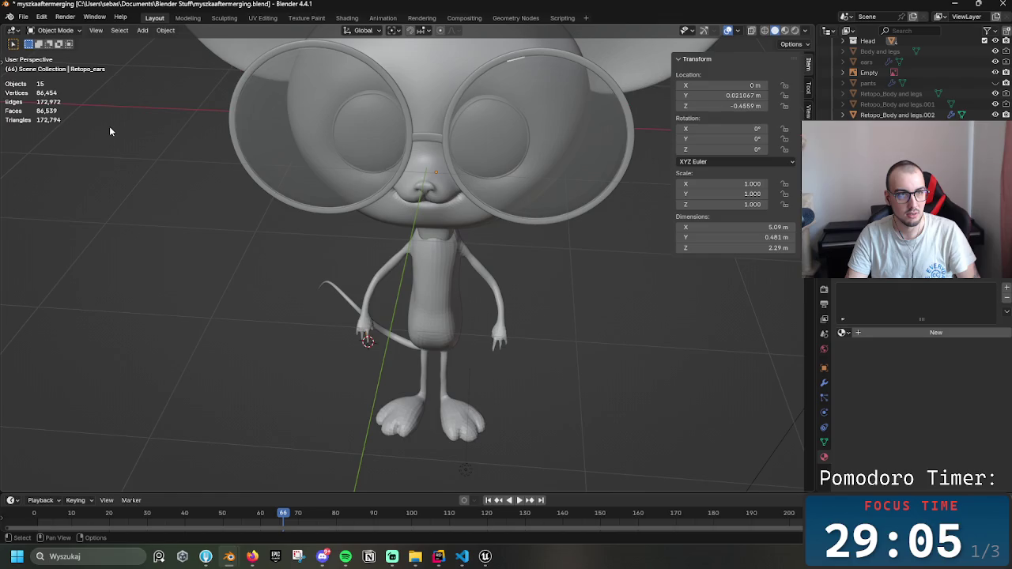
{"action": "key", "text": "a"}
{"action": "mouse_move", "coordinate": [211, 189]}
{"action": "left_mouse_down"}
{"action": "mouse_move", "coordinate": [431, 174]}
{"action": "mouse_move", "coordinate": [459, 187]}
{"action": "mouse_move", "coordinate": [317, 193]}
{"action": "mouse_move", "coordinate": [379, 190]}
{"action": "left_mouse_up"}
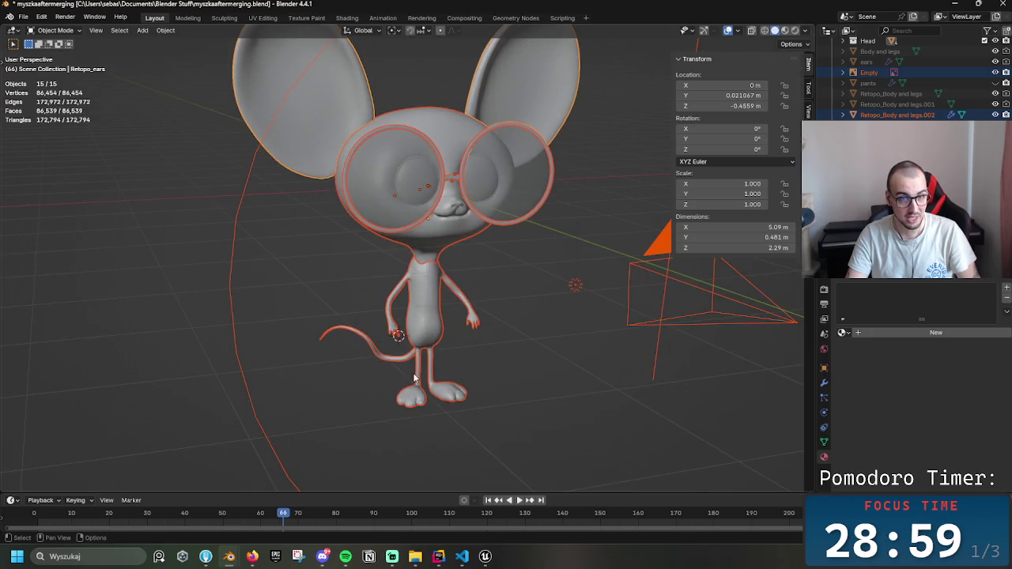
{"action": "key", "text": "alt+Tab"}
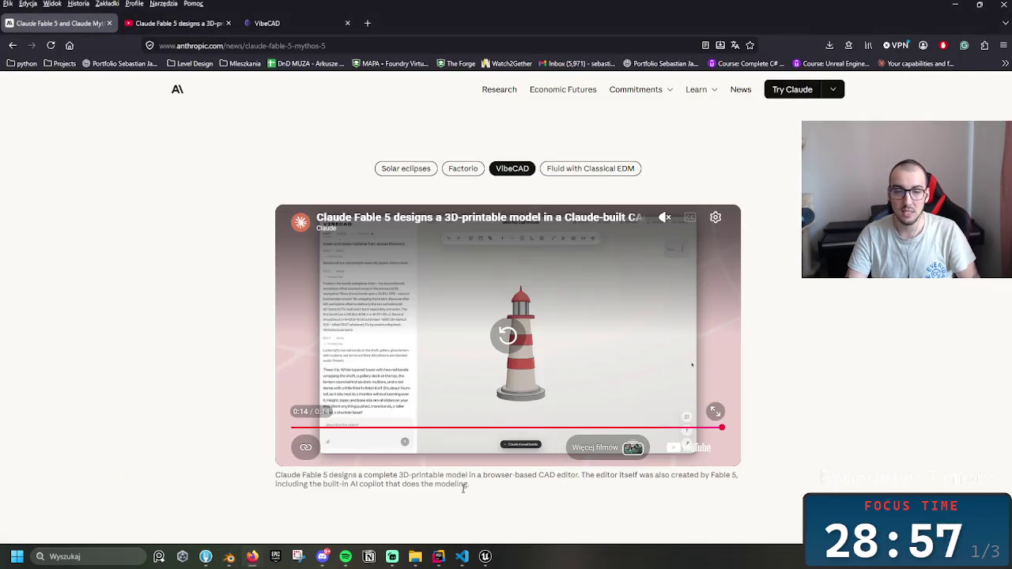
{"action": "mouse_move", "coordinate": [229, 557]}
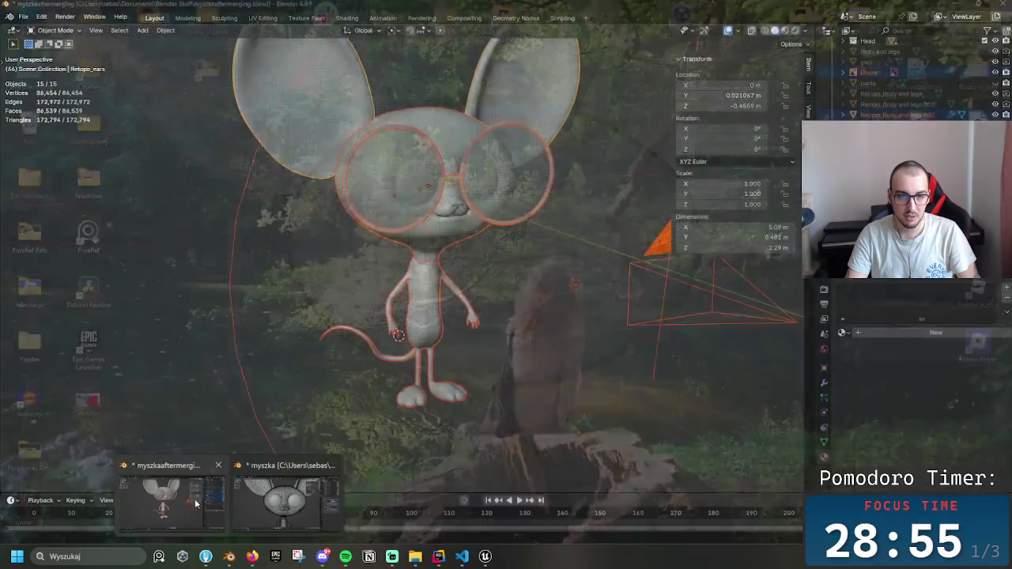
{"action": "left_click", "coordinate": [271, 504]}
- Orbit onto the mouse head, deselect everything and select only the retopologised head object
{"action": "mouse_move", "coordinate": [454, 404]}
{"action": "left_mouse_down"}
{"action": "mouse_move", "coordinate": [447, 321]}
{"action": "mouse_move", "coordinate": [462, 306]}
{"action": "mouse_move", "coordinate": [438, 210]}
{"action": "mouse_move", "coordinate": [431, 224]}
{"action": "left_mouse_up"}
{"action": "mouse_move", "coordinate": [378, 168]}
{"action": "left_mouse_down"}
{"action": "mouse_move", "coordinate": [479, 180]}
{"action": "mouse_move", "coordinate": [423, 266]}
{"action": "mouse_move", "coordinate": [509, 219]}
{"action": "mouse_move", "coordinate": [474, 353]}
{"action": "mouse_move", "coordinate": [468, 300]}
{"action": "left_mouse_up"}
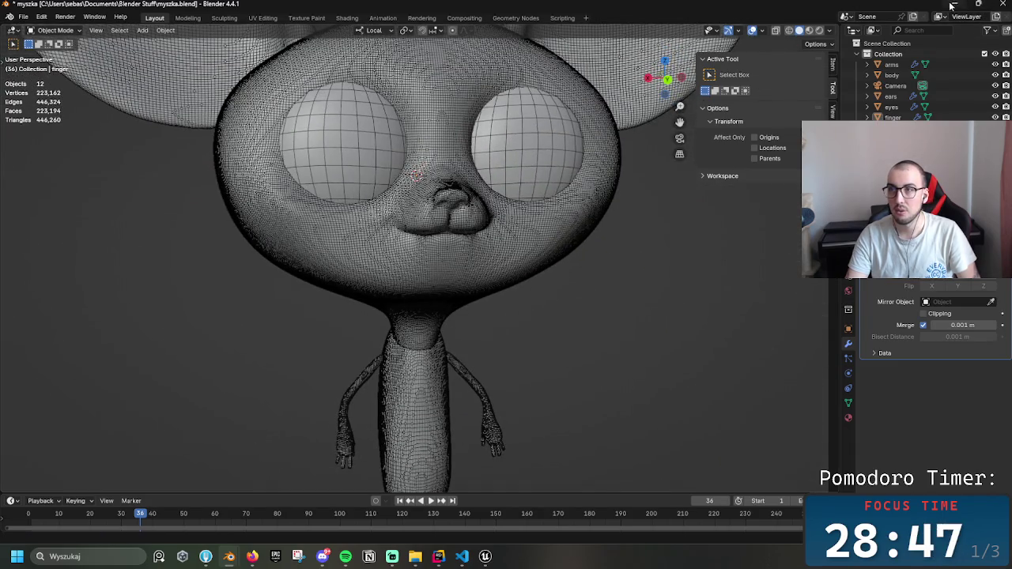
{"action": "key", "text": "alt+Tab"}
{"action": "mouse_move", "coordinate": [229, 557]}
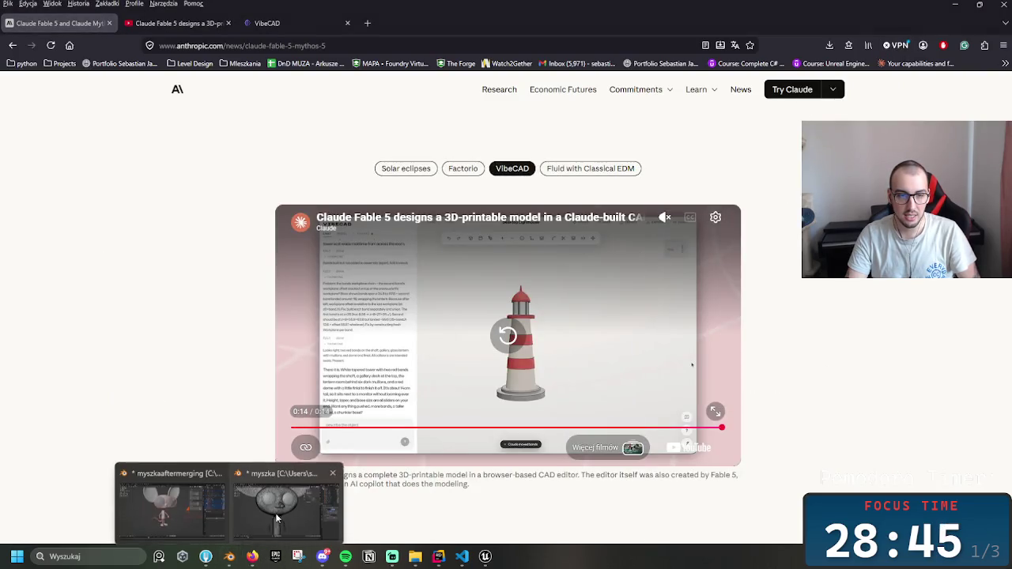
{"action": "left_click", "coordinate": [199, 514]}
{"action": "left_click", "coordinate": [522, 256]}
{"action": "left_click", "coordinate": [498, 141]}
{"action": "mouse_move", "coordinate": [536, 192]}
{"action": "left_mouse_down"}
{"action": "mouse_move", "coordinate": [497, 216]}
{"action": "mouse_move", "coordinate": [505, 225]}
{"action": "left_mouse_up"}
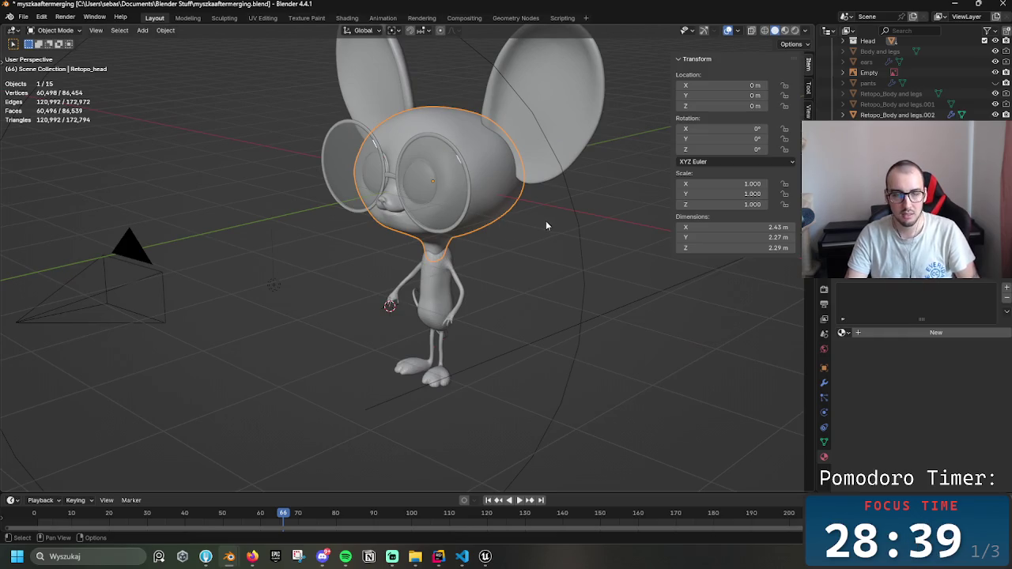
- Put Retopo_head into Edit Mode, select an edge and zoom in on it
{"action": "key", "text": "ctrl+Tab"}
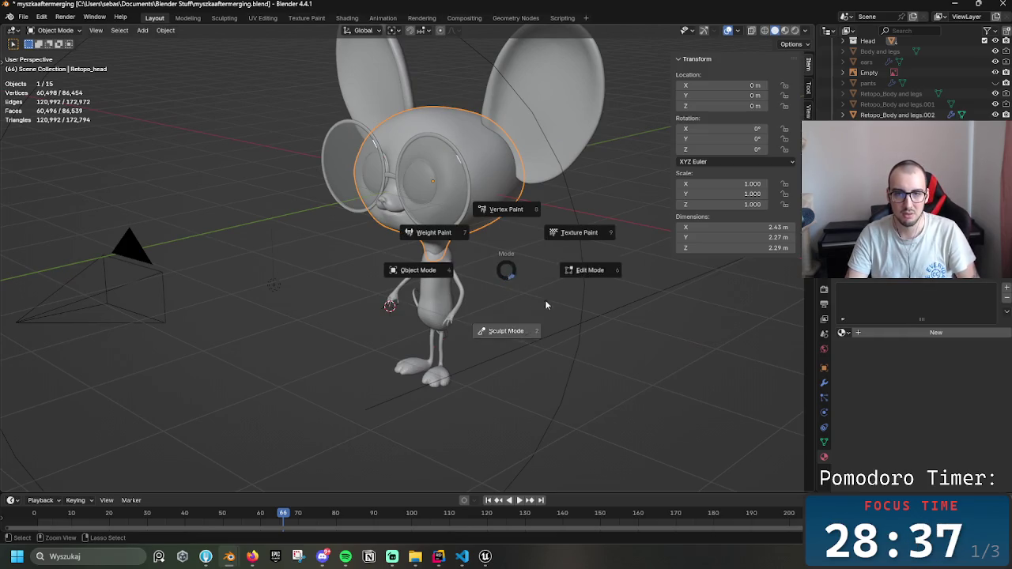
{"action": "left_click", "coordinate": [584, 269]}
{"action": "left_click", "coordinate": [473, 145]}
{"action": "left_click_drag", "start_coordinate": [527, 191], "coordinate": [458, 255]}
{"action": "scroll", "coordinate": [459, 255], "scroll_direction": "up", "scroll_amount": 3}
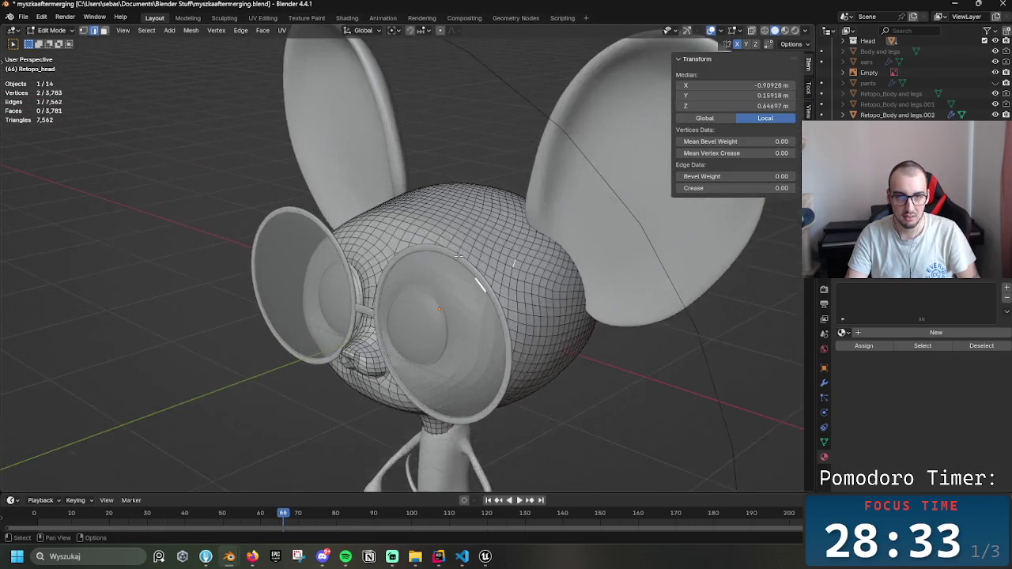
{"action": "scroll", "coordinate": [391, 213], "scroll_direction": "up", "scroll_amount": 3}
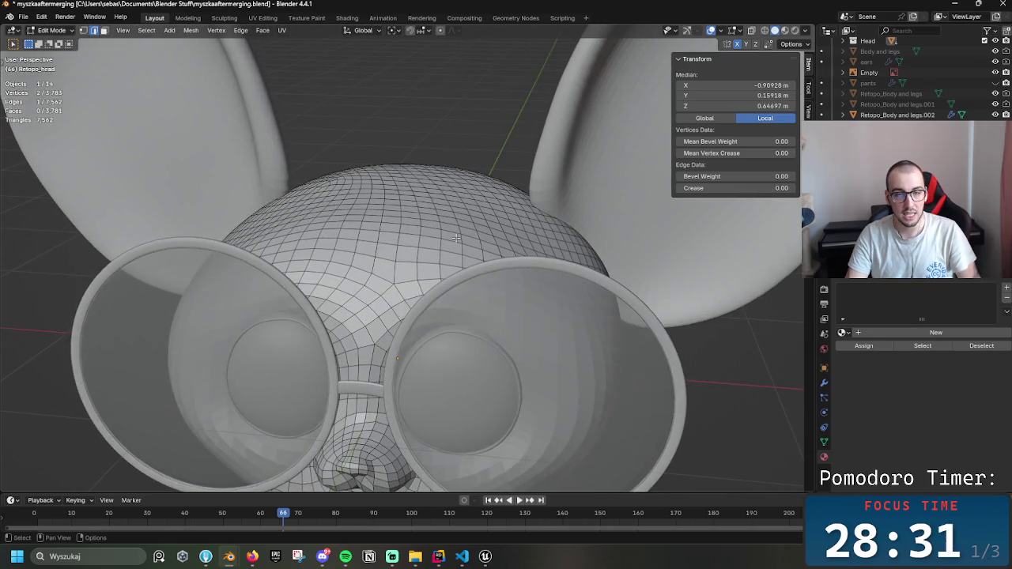
{"action": "scroll", "coordinate": [412, 251], "scroll_direction": "down", "scroll_amount": 2}
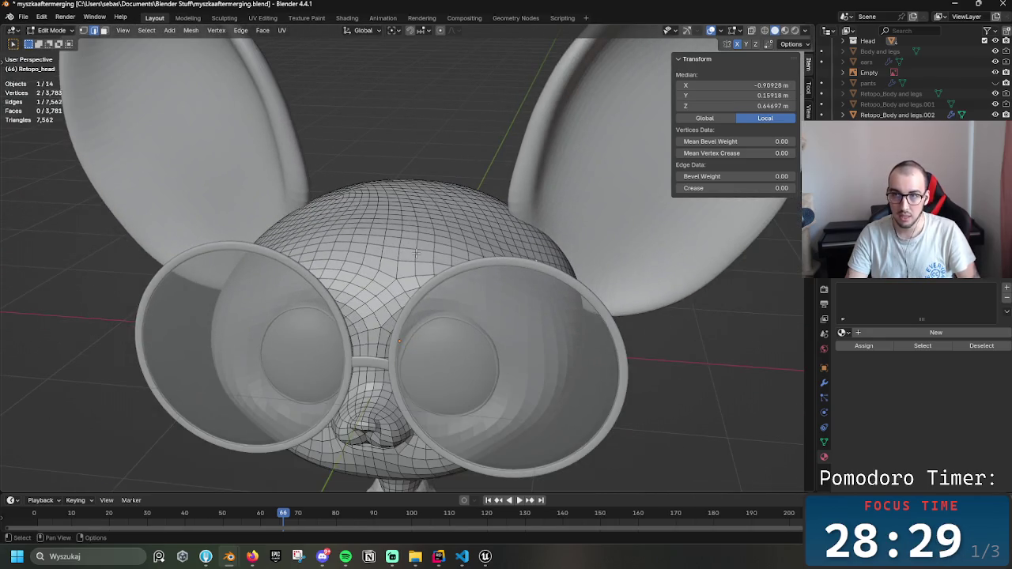
{"action": "scroll", "coordinate": [414, 254], "scroll_direction": "down", "scroll_amount": 2}
- Add a vertex to the selection, orbit around the mouse, then switch to the Shading workspace
{"action": "mouse_move", "coordinate": [396, 266]}
{"action": "left_mouse_down"}
{"action": "mouse_move", "coordinate": [412, 236]}
{"action": "mouse_move", "coordinate": [423, 285]}
{"action": "left_mouse_up"}
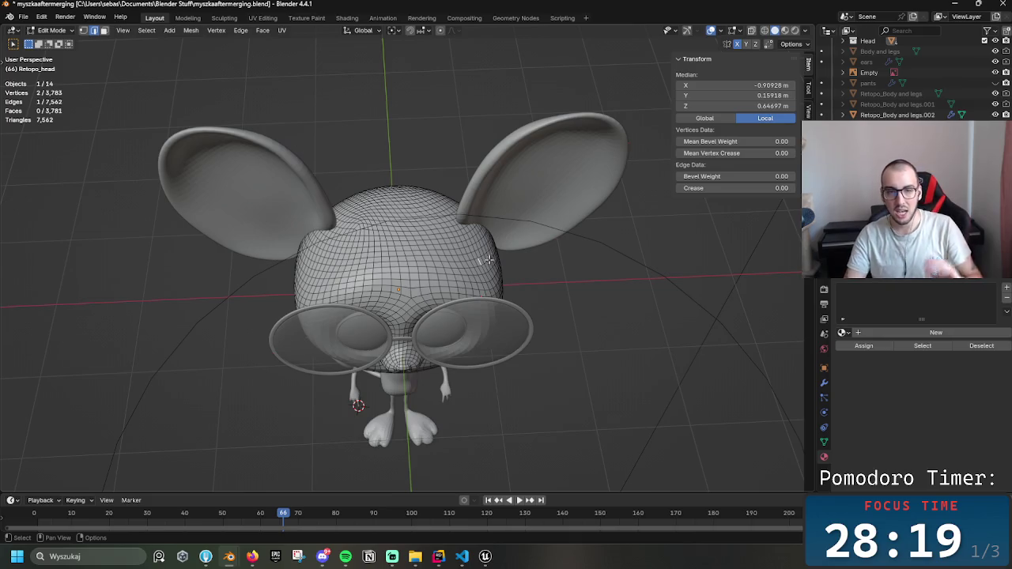
{"action": "scroll", "coordinate": [488, 259], "scroll_direction": "up", "scroll_amount": 5}
{"action": "mouse_move", "coordinate": [474, 253]}
{"action": "left_mouse_down"}
{"action": "mouse_move", "coordinate": [401, 201]}
{"action": "mouse_move", "coordinate": [520, 194]}
{"action": "mouse_move", "coordinate": [494, 197]}
{"action": "left_mouse_up"}
{"action": "left_click", "coordinate": [415, 212], "text": "shift"}
{"action": "mouse_move", "coordinate": [415, 212]}
{"action": "left_mouse_down"}
{"action": "mouse_move", "coordinate": [356, 359]}
{"action": "mouse_move", "coordinate": [342, 347]}
{"action": "left_mouse_up"}
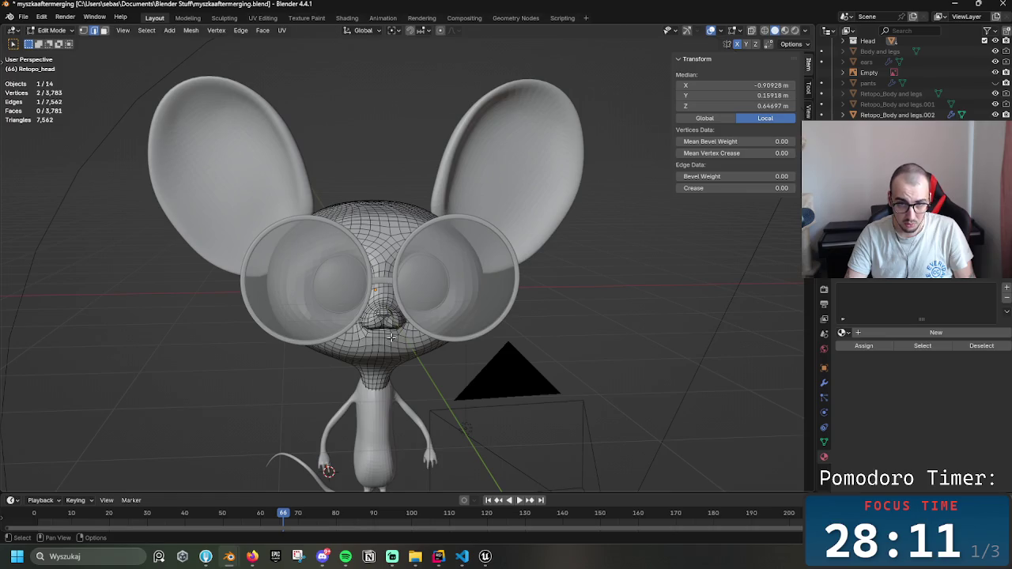
{"action": "mouse_move", "coordinate": [462, 326]}
{"action": "left_mouse_down"}
{"action": "mouse_move", "coordinate": [341, 286]}
{"action": "mouse_move", "coordinate": [445, 266]}
{"action": "left_mouse_up"}
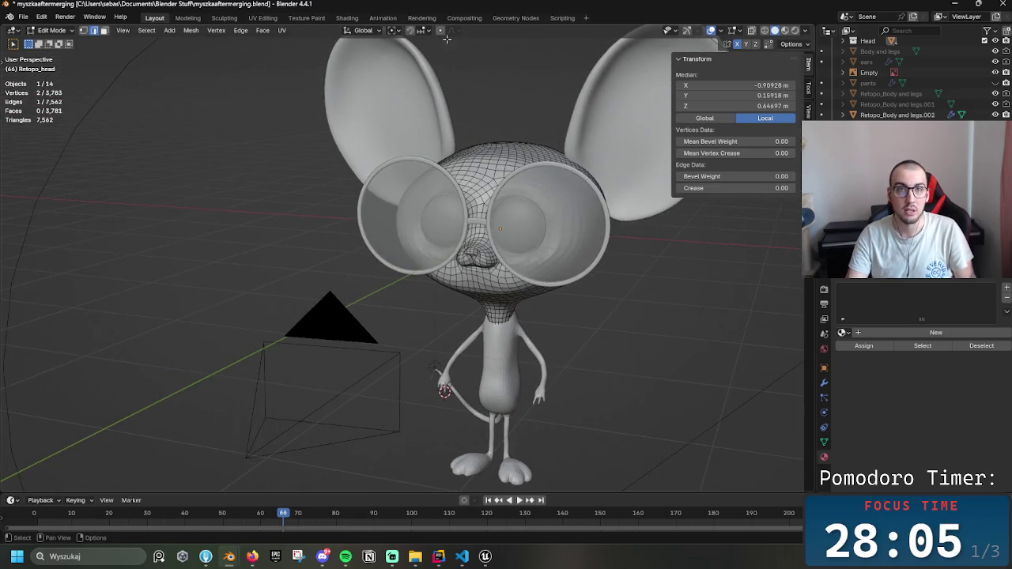
{"action": "left_click", "coordinate": [346, 18]}
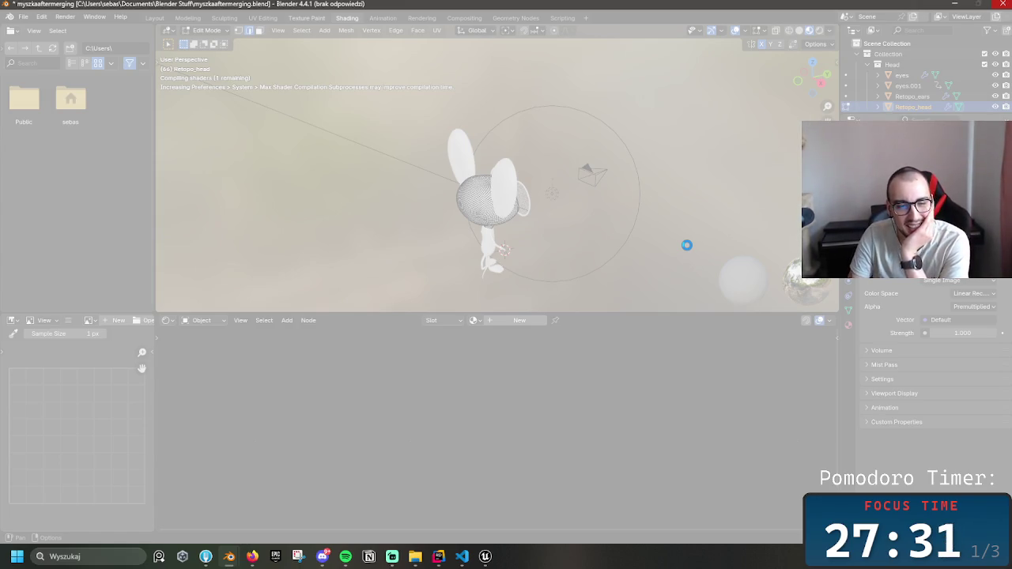
- Close the myszka Blender window, choosing Don't Save
{"action": "right_click", "coordinate": [231, 562]}
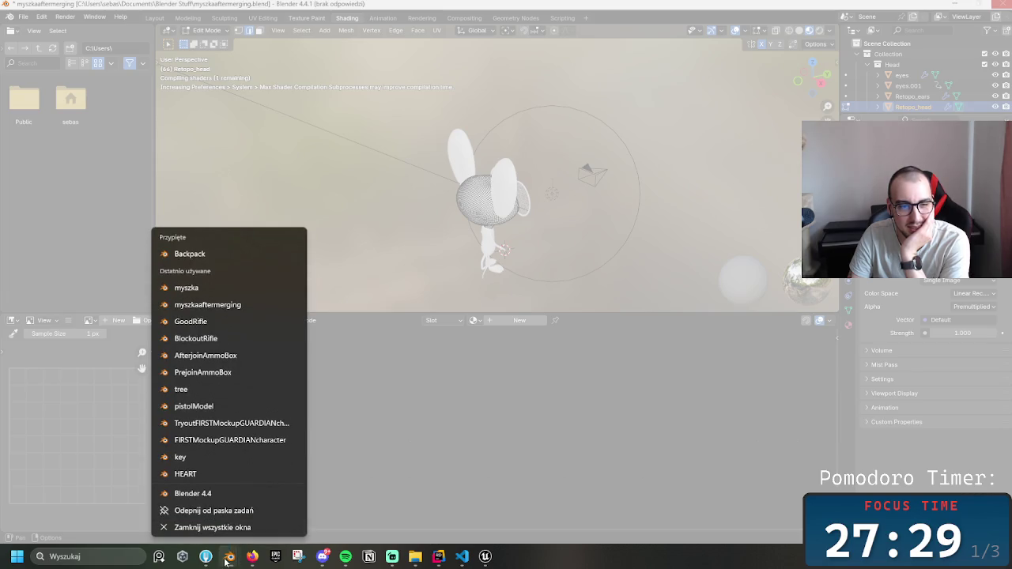
{"action": "left_click", "coordinate": [228, 560]}
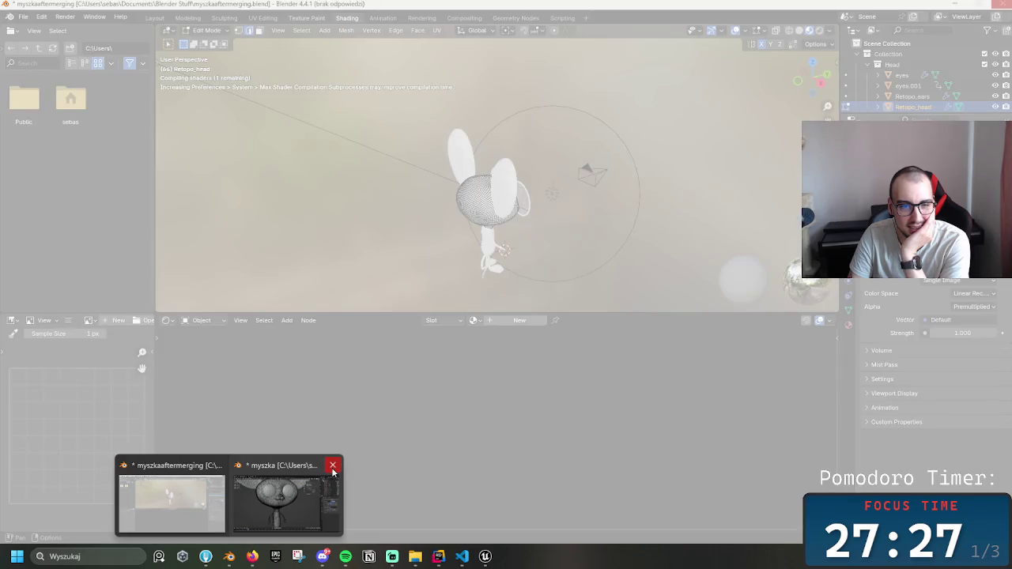
{"action": "left_click", "coordinate": [332, 468]}
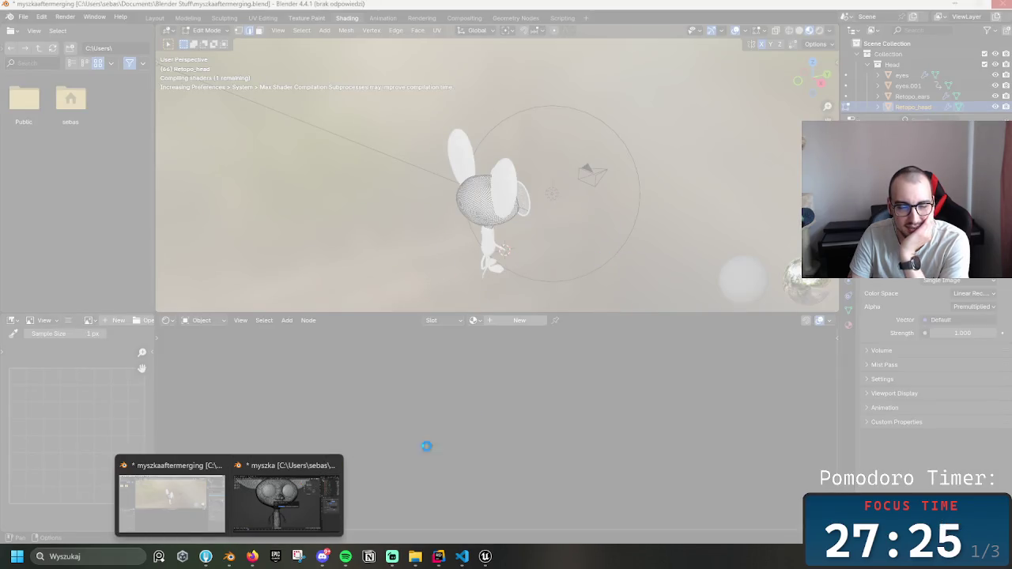
{"action": "left_click", "coordinate": [318, 483]}
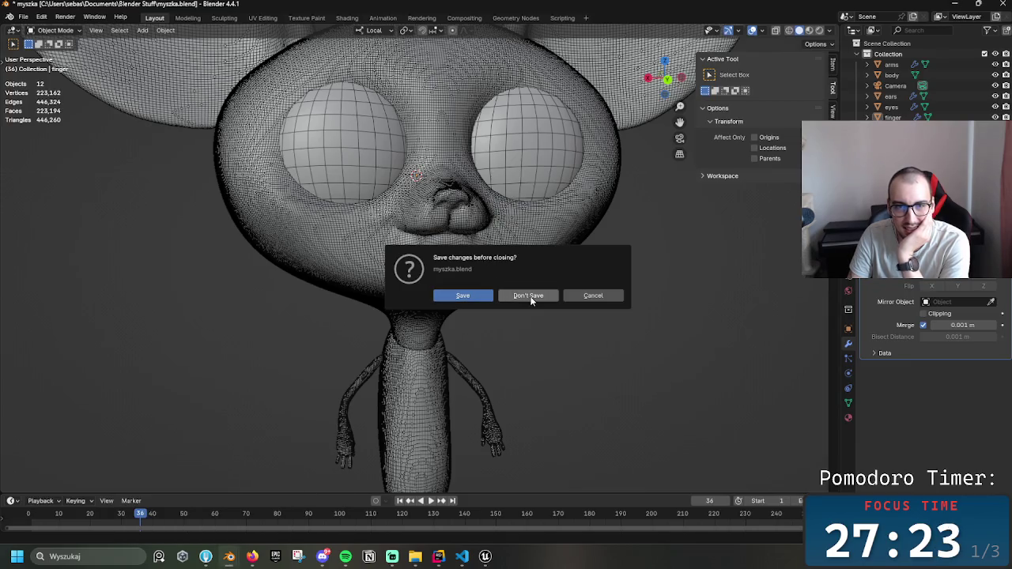
{"action": "left_click", "coordinate": [528, 297]}
- Set the merged mouse viewport to Material Preview shading and view it from the front
{"action": "left_click_drag", "start_coordinate": [695, 182], "coordinate": [538, 162]}
{"action": "key", "text": "z"}
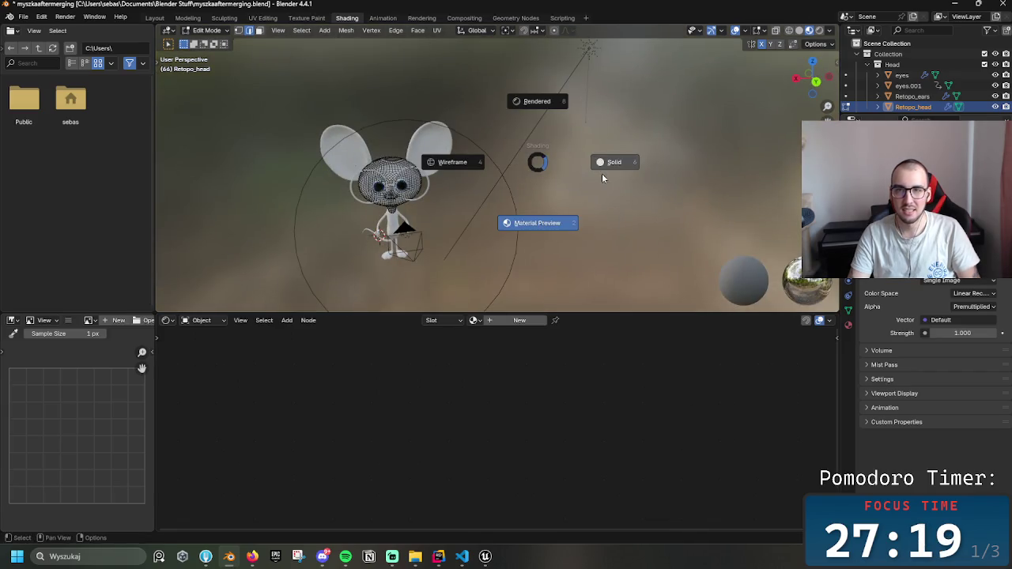
{"action": "left_click", "coordinate": [610, 160]}
{"action": "key", "text": "z"}
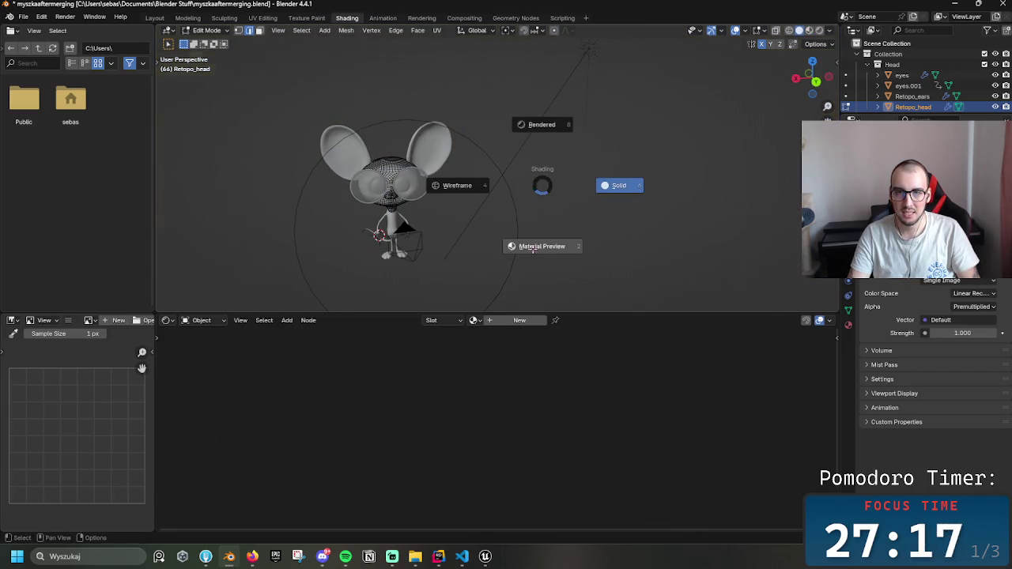
{"action": "left_click", "coordinate": [538, 246]}
{"action": "left_click_drag", "start_coordinate": [535, 242], "coordinate": [492, 191]}
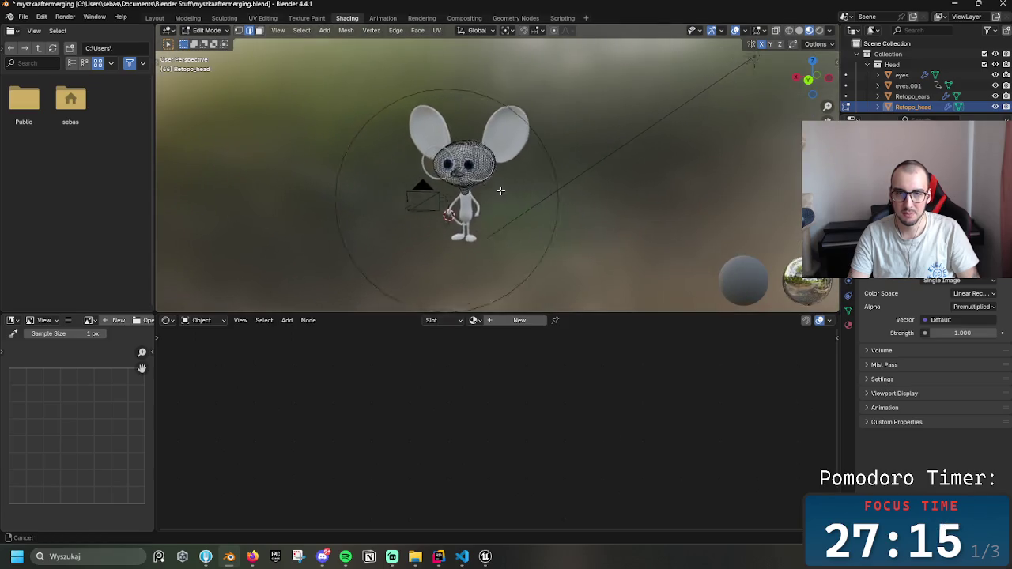
{"action": "scroll", "coordinate": [506, 191], "scroll_direction": "up", "scroll_amount": 8}
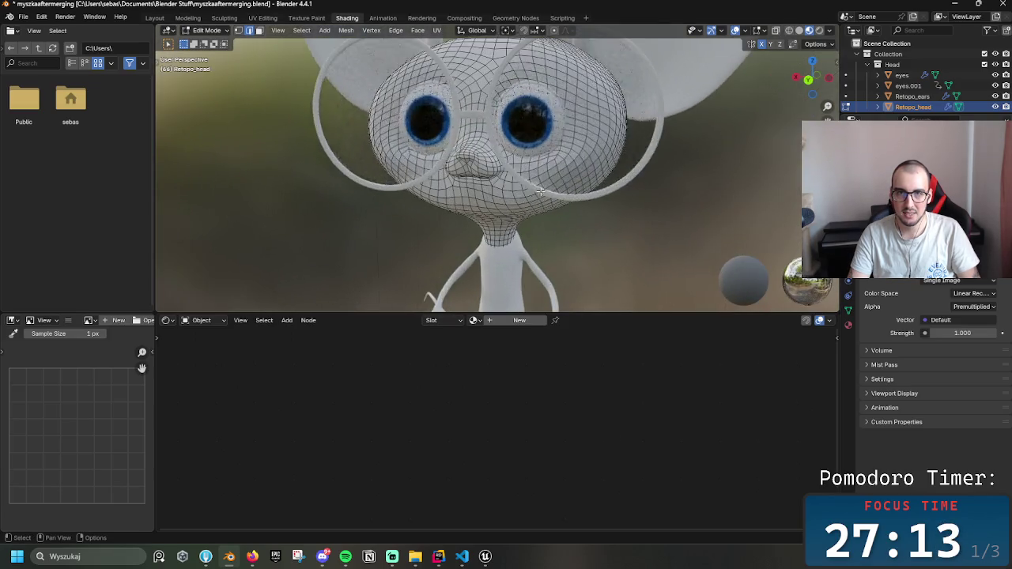
{"action": "scroll", "coordinate": [539, 191], "scroll_direction": "up", "scroll_amount": 6}
{"action": "scroll", "coordinate": [553, 190], "scroll_direction": "down", "scroll_amount": 4}
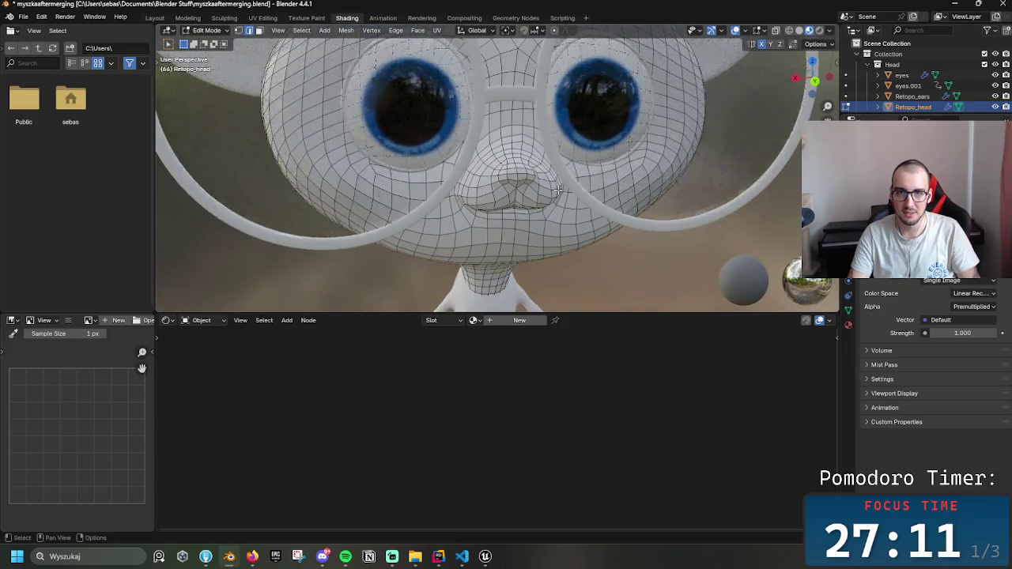
{"action": "scroll", "coordinate": [559, 189], "scroll_direction": "down", "scroll_amount": 3}
{"action": "key", "text": "z"}
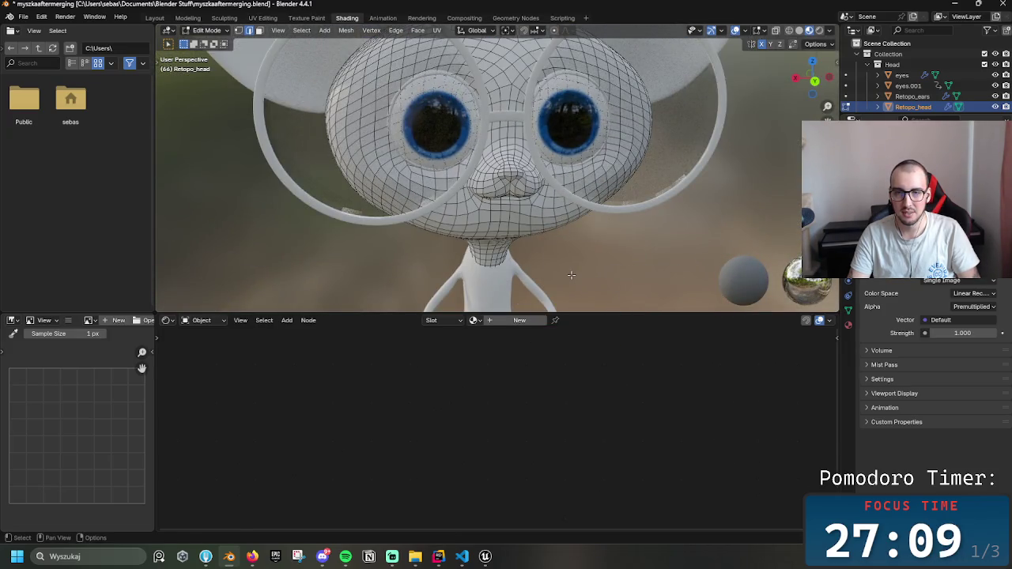
- Return the head to Object Mode, enlarge the 3D view, and go to the Modeling workspace
{"action": "key", "text": "ctrl+Tab"}
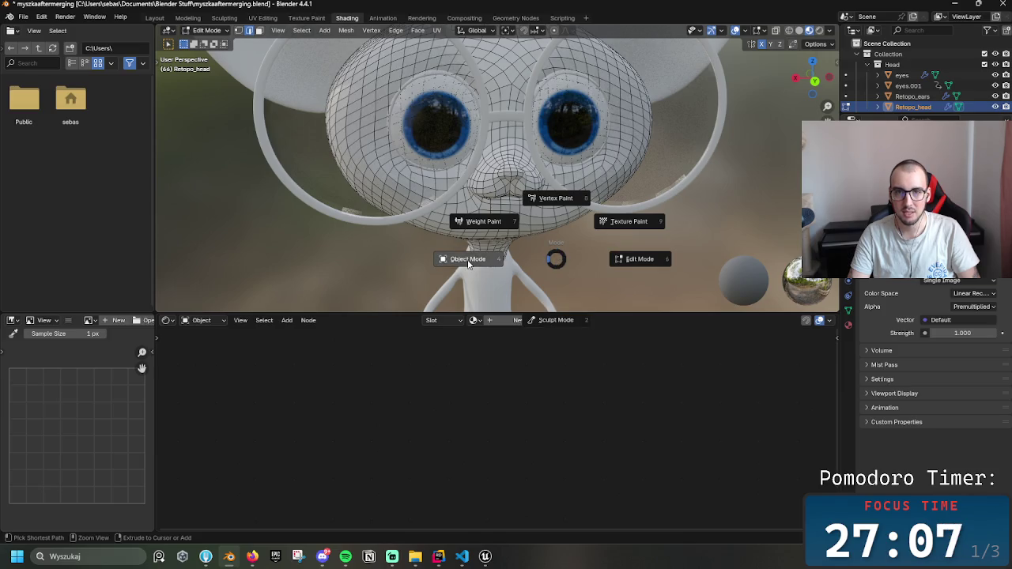
{"action": "left_click", "coordinate": [468, 263]}
{"action": "scroll", "coordinate": [621, 242], "scroll_direction": "up", "scroll_amount": 2}
{"action": "key", "text": "ctrl+Tab"}
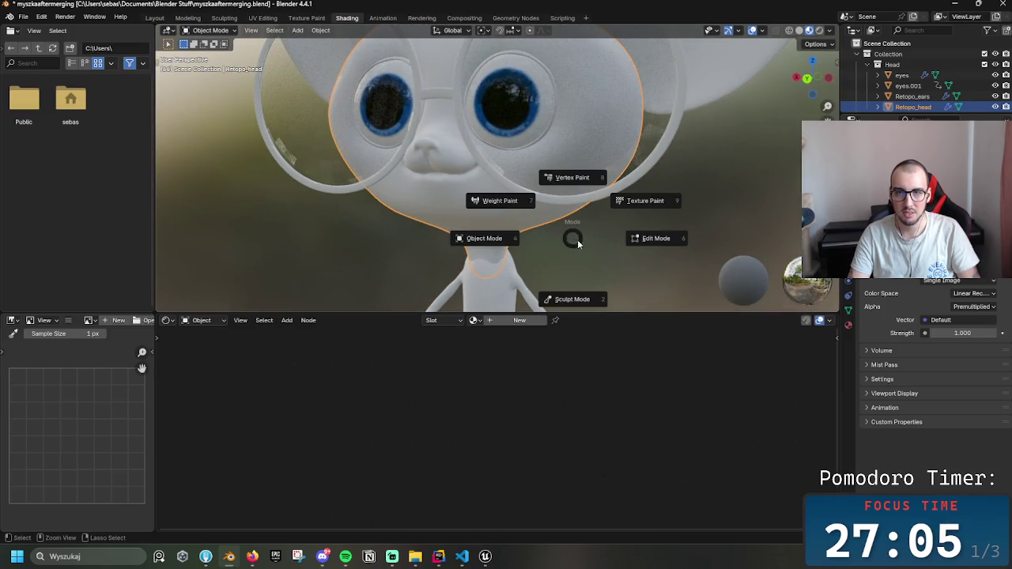
{"action": "left_click", "coordinate": [619, 210]}
{"action": "key", "text": "ctrl+Tab"}
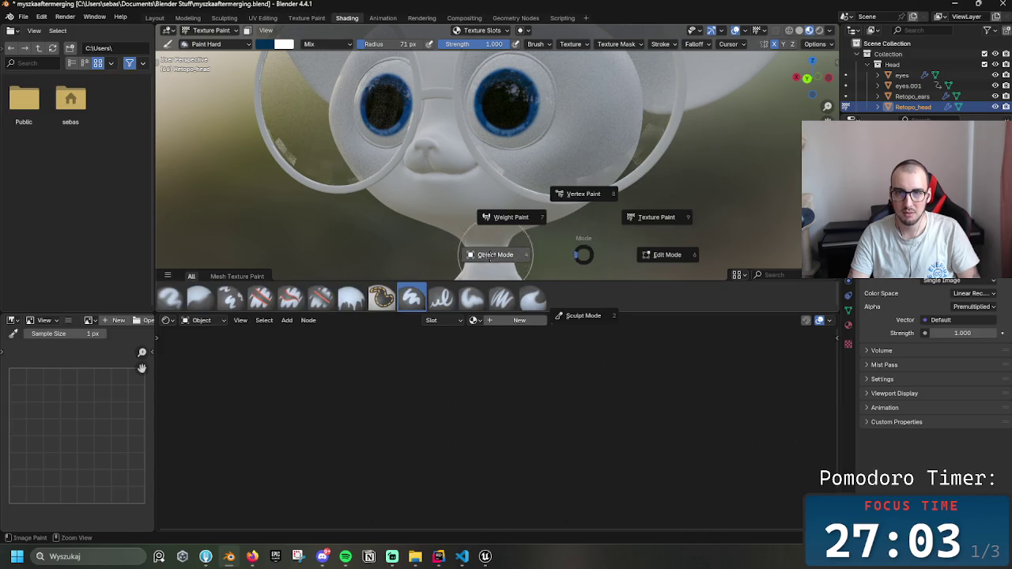
{"action": "left_click", "coordinate": [487, 253]}
{"action": "left_click_drag", "start_coordinate": [601, 313], "coordinate": [606, 464]}
{"action": "left_click", "coordinate": [188, 17]}
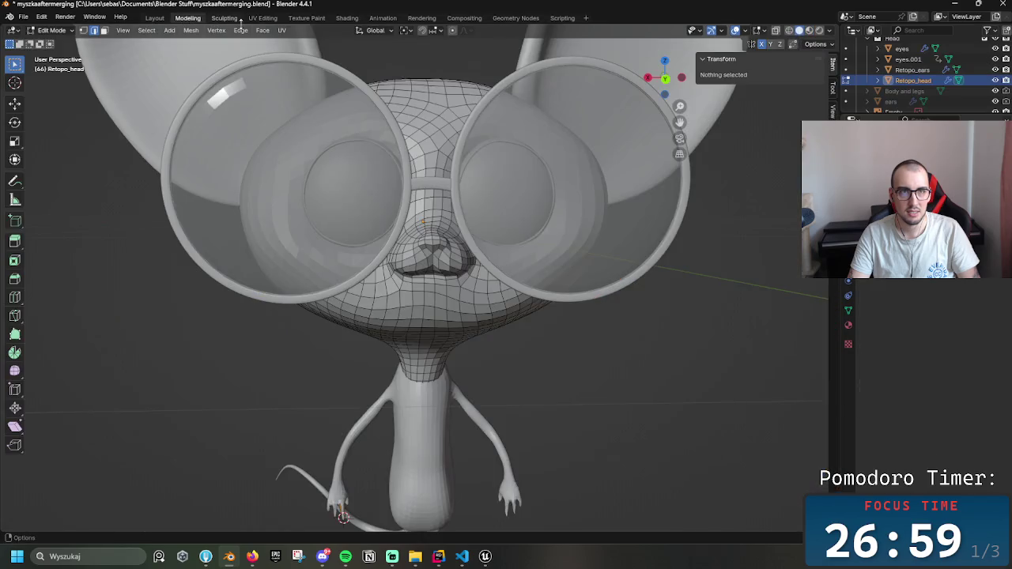
- Browse the UV Editing, Texture Paint, Shading, Animation, Rendering, Compositing, Geometry Nodes and Scripting workspaces
{"action": "left_click", "coordinate": [261, 18]}
{"action": "left_click", "coordinate": [306, 18]}
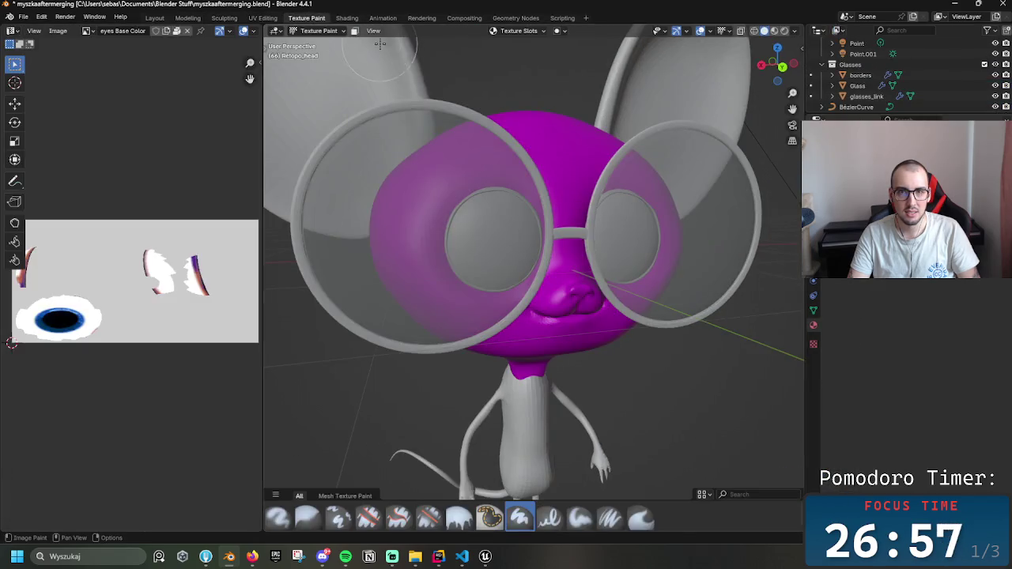
{"action": "left_click", "coordinate": [348, 18]}
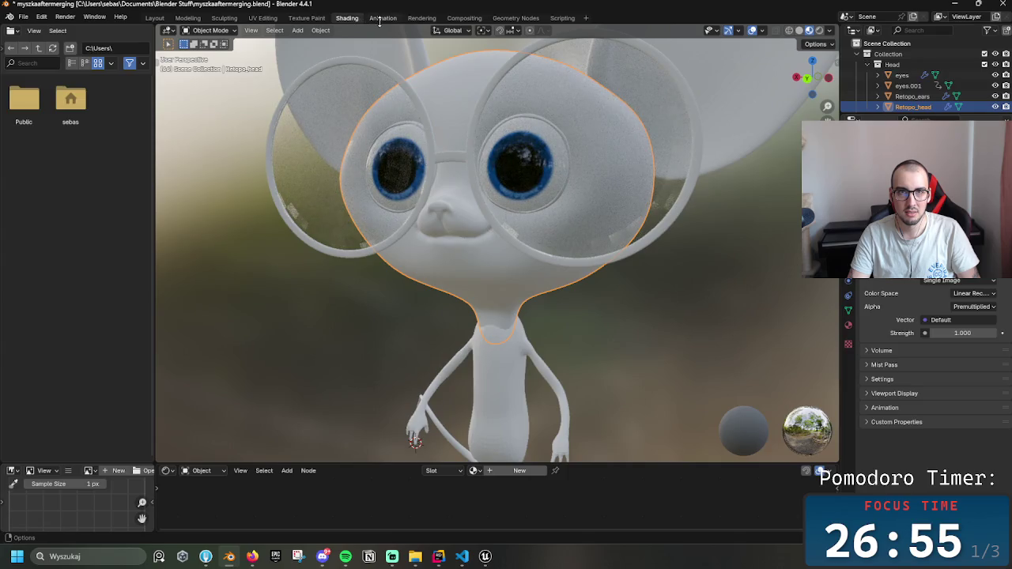
{"action": "left_click", "coordinate": [383, 18]}
{"action": "left_click", "coordinate": [422, 18]}
{"action": "left_click", "coordinate": [465, 19]}
{"action": "left_click", "coordinate": [498, 19]}
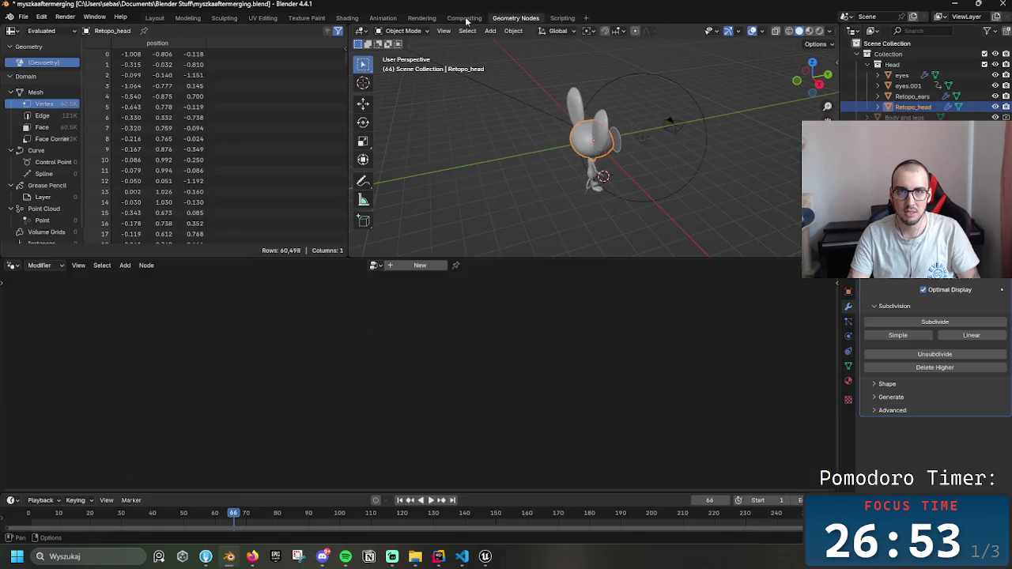
{"action": "left_click", "coordinate": [421, 18]}
{"action": "left_click", "coordinate": [465, 18]}
{"action": "left_click", "coordinate": [515, 18]}
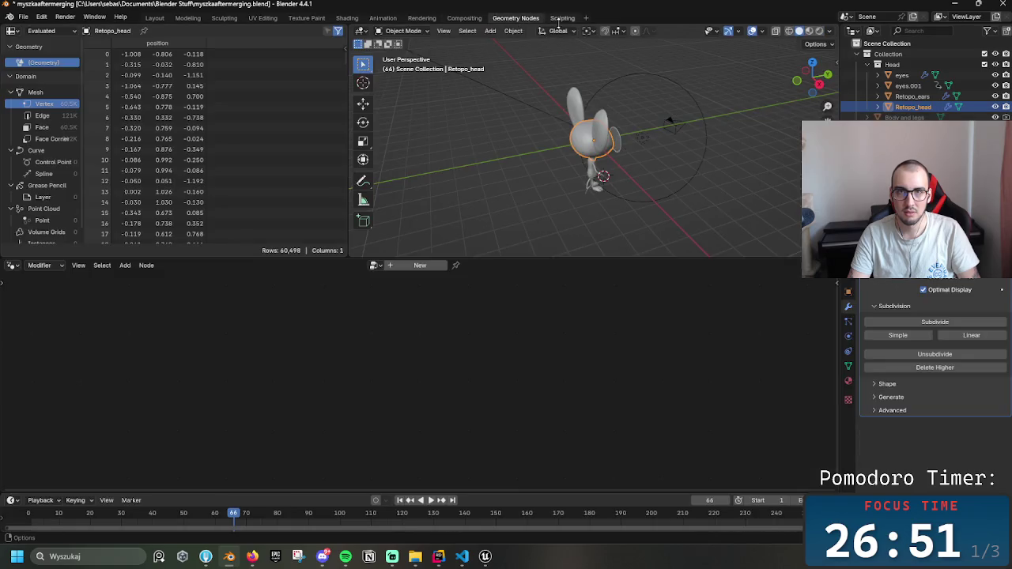
{"action": "left_click", "coordinate": [563, 19]}
{"action": "left_click", "coordinate": [310, 18]}
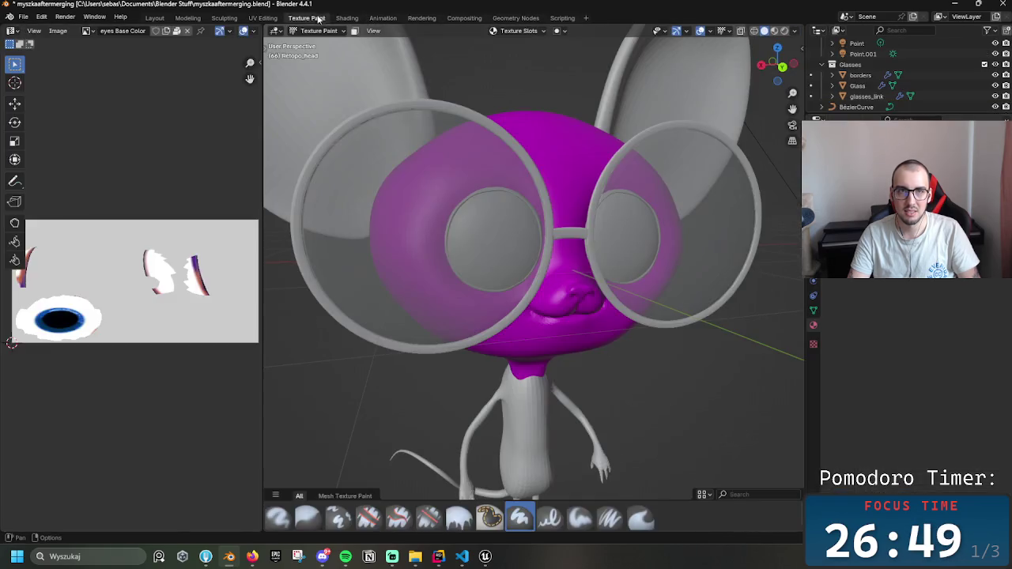
{"action": "left_click", "coordinate": [342, 19]}
- In Shading, deselect the head, orbit around the head and glasses, then return to Layout
{"action": "scroll", "coordinate": [504, 215], "scroll_direction": "up", "scroll_amount": 5}
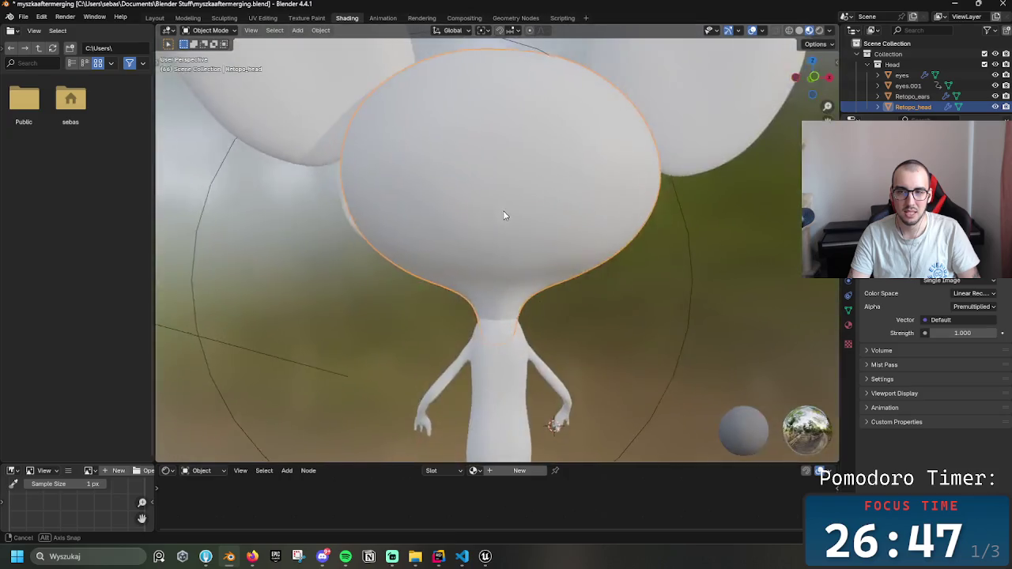
{"action": "scroll", "coordinate": [505, 215], "scroll_direction": "down", "scroll_amount": 10}
{"action": "mouse_move", "coordinate": [640, 196]}
{"action": "left_mouse_down"}
{"action": "mouse_move", "coordinate": [579, 191]}
{"action": "mouse_move", "coordinate": [598, 196]}
{"action": "mouse_move", "coordinate": [512, 232]}
{"action": "left_mouse_up"}
{"action": "scroll", "coordinate": [598, 198], "scroll_direction": "up", "scroll_amount": 4}
{"action": "scroll", "coordinate": [600, 199], "scroll_direction": "up", "scroll_amount": 3}
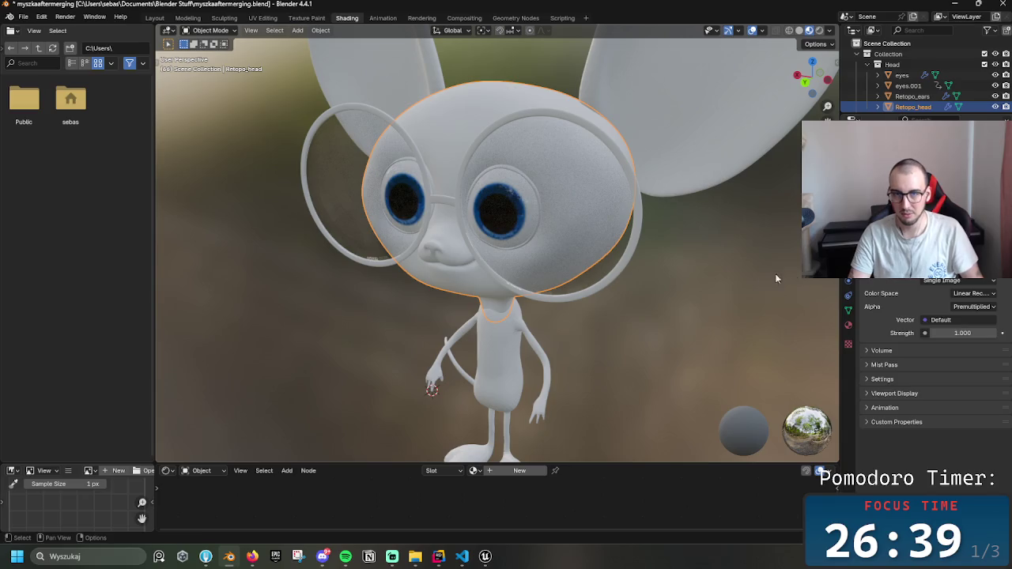
{"action": "left_click", "coordinate": [692, 261]}
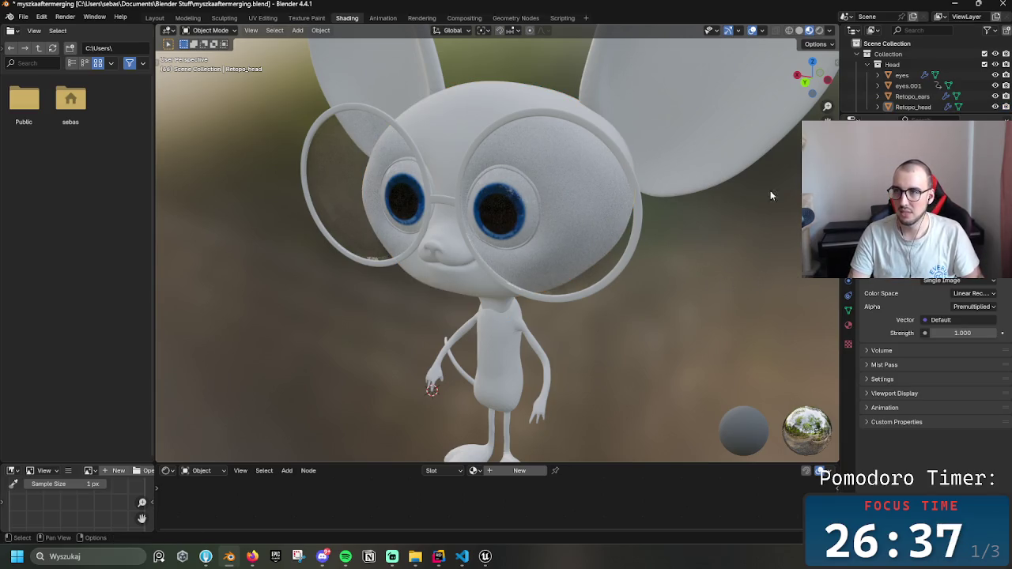
{"action": "mouse_move", "coordinate": [465, 103]}
{"action": "left_mouse_down"}
{"action": "mouse_move", "coordinate": [502, 152]}
{"action": "mouse_move", "coordinate": [520, 152]}
{"action": "left_mouse_up"}
{"action": "scroll", "coordinate": [435, 158], "scroll_direction": "down", "scroll_amount": 5}
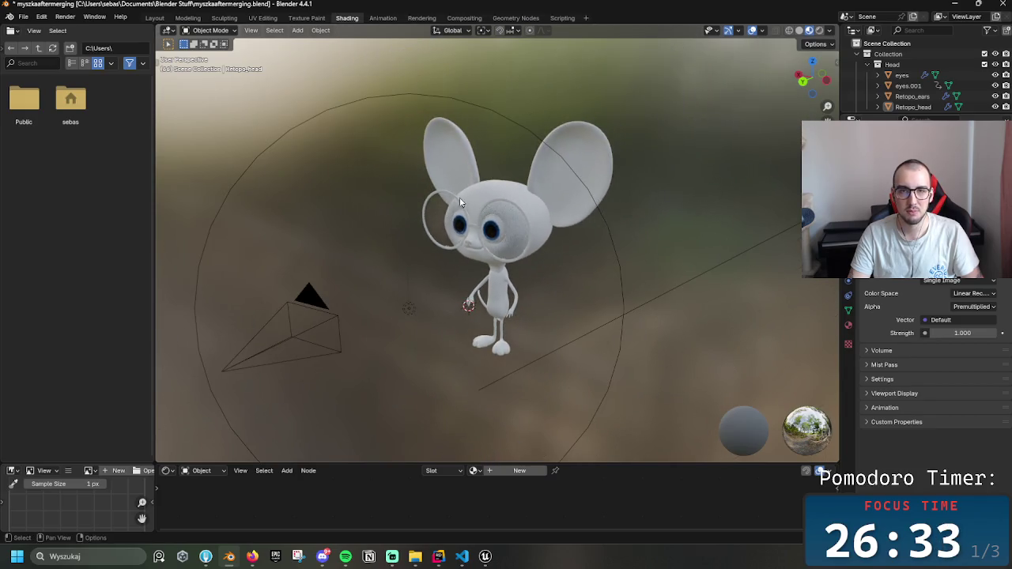
{"action": "mouse_move", "coordinate": [455, 199]}
{"action": "left_mouse_down"}
{"action": "mouse_move", "coordinate": [777, 151]}
{"action": "mouse_move", "coordinate": [695, 195]}
{"action": "mouse_move", "coordinate": [533, 225]}
{"action": "mouse_move", "coordinate": [402, 208]}
{"action": "mouse_move", "coordinate": [346, 176]}
{"action": "mouse_move", "coordinate": [417, 108]}
{"action": "left_mouse_up"}
{"action": "left_click", "coordinate": [154, 18]}
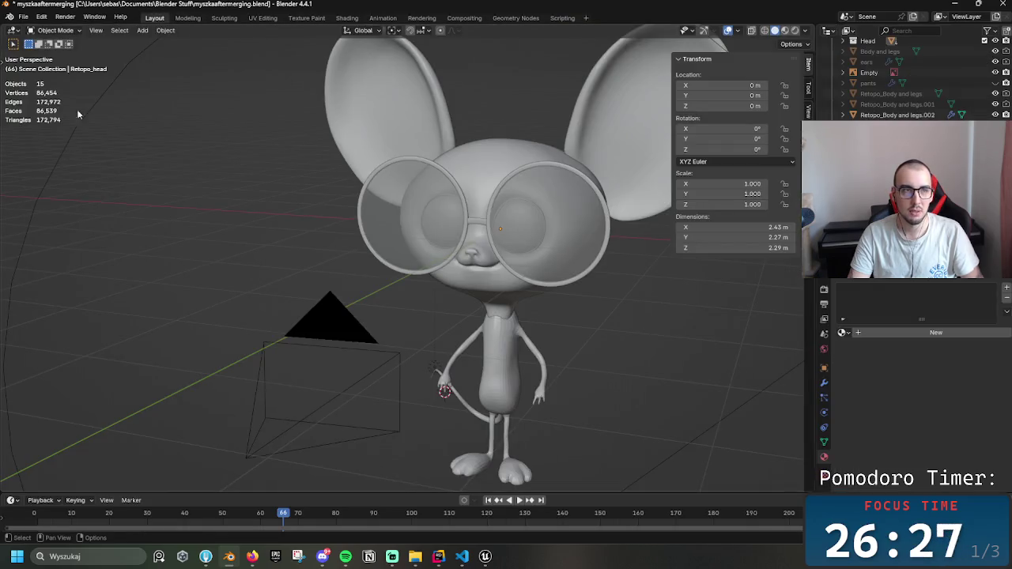
- Cancel a box select, orbit the view, and click the head mesh to select Retopo_head
{"action": "key", "text": "b"}
{"action": "key", "text": "Escape"}
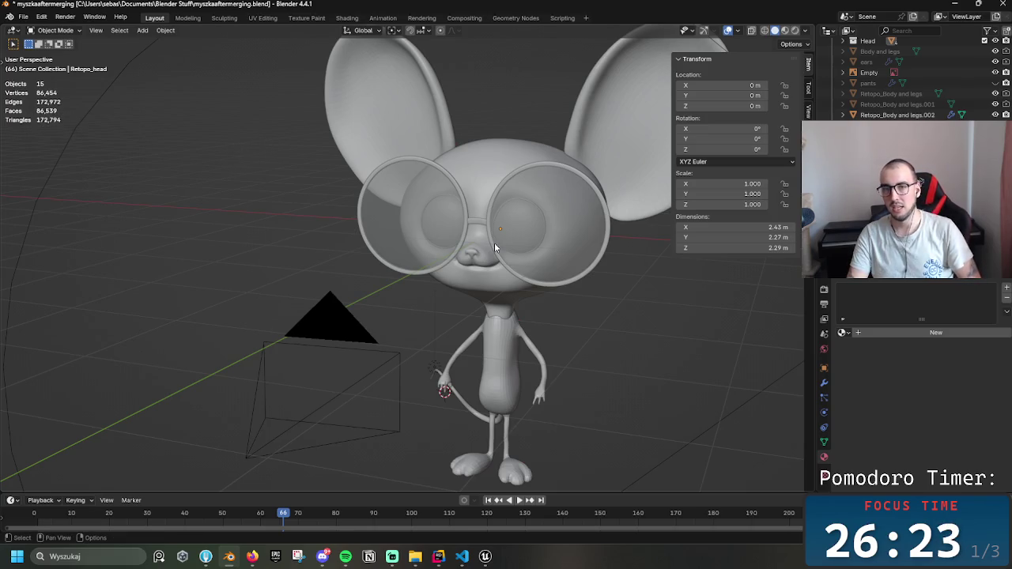
{"action": "mouse_move", "coordinate": [627, 261]}
{"action": "left_mouse_down"}
{"action": "mouse_move", "coordinate": [513, 213]}
{"action": "mouse_move", "coordinate": [503, 227]}
{"action": "mouse_move", "coordinate": [457, 225]}
{"action": "mouse_move", "coordinate": [490, 238]}
{"action": "left_mouse_up"}
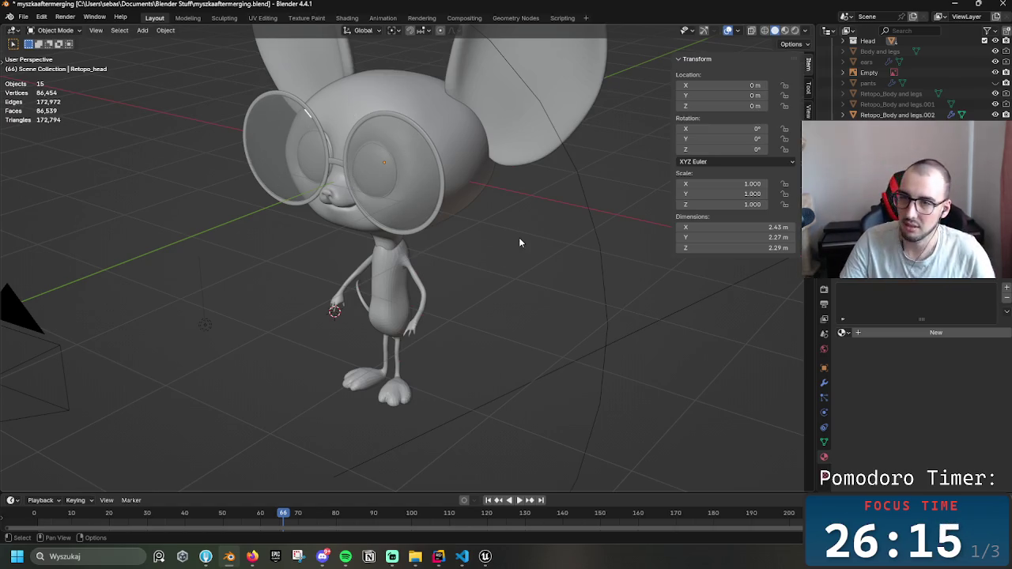
{"action": "left_click", "coordinate": [482, 170]}
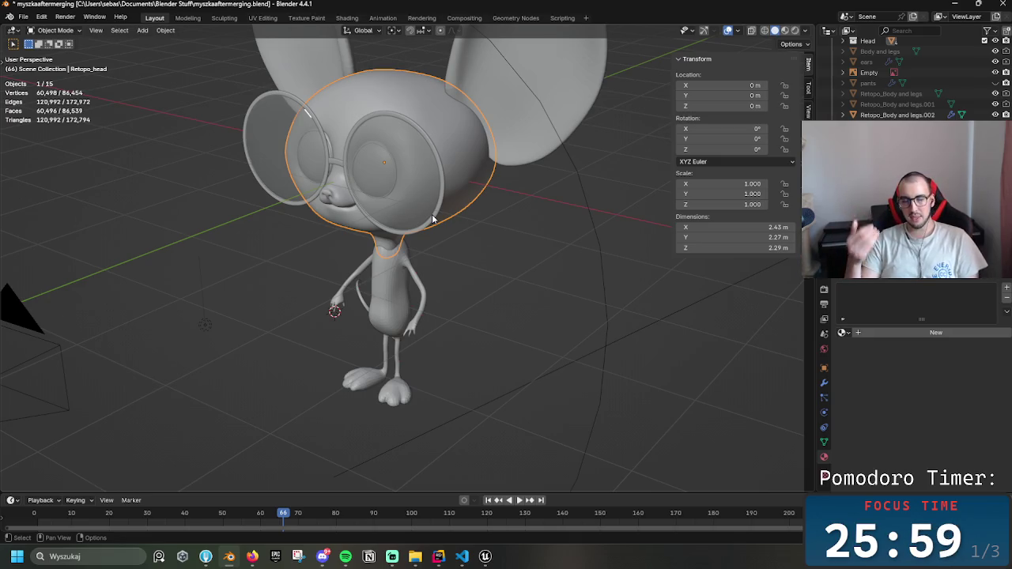
{"action": "key", "text": "KP_Decimal"}
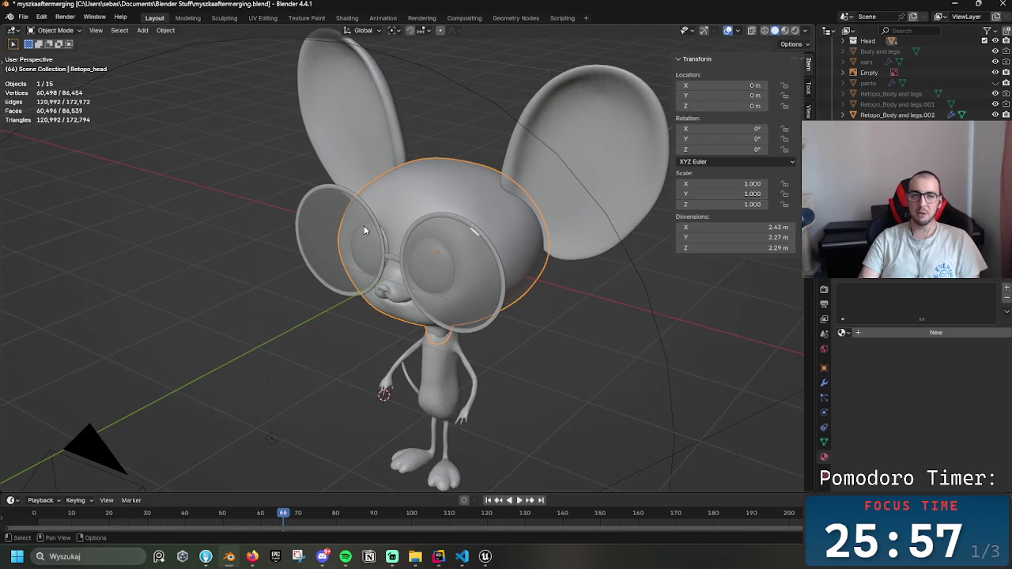
{"action": "left_click", "coordinate": [385, 148]}
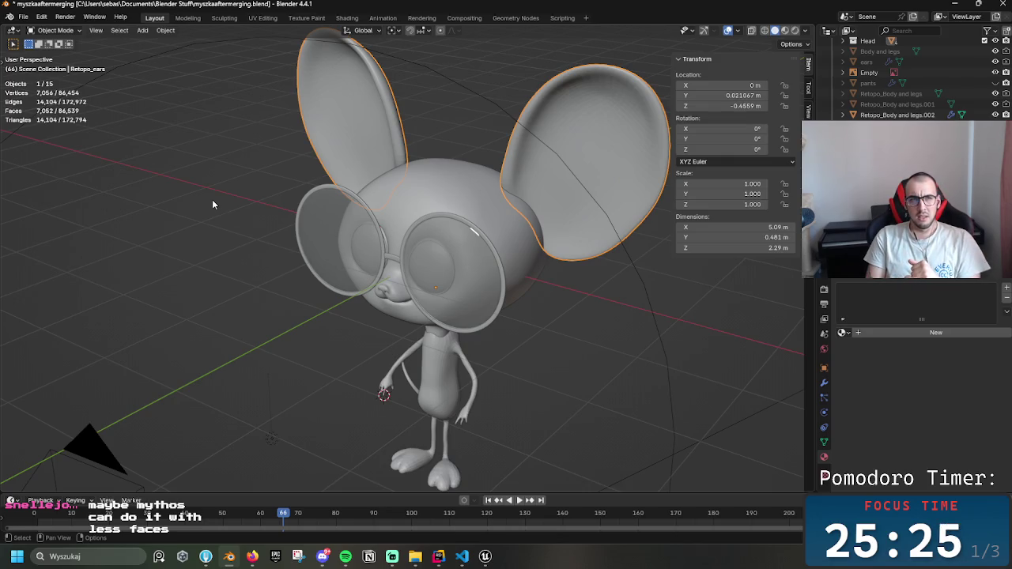
{"action": "left_click", "coordinate": [425, 164]}
{"action": "key", "text": "KP_Decimal"}
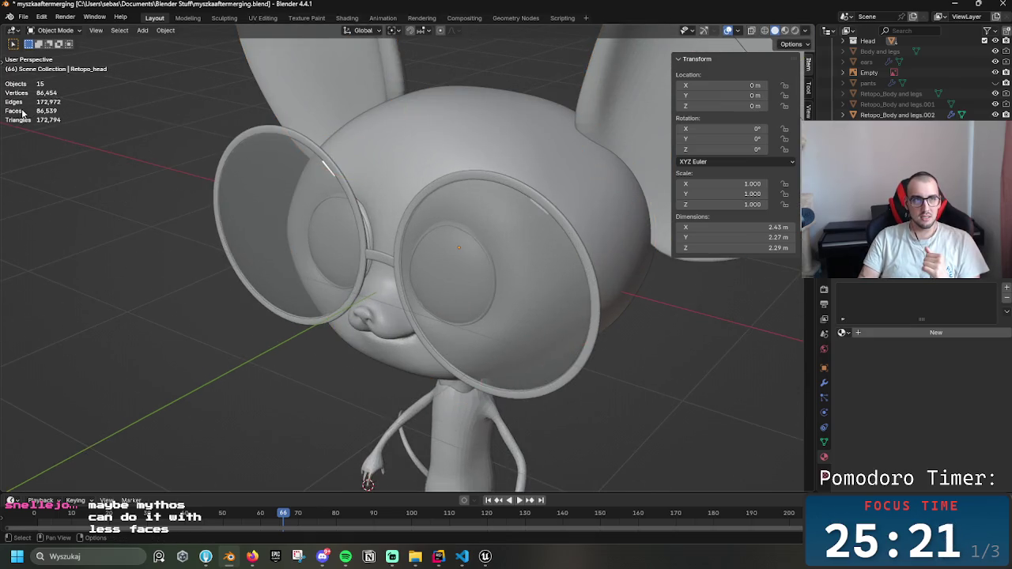
{"action": "scroll", "coordinate": [375, 180], "scroll_direction": "down", "scroll_amount": 5}
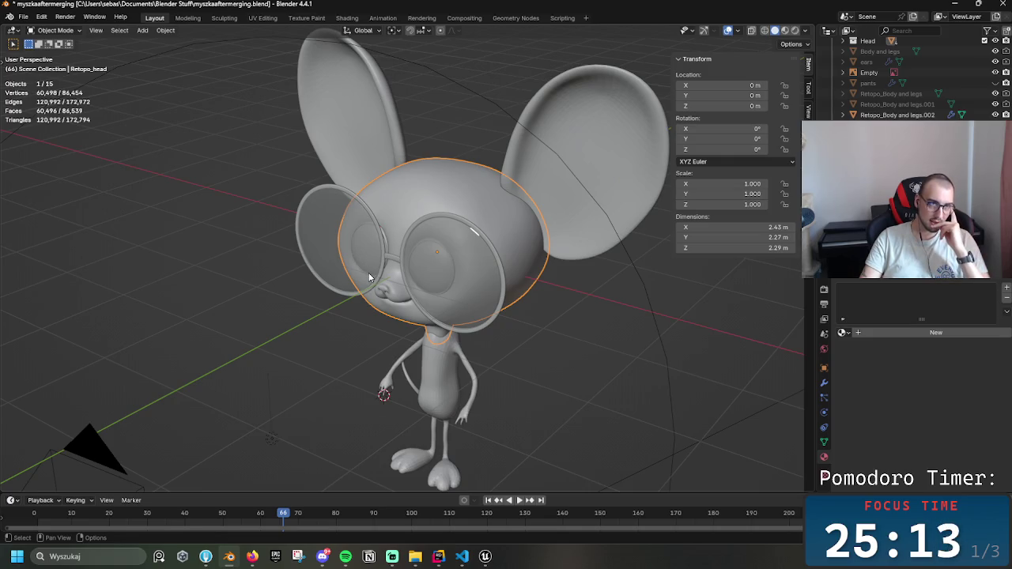
{"action": "left_click", "coordinate": [108, 139]}
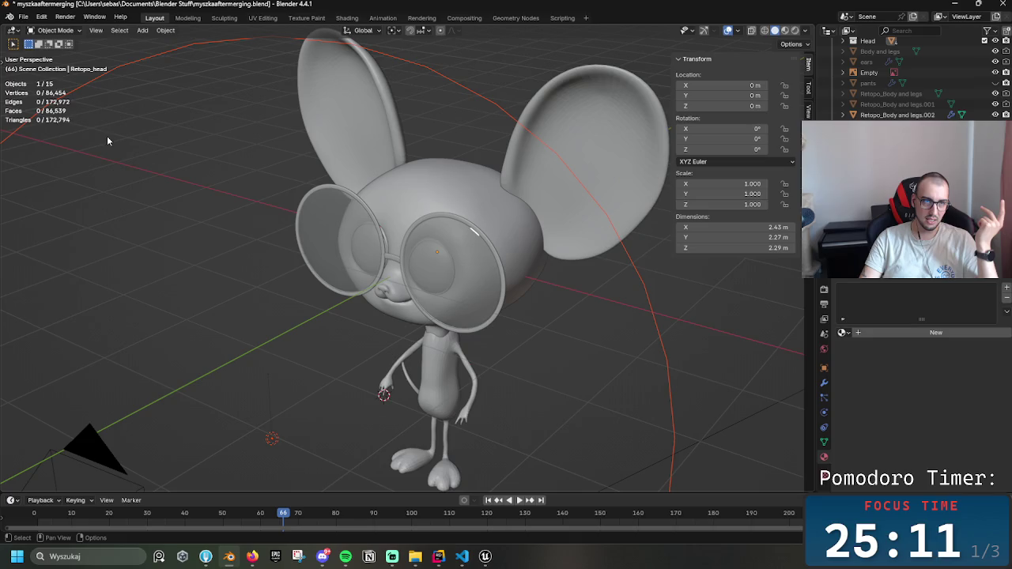
{"action": "left_click", "coordinate": [424, 174]}
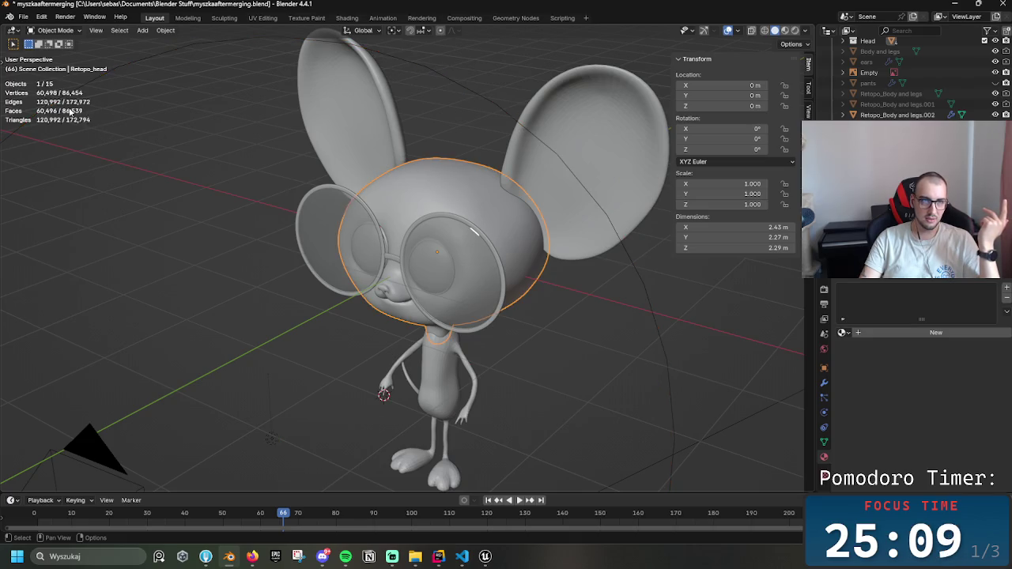
{"action": "key", "text": "ctrl+z"}
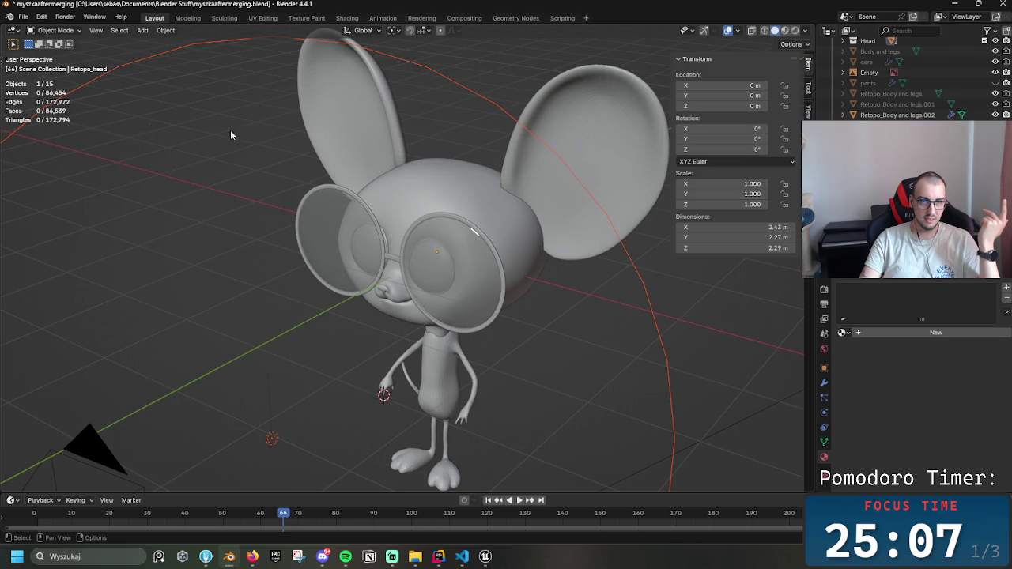
{"action": "left_click", "coordinate": [392, 188]}
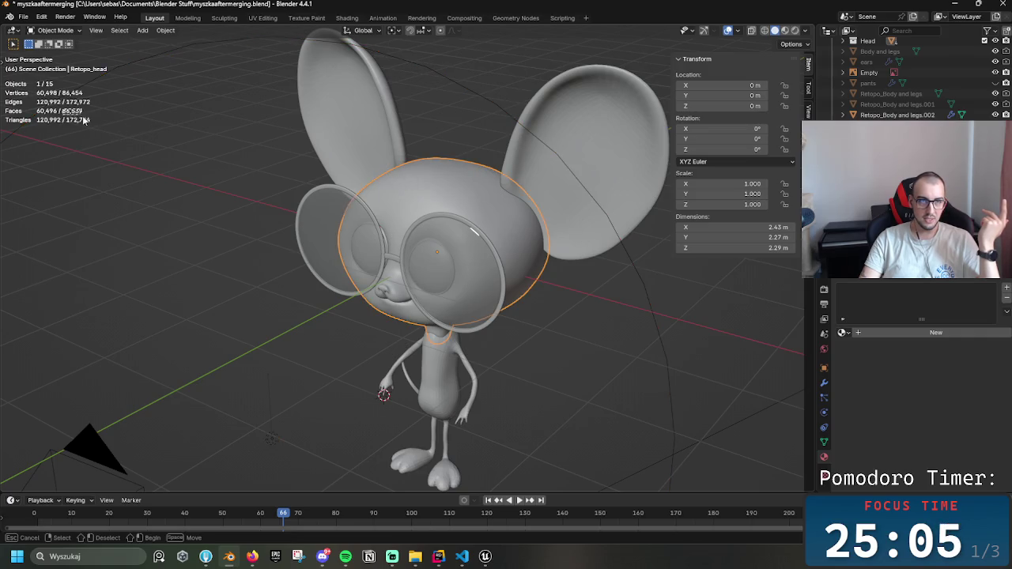
{"action": "key", "text": "alt+a"}
{"action": "left_click", "coordinate": [374, 166]}
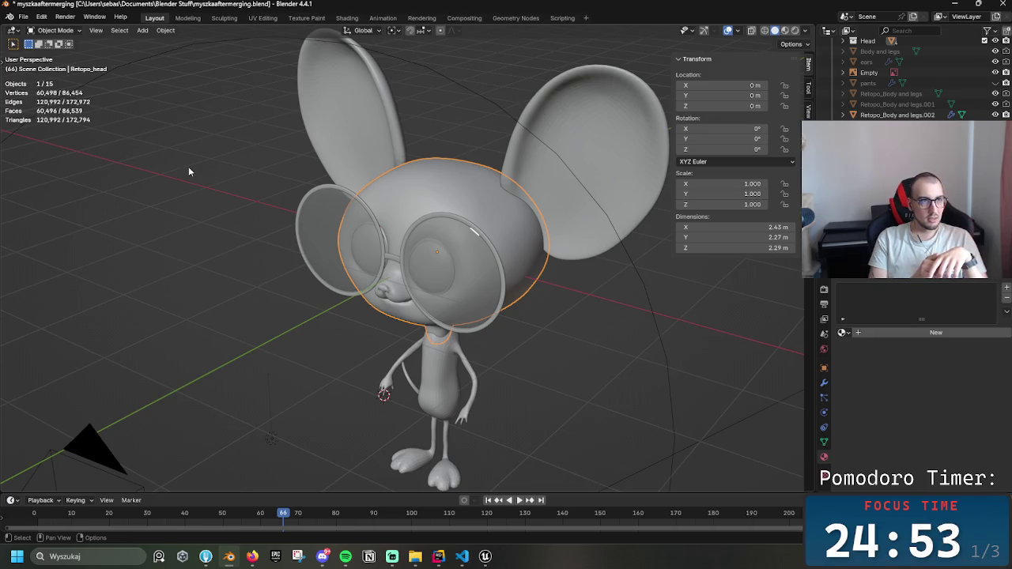
{"action": "left_click", "coordinate": [956, 4]}
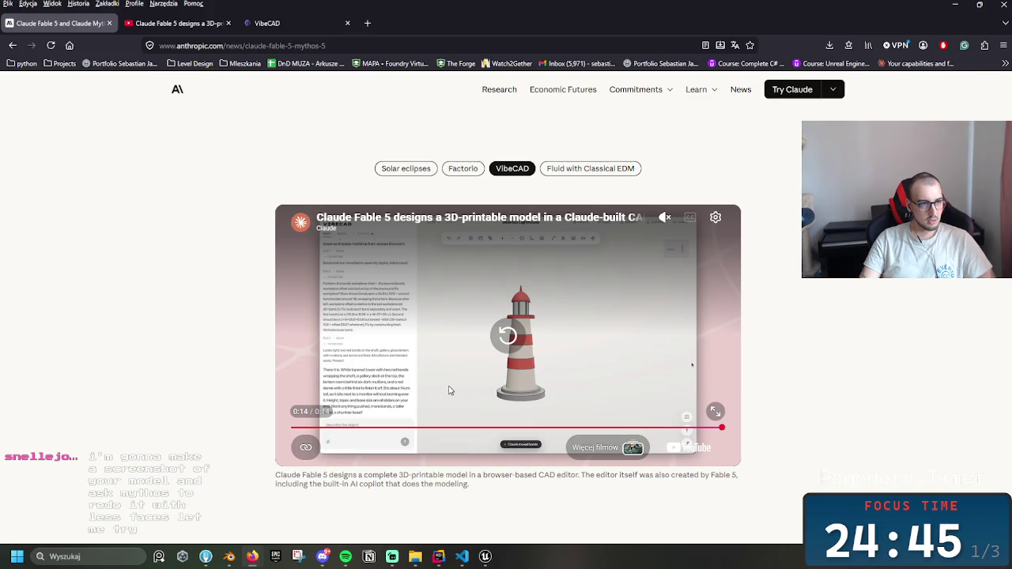
{"action": "left_click", "coordinate": [229, 557]}
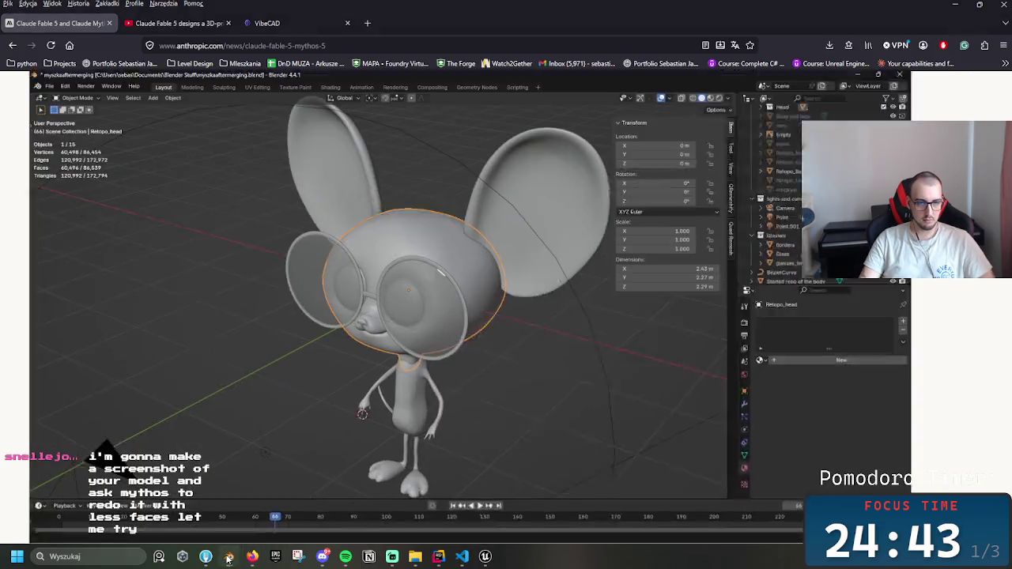
{"action": "scroll", "coordinate": [488, 348], "scroll_direction": "down", "scroll_amount": 3}
{"action": "mouse_move", "coordinate": [496, 320]}
{"action": "left_mouse_down"}
{"action": "mouse_move", "coordinate": [384, 299]}
{"action": "mouse_move", "coordinate": [380, 350]}
{"action": "mouse_move", "coordinate": [454, 339]}
{"action": "left_mouse_up"}
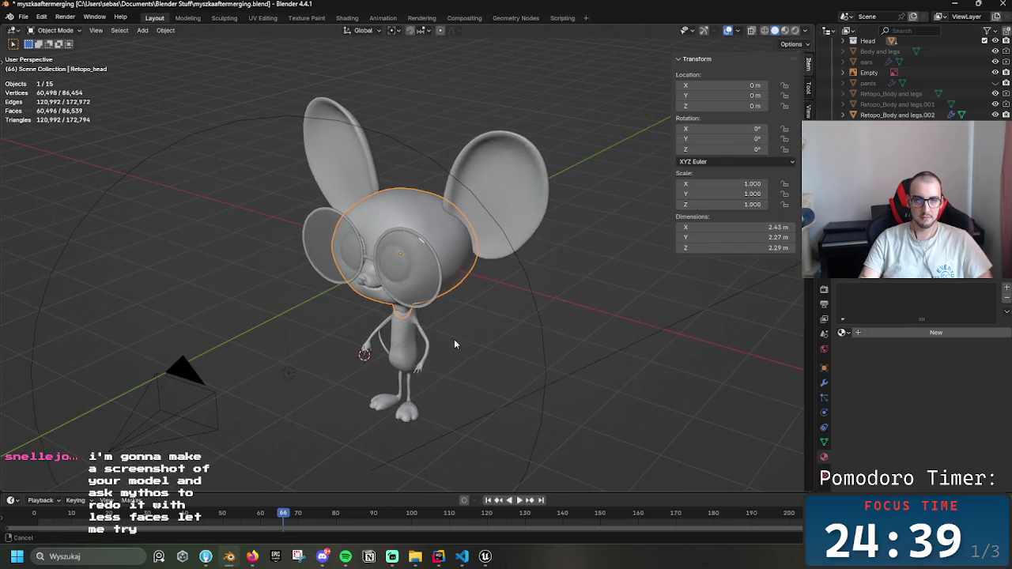
- Delete the camera and the large circle, then undo to restore all 15 objects
{"action": "left_click", "coordinate": [454, 339]}
{"action": "mouse_move", "coordinate": [548, 341]}
{"action": "left_mouse_down"}
{"action": "mouse_move", "coordinate": [531, 325]}
{"action": "mouse_move", "coordinate": [543, 320]}
{"action": "left_mouse_up"}
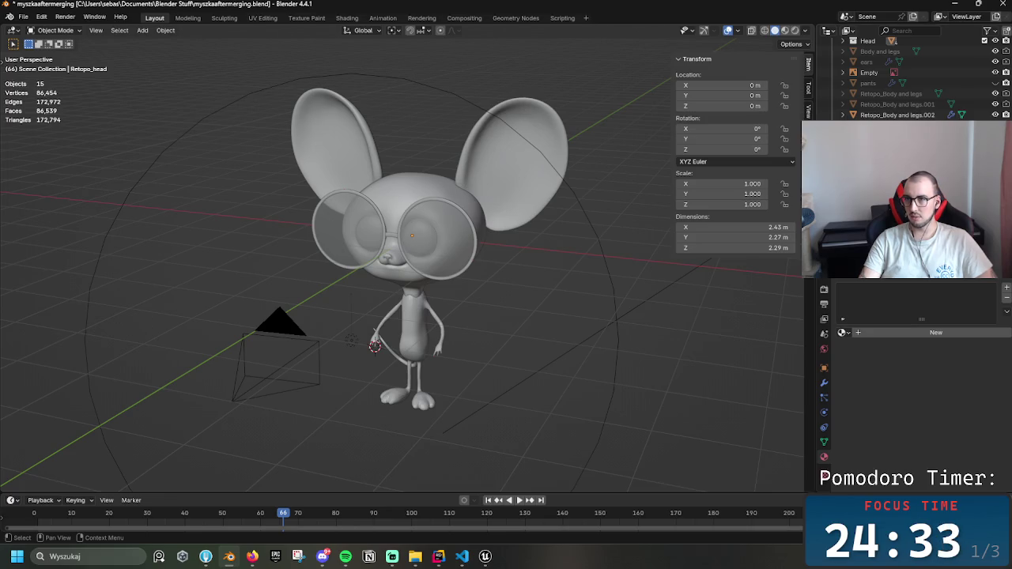
{"action": "key", "text": "ctrl+z"}
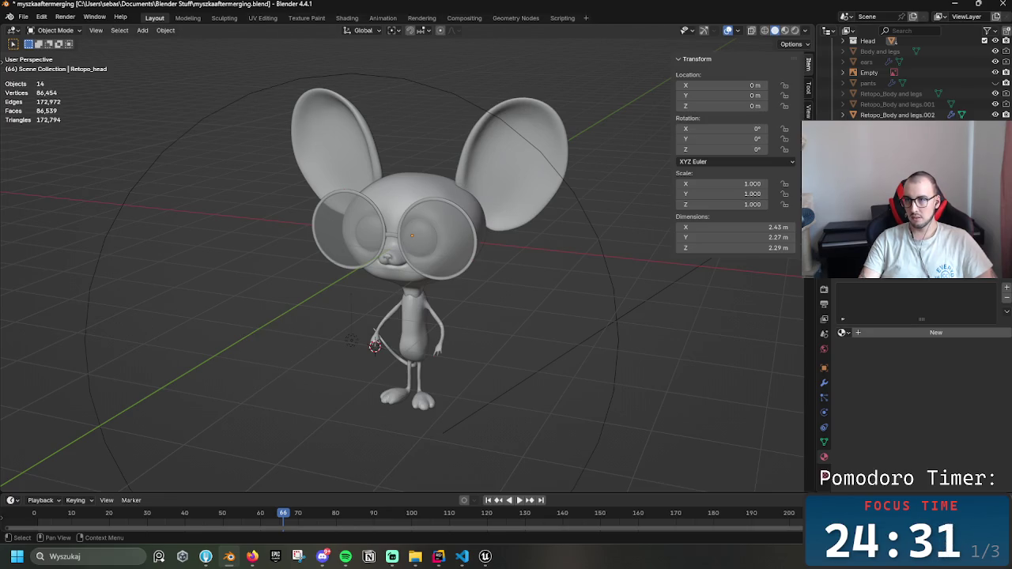
{"action": "key", "text": "ctrl+z"}
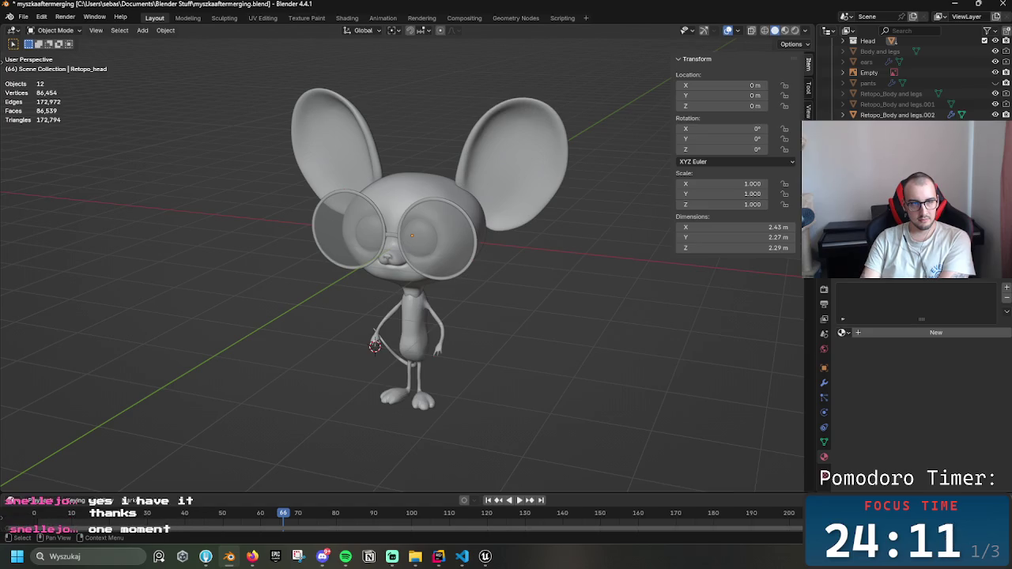
{"action": "key", "text": "ctrl+z"}
{"action": "key", "text": "ctrl+z"}
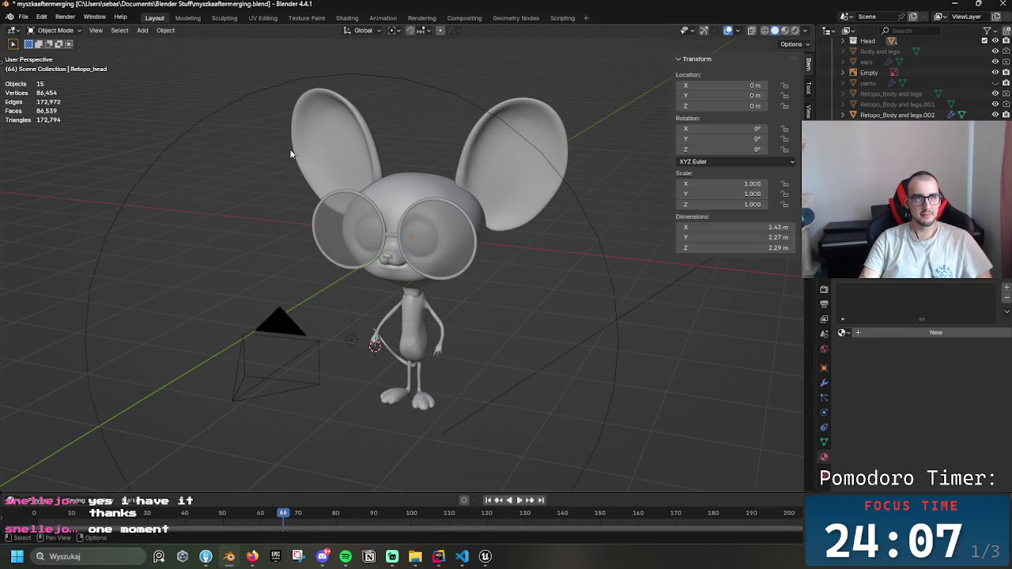
- Close the myszkaaftermerging Blender window choosing Don't Save
{"action": "left_click", "coordinate": [24, 17]}
{"action": "left_click", "coordinate": [1002, 4]}
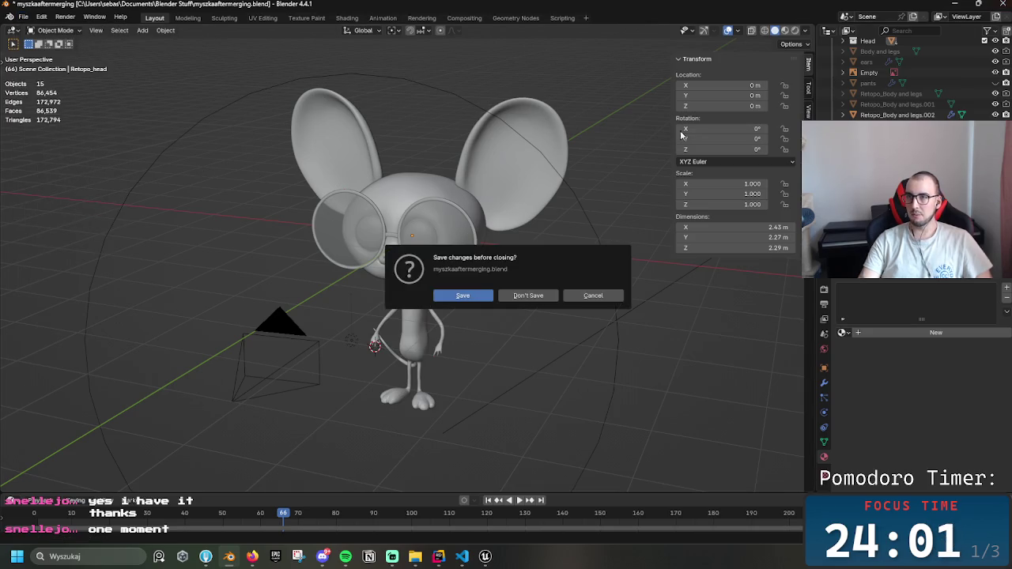
{"action": "left_click", "coordinate": [514, 298]}
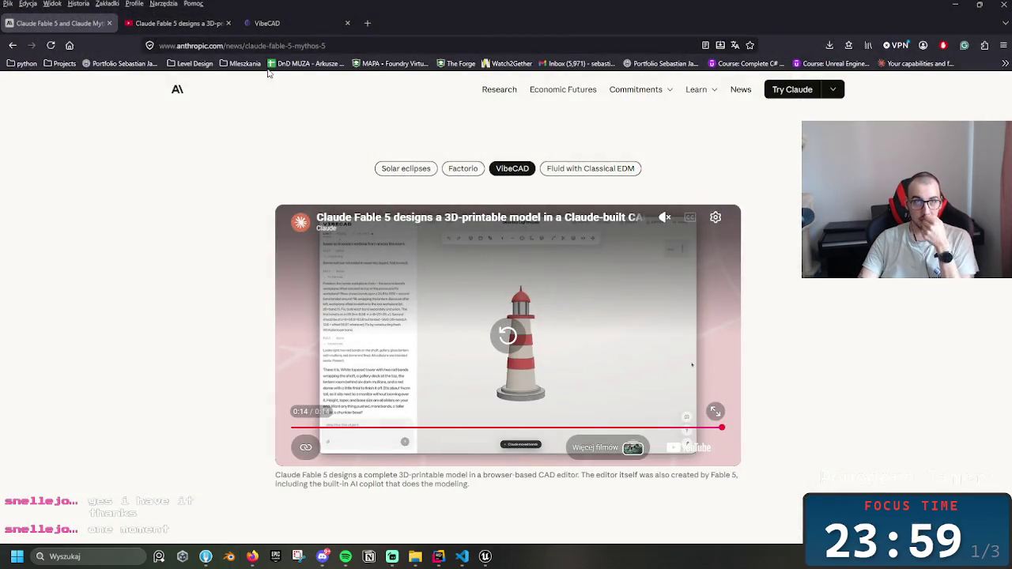
- Skim the VibeCAD landing page and the lighthouse video tab, then switch back to Unreal Engine
{"action": "left_click", "coordinate": [269, 23]}
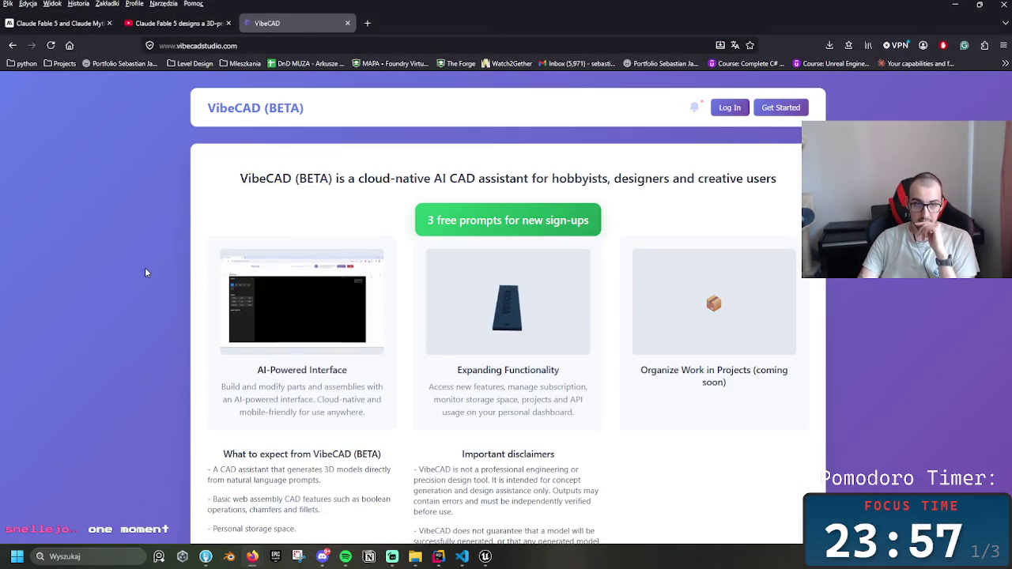
{"action": "scroll", "coordinate": [145, 273], "scroll_direction": "down", "scroll_amount": 5}
{"action": "scroll", "coordinate": [144, 275], "scroll_direction": "up", "scroll_amount": 5}
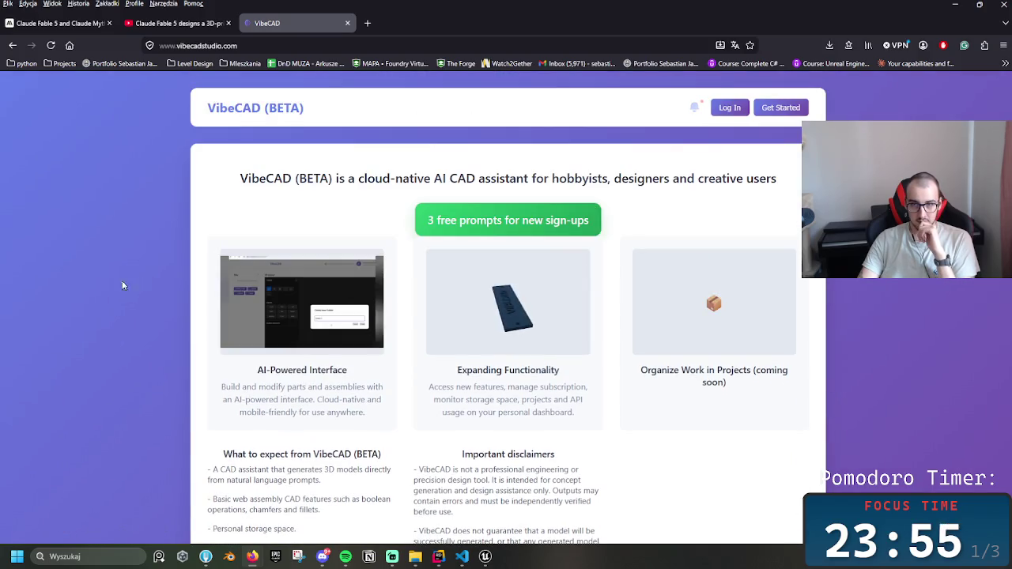
{"action": "left_click", "coordinate": [156, 23]}
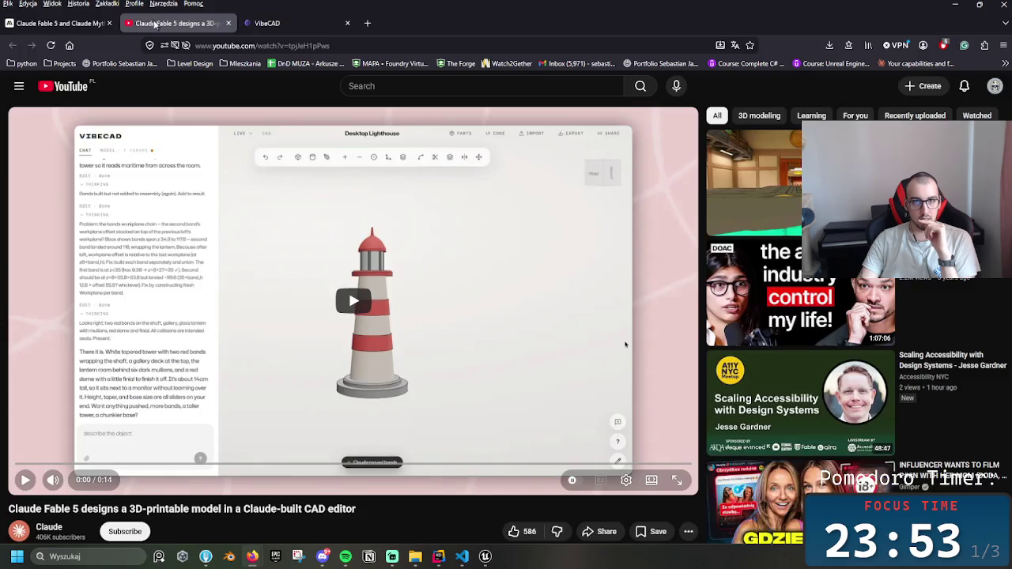
{"action": "key", "text": "ctrl+Page_Up"}
{"action": "key", "text": "alt+Tab"}
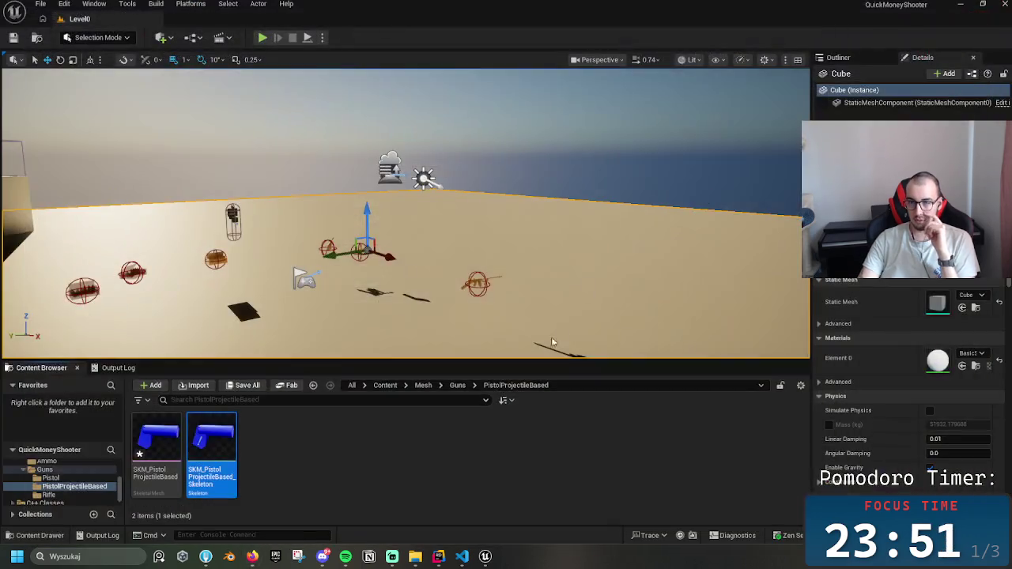
- Check the SKM_PistolProjectileBased asset info and browse the Guns subfolders
{"action": "left_click", "coordinate": [340, 442]}
{"action": "left_click", "coordinate": [162, 450]}
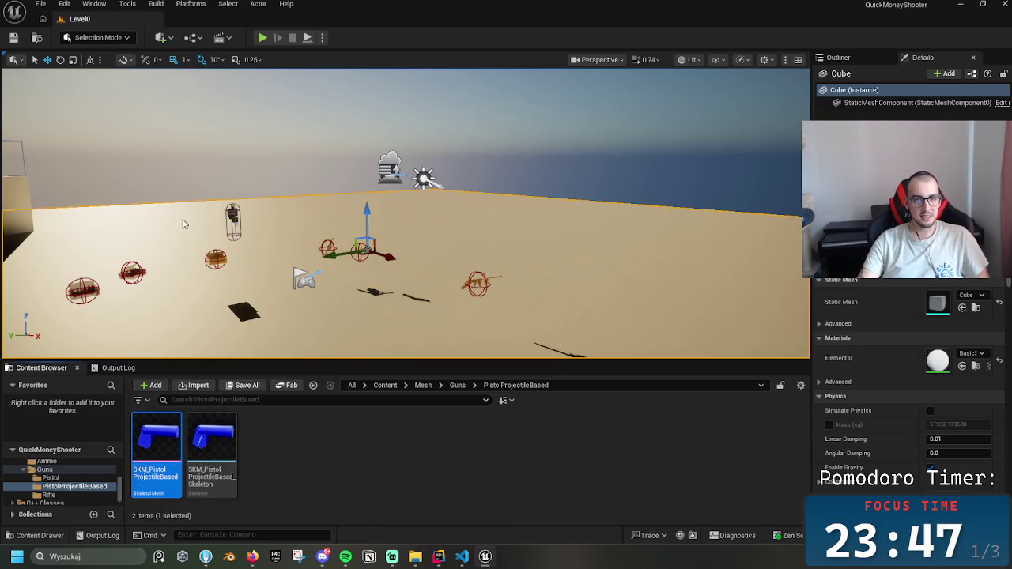
{"action": "left_click", "coordinate": [457, 385]}
{"action": "left_click", "coordinate": [249, 460]}
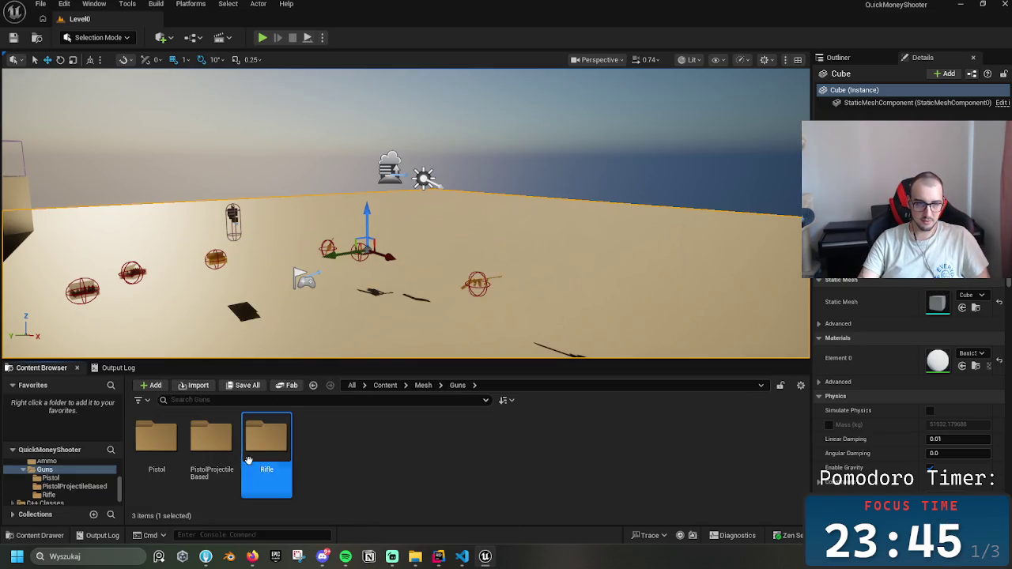
{"action": "double_click", "coordinate": [212, 443]}
{"action": "left_click", "coordinate": [457, 385]}
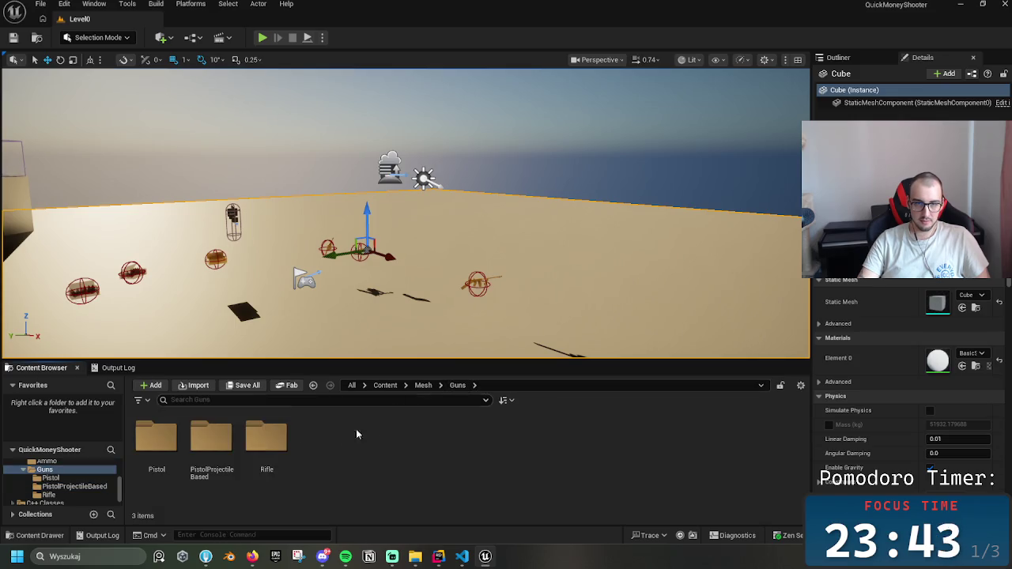
- Navigate from Content into Blueprints > Weapon_System > Pickups
{"action": "left_click", "coordinate": [386, 385]}
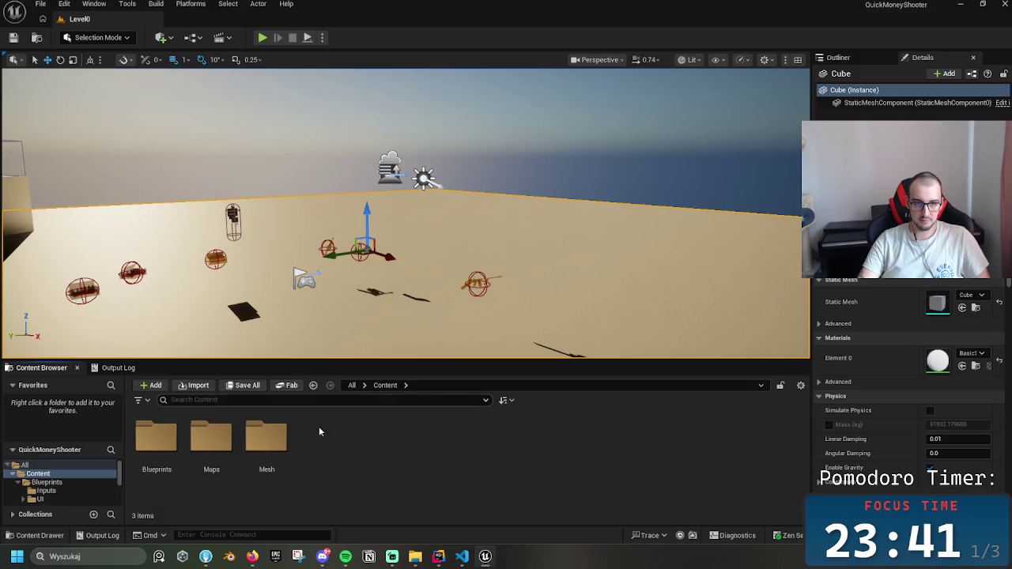
{"action": "left_click", "coordinate": [211, 439]}
{"action": "double_click", "coordinate": [157, 438]}
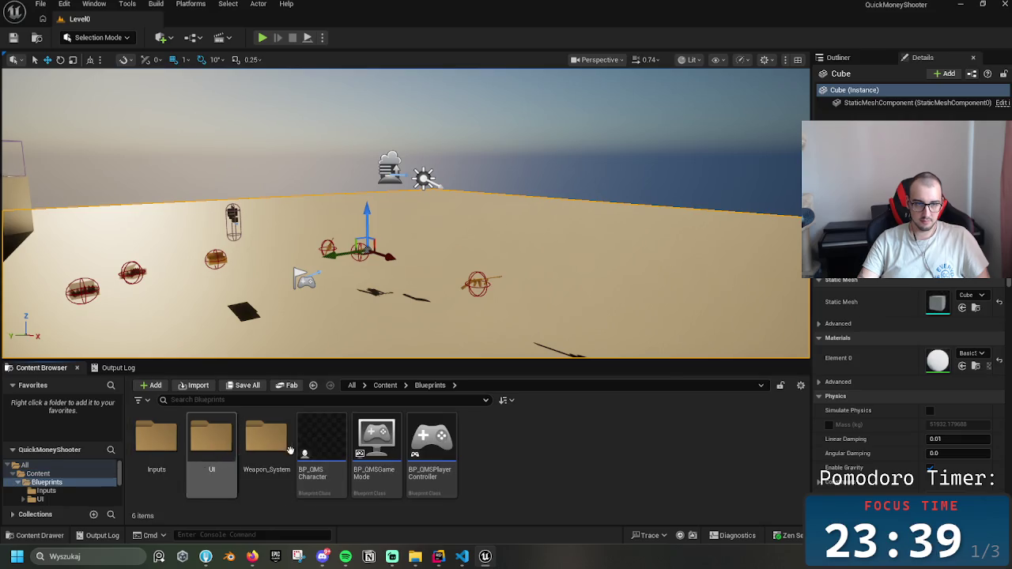
{"action": "left_click", "coordinate": [386, 385]}
{"action": "left_click", "coordinate": [254, 449]}
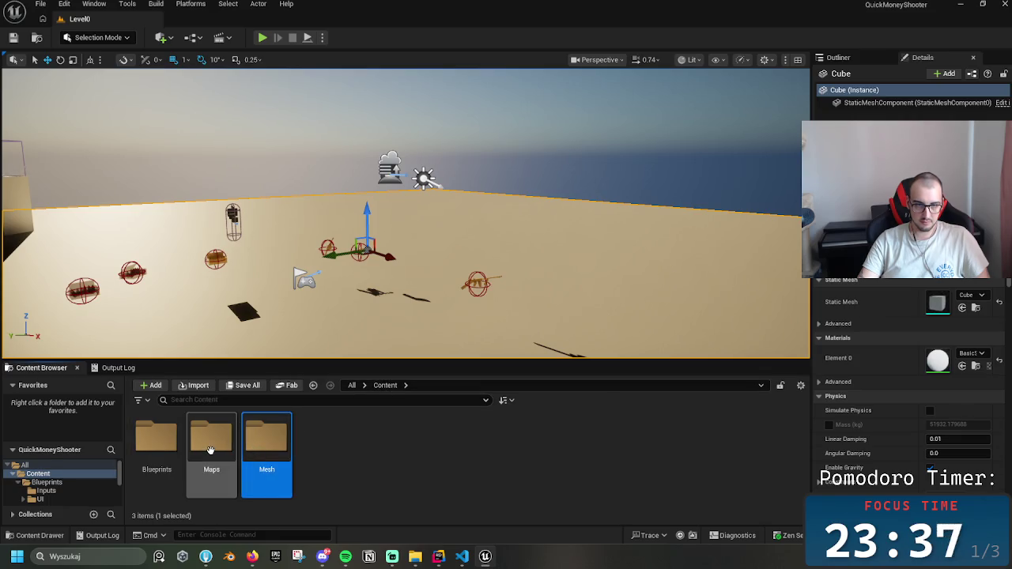
{"action": "left_click", "coordinate": [211, 449]}
{"action": "double_click", "coordinate": [157, 438]}
{"action": "double_click", "coordinate": [267, 439]}
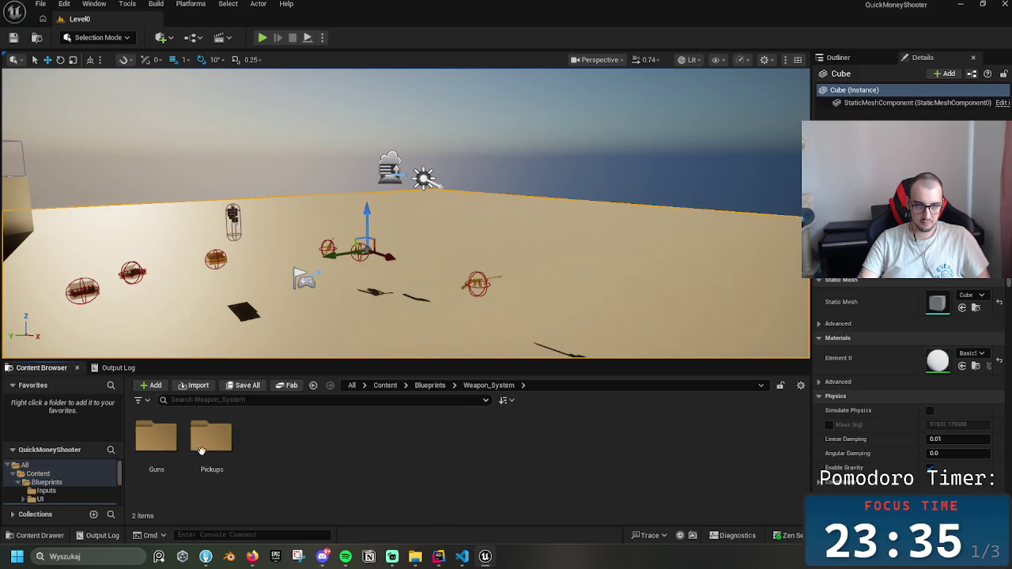
{"action": "left_click", "coordinate": [156, 439]}
{"action": "double_click", "coordinate": [211, 439]}
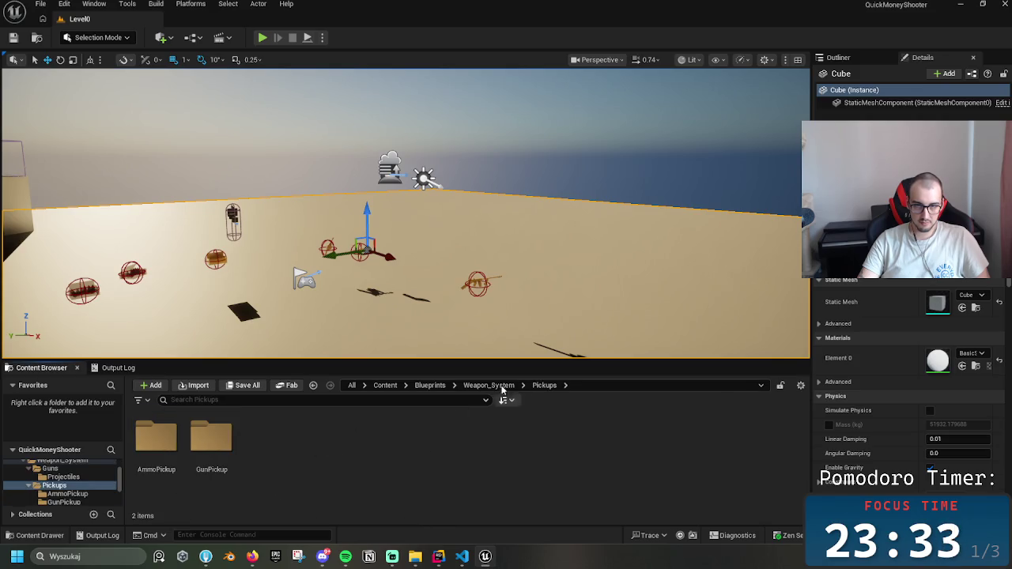
- Look inside AmmoPickup, then open GunPickup and select BP_PistolPickup1
{"action": "left_click", "coordinate": [172, 450]}
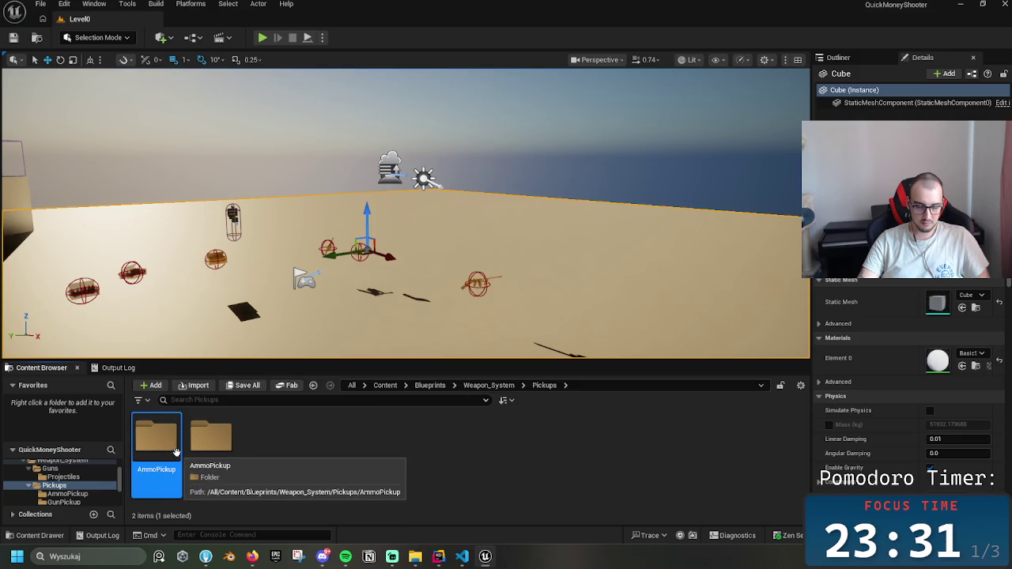
{"action": "double_click", "coordinate": [155, 441]}
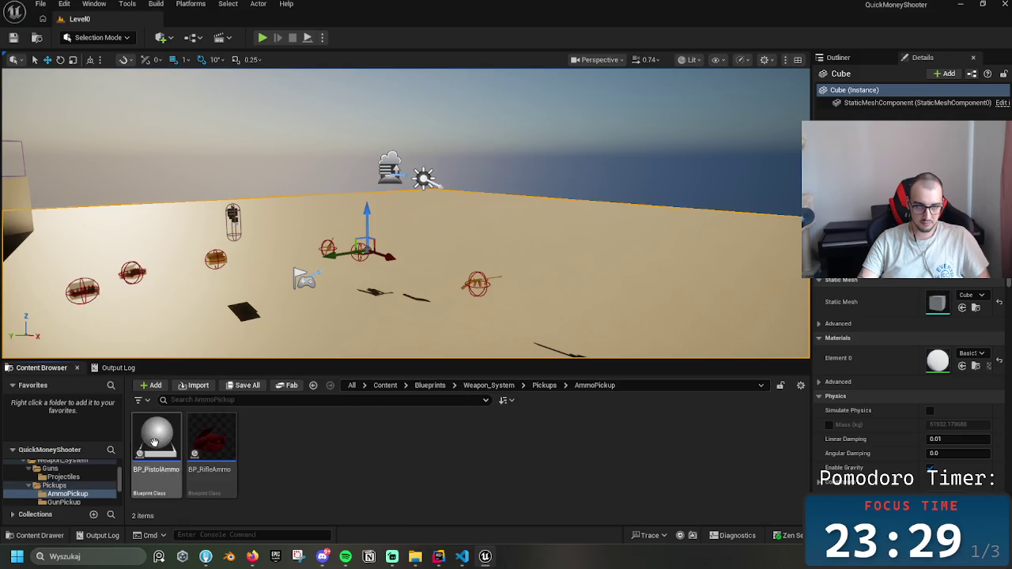
{"action": "left_click", "coordinate": [544, 385]}
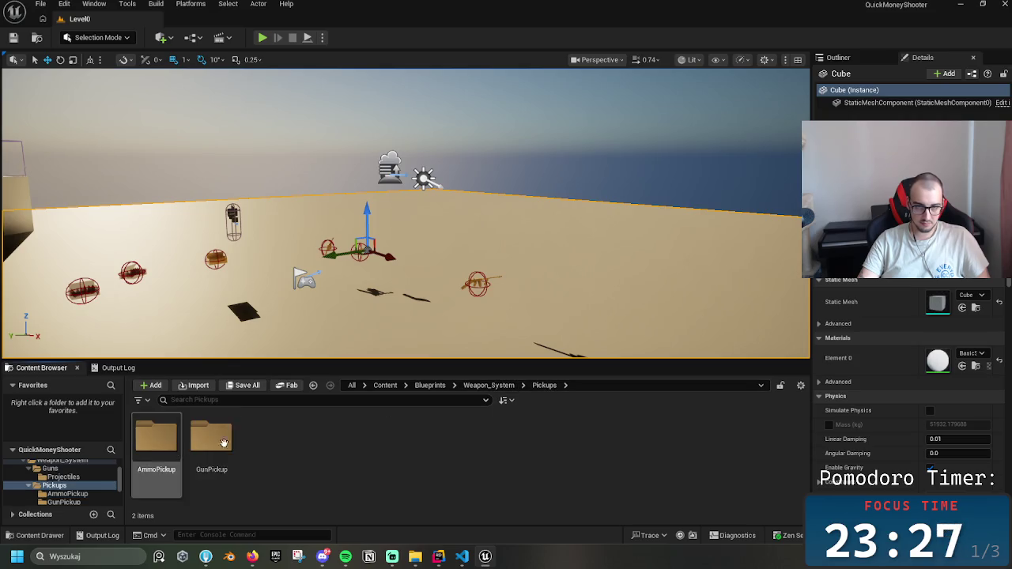
{"action": "double_click", "coordinate": [156, 439]}
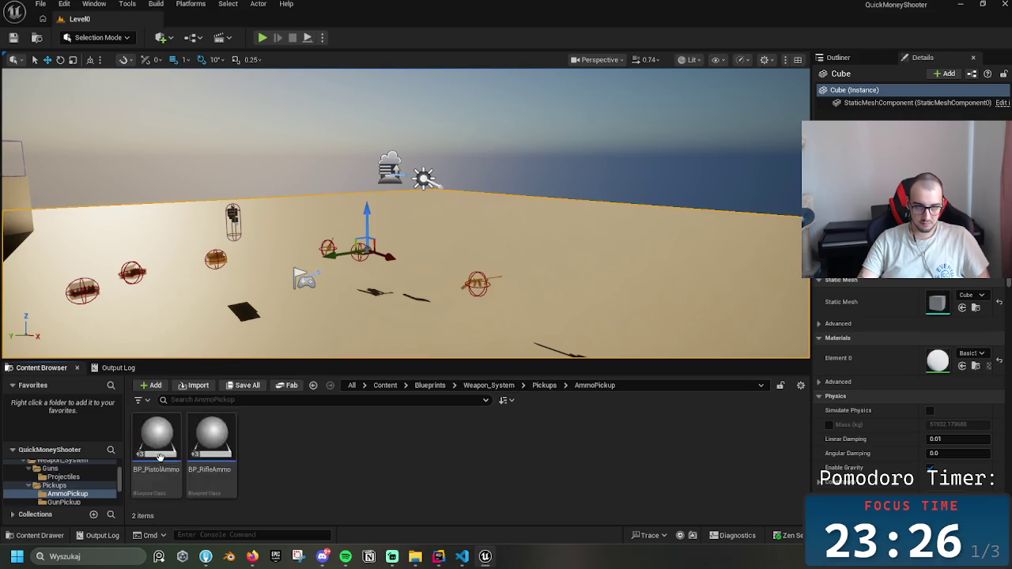
{"action": "left_click", "coordinate": [544, 385]}
{"action": "left_click", "coordinate": [212, 448]}
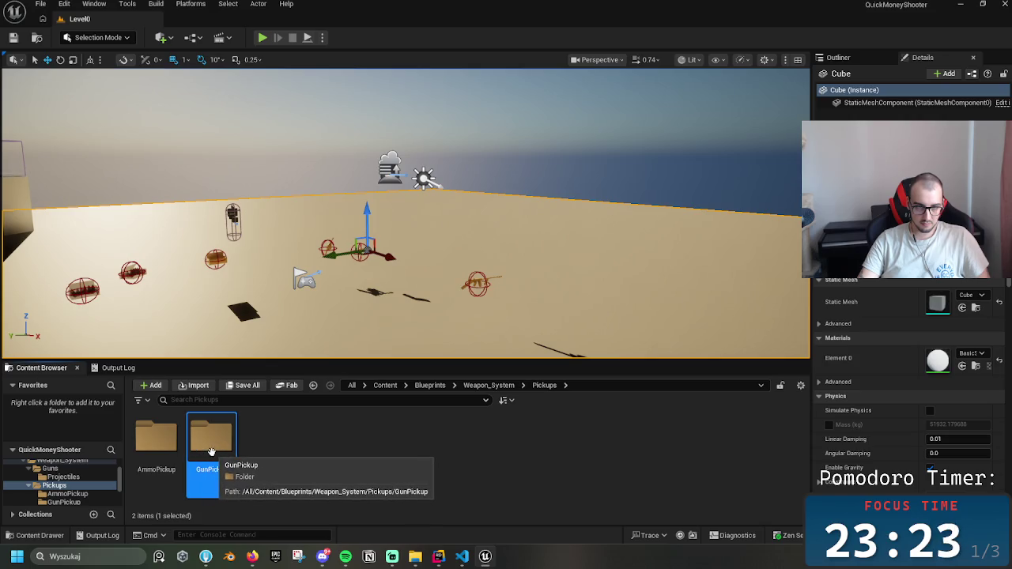
{"action": "double_click", "coordinate": [211, 448]}
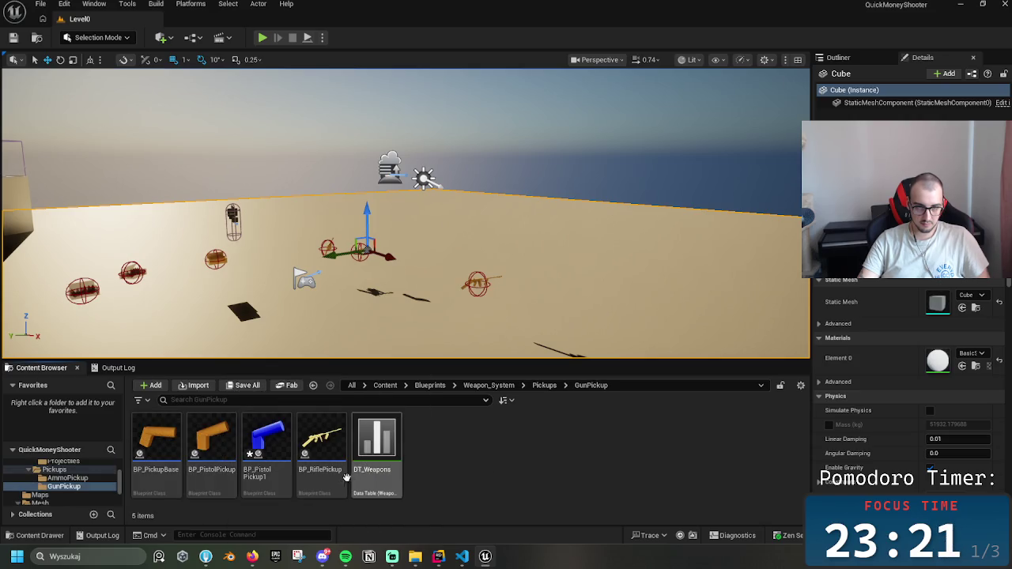
{"action": "left_click", "coordinate": [266, 443]}
- Rename BP_PistolPickup1 to BP_PistolProjectileBased, fixing a typo along the way
{"action": "key", "text": "F2"}
{"action": "type", "text": "BP_PistolP"}
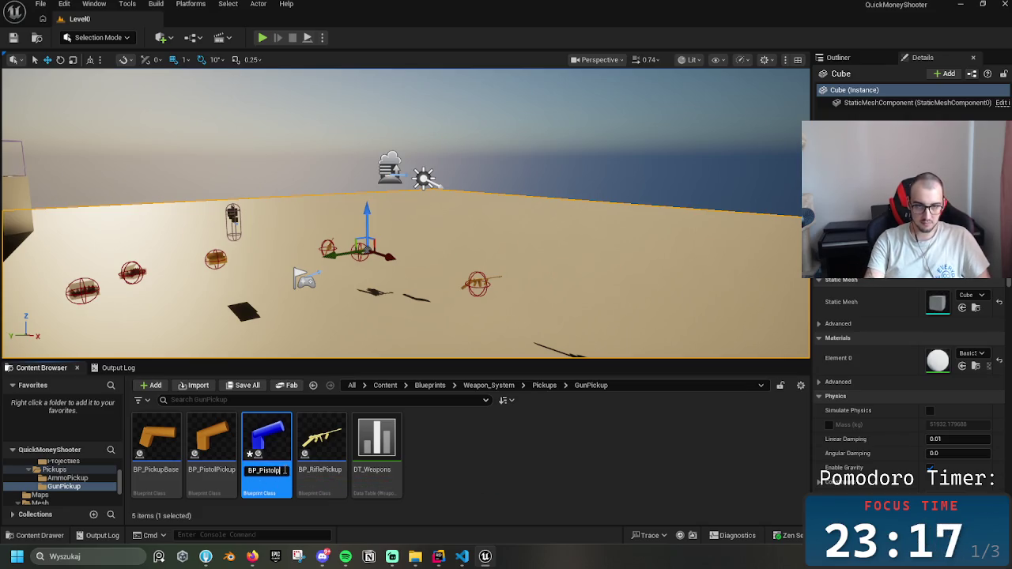
{"action": "key", "text": "BackSpace"}
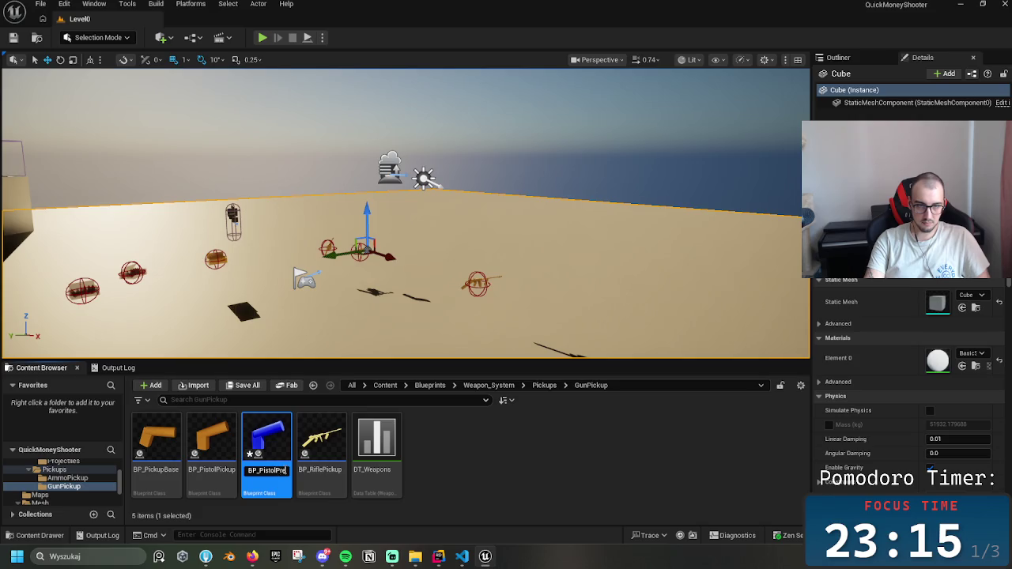
{"action": "type", "text": "jectileBase"}
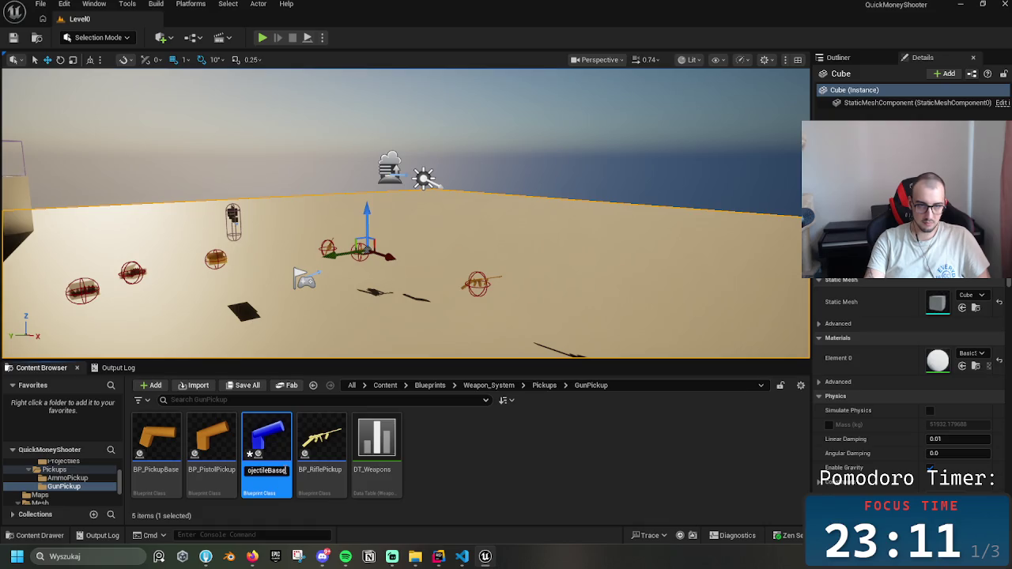
{"action": "type", "text": "d"}
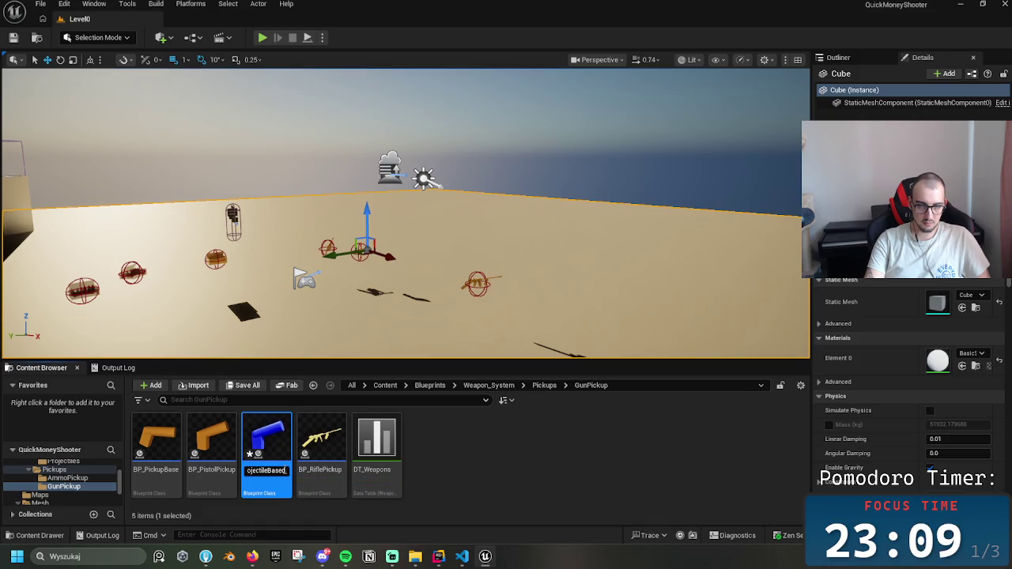
{"action": "key", "text": "Return"}
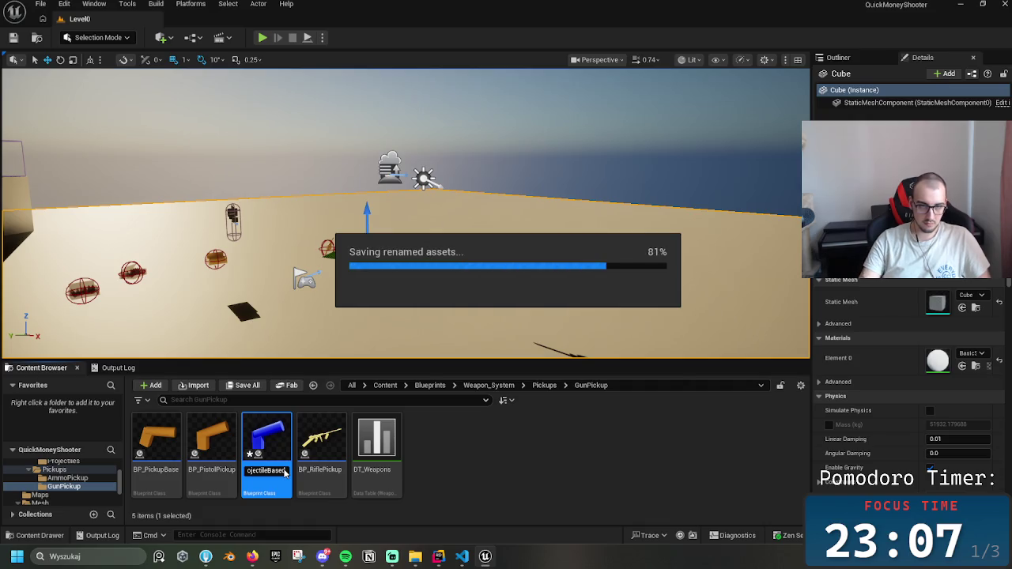
{"action": "double_click", "coordinate": [275, 451]}
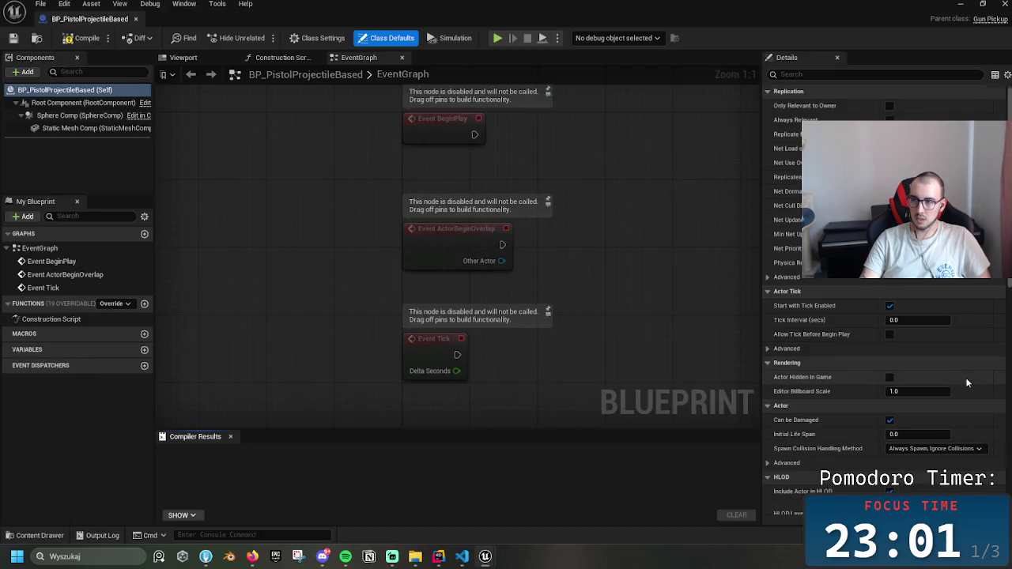
- Scroll the blueprint's Details panel, then open the DT_Weapons data table
{"action": "scroll", "coordinate": [966, 380], "scroll_direction": "down", "scroll_amount": 3}
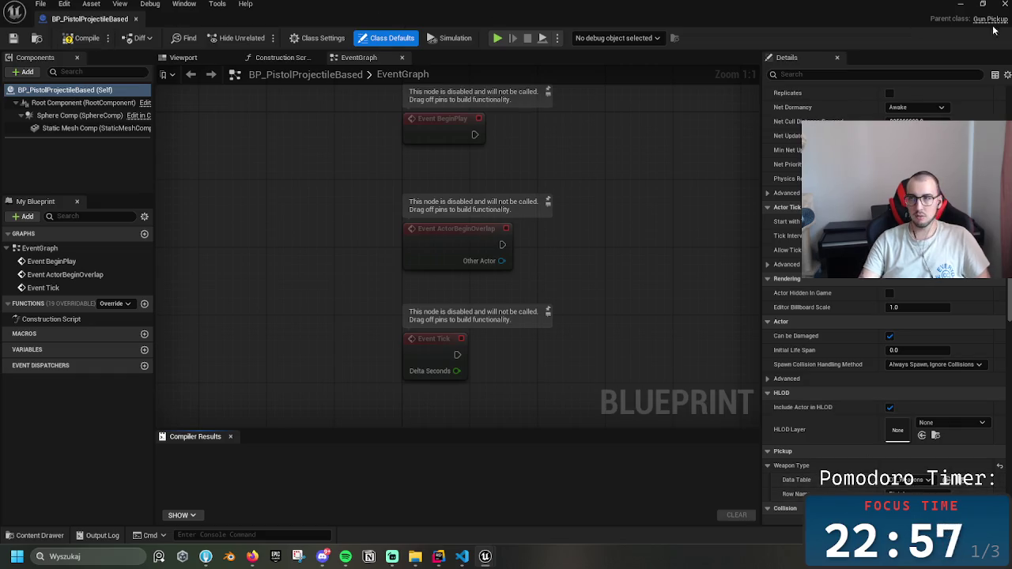
{"action": "left_click", "coordinate": [960, 4]}
{"action": "double_click", "coordinate": [378, 443]}
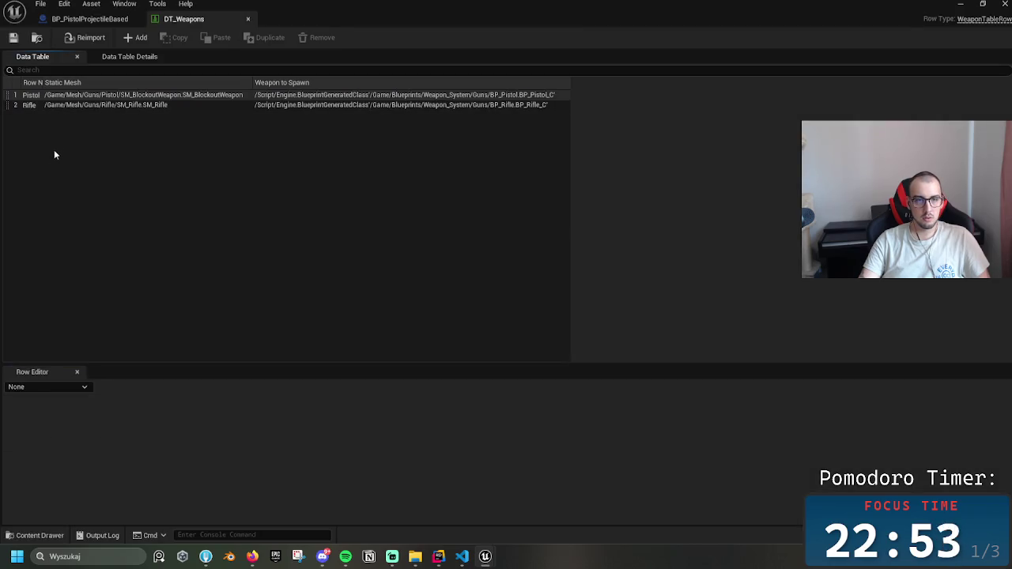
- Add a new row to DT_Weapons named PistolProjectileBased
{"action": "left_click", "coordinate": [133, 37]}
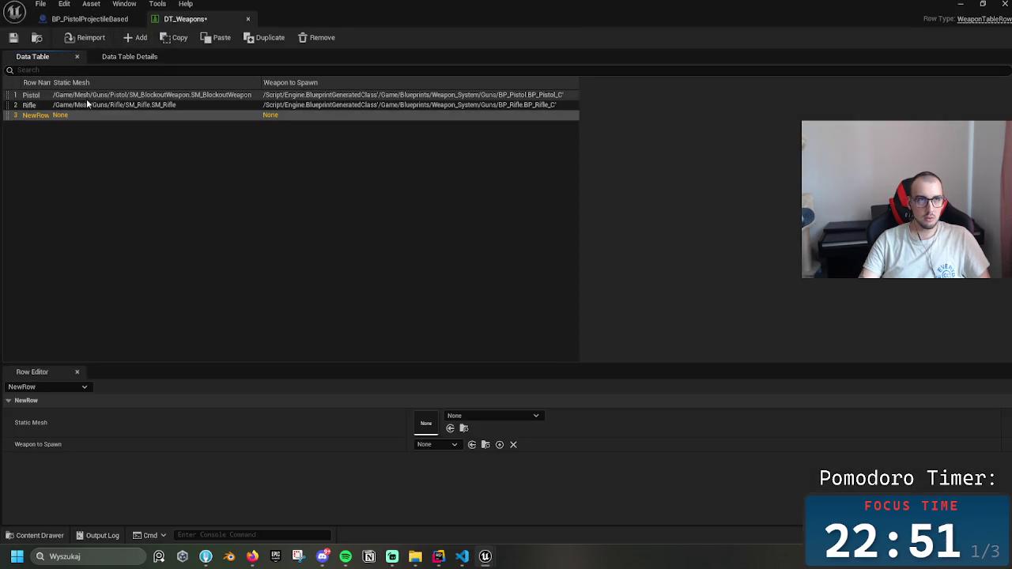
{"action": "double_click", "coordinate": [37, 115]}
{"action": "type", "text": "Pi"}
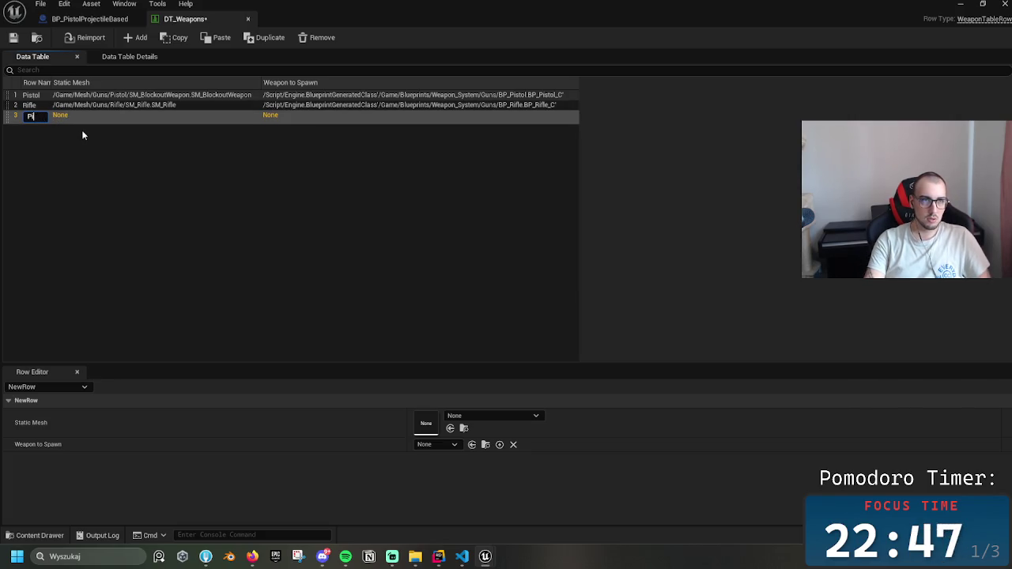
{"action": "type", "text": "stolPr"}
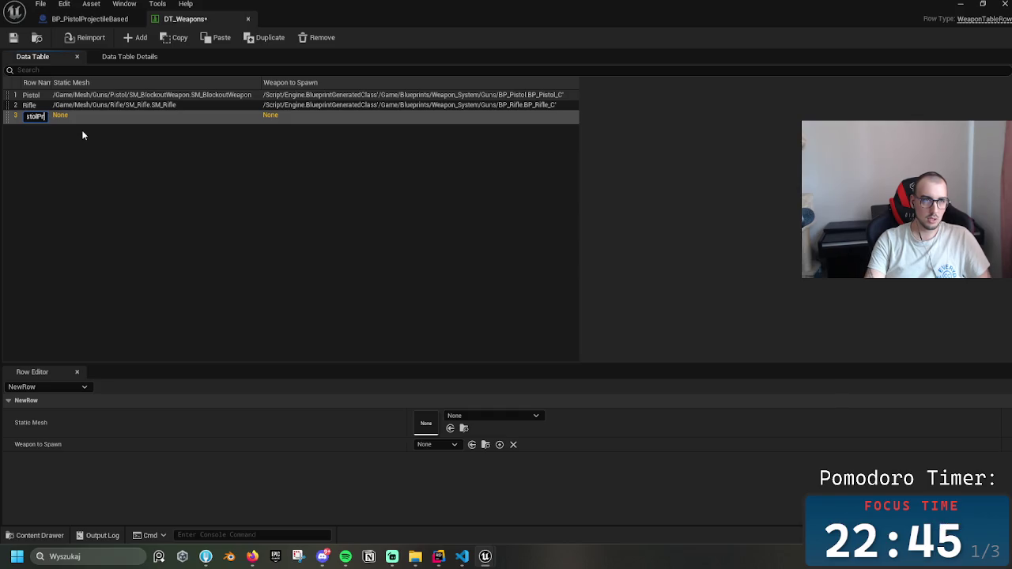
{"action": "type", "text": "oject"}
{"action": "type", "text": "ile"}
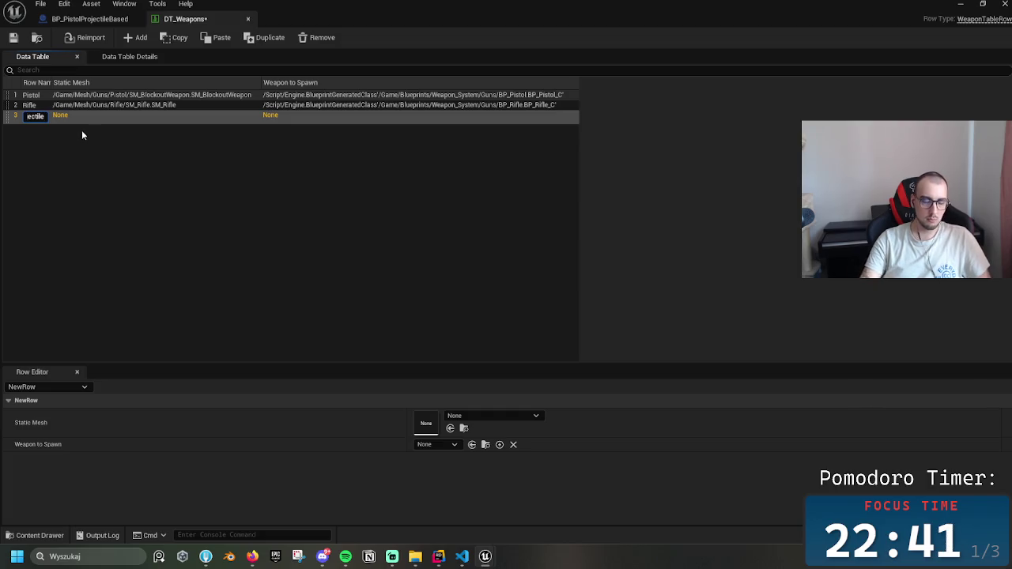
{"action": "type", "text": "Based"}
{"action": "key", "text": "Return"}
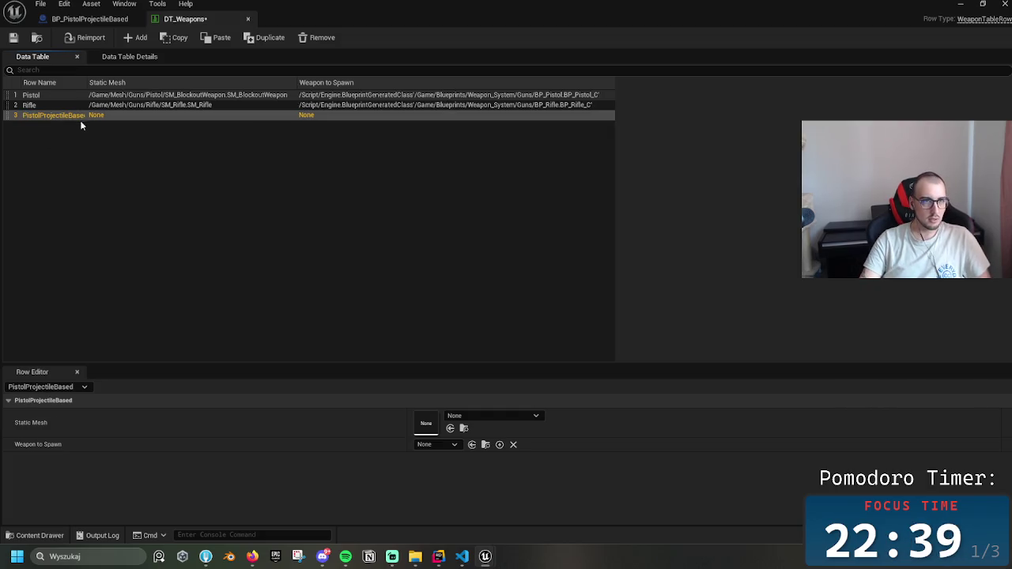
- Search the row's Static Mesh list without choosing one, then minimize the data table
{"action": "left_click", "coordinate": [473, 417]}
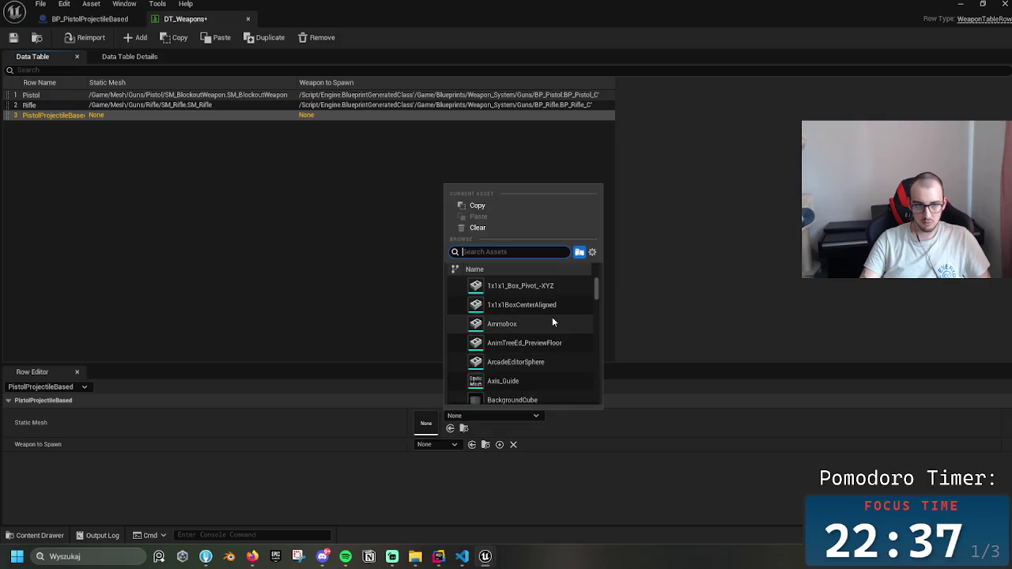
{"action": "mouse_move", "coordinate": [595, 286]}
{"action": "left_mouse_down"}
{"action": "mouse_move", "coordinate": [612, 398]}
{"action": "mouse_move", "coordinate": [597, 371]}
{"action": "mouse_move", "coordinate": [596, 287]}
{"action": "left_mouse_up"}
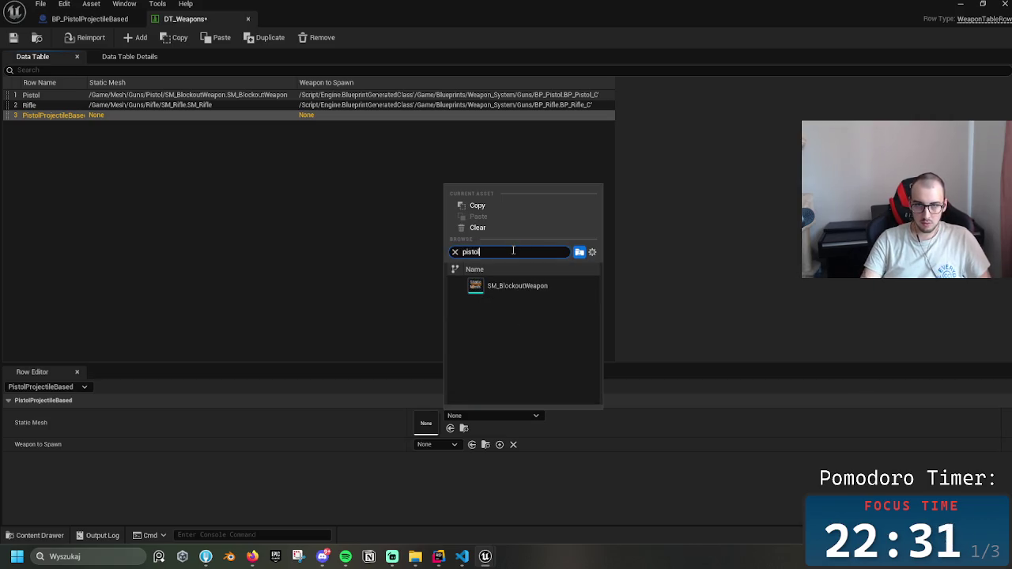
{"action": "key", "text": "BackSpace"}
{"action": "key", "text": "BackSpace"}
{"action": "key", "text": "BackSpace"}
{"action": "type", "text": "roe"}
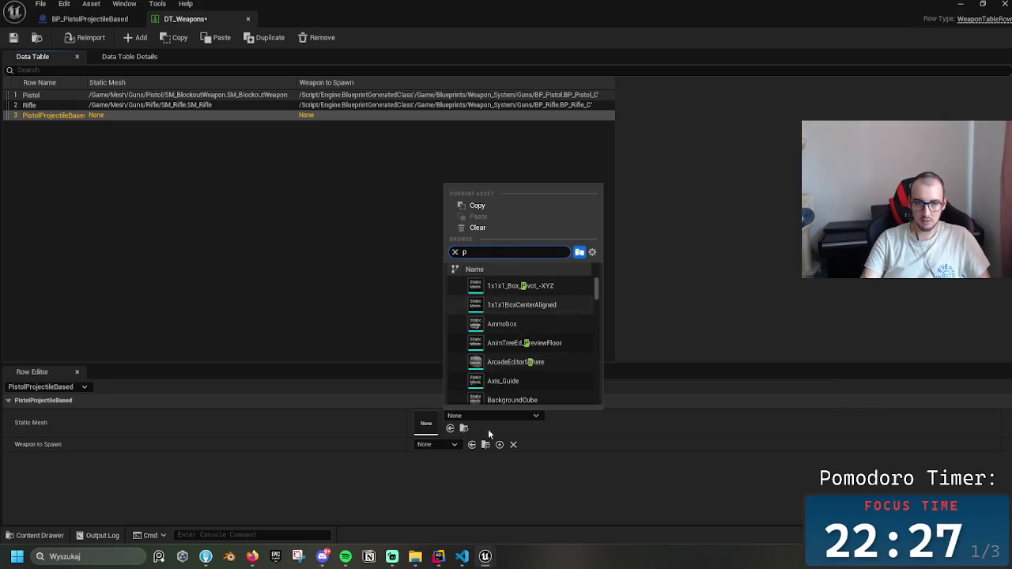
{"action": "left_click", "coordinate": [494, 414]}
{"action": "left_click", "coordinate": [962, 3]}
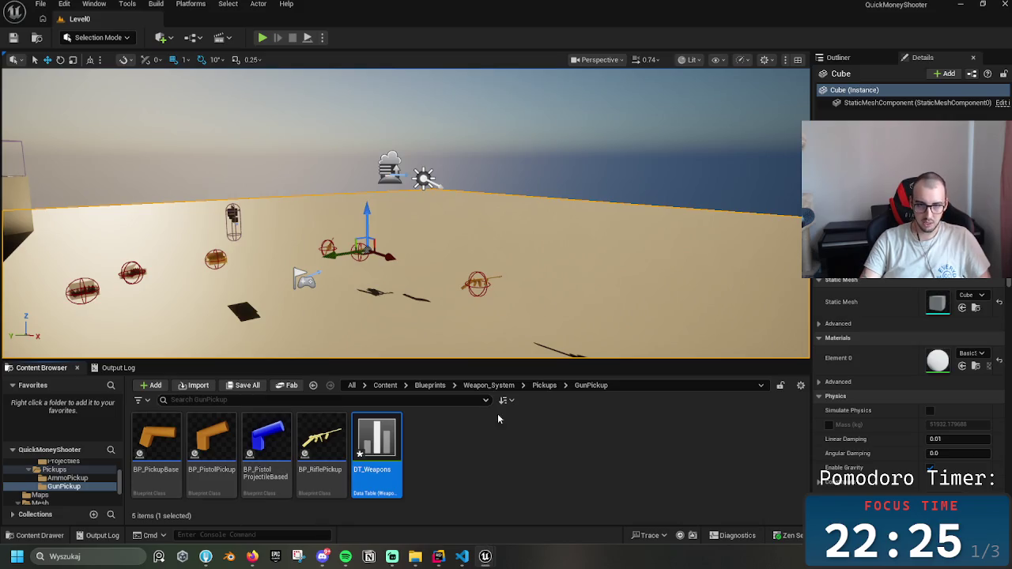
- Go to Content > Mesh > Guns > PistolProjectileBased and open SKM_Pistol_ProjectileBased
{"action": "left_click", "coordinate": [439, 386]}
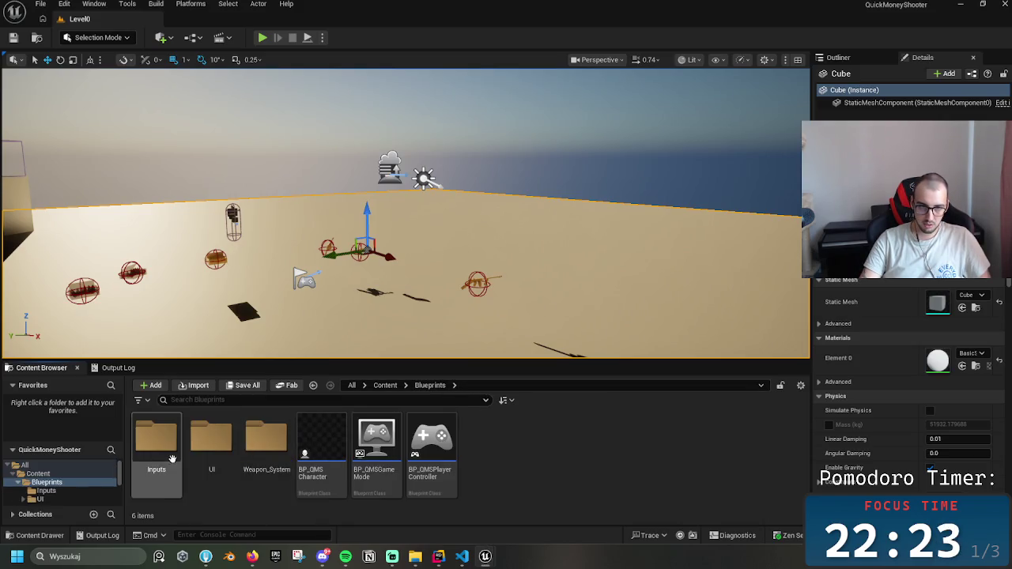
{"action": "left_click", "coordinate": [386, 385]}
{"action": "left_click", "coordinate": [266, 439]}
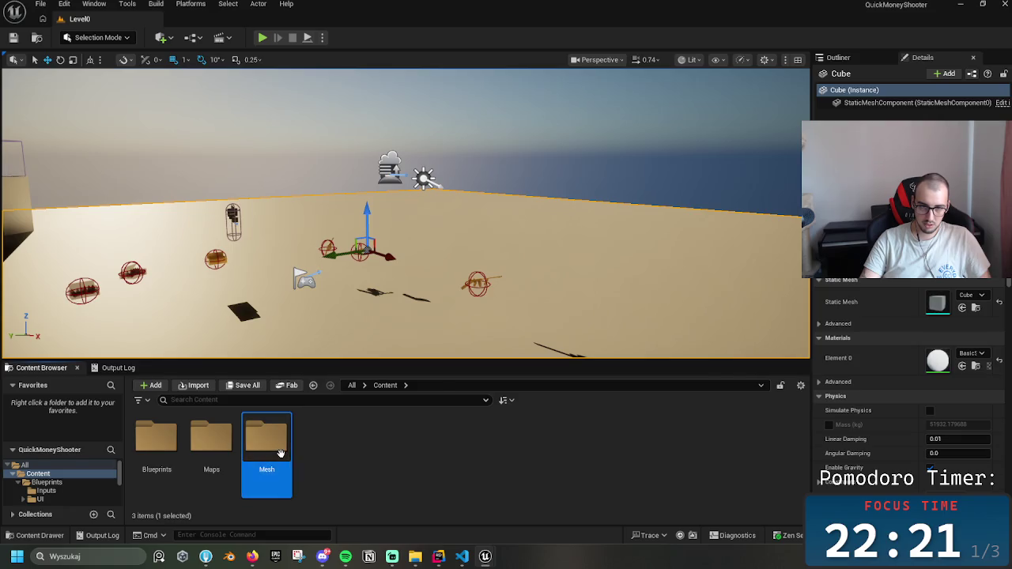
{"action": "double_click", "coordinate": [267, 439]}
{"action": "double_click", "coordinate": [212, 444]}
{"action": "double_click", "coordinate": [212, 445]}
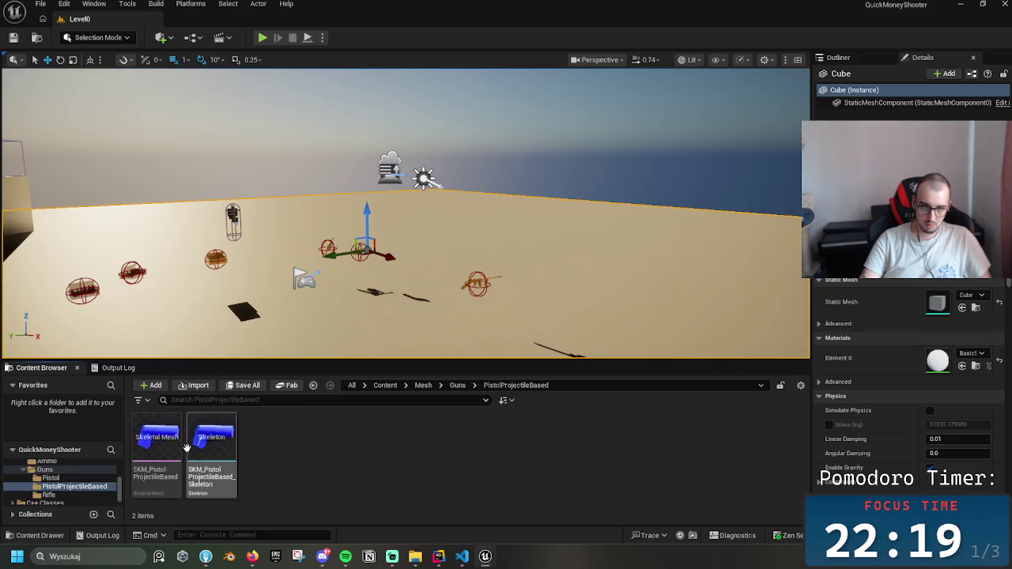
{"action": "left_click", "coordinate": [181, 436]}
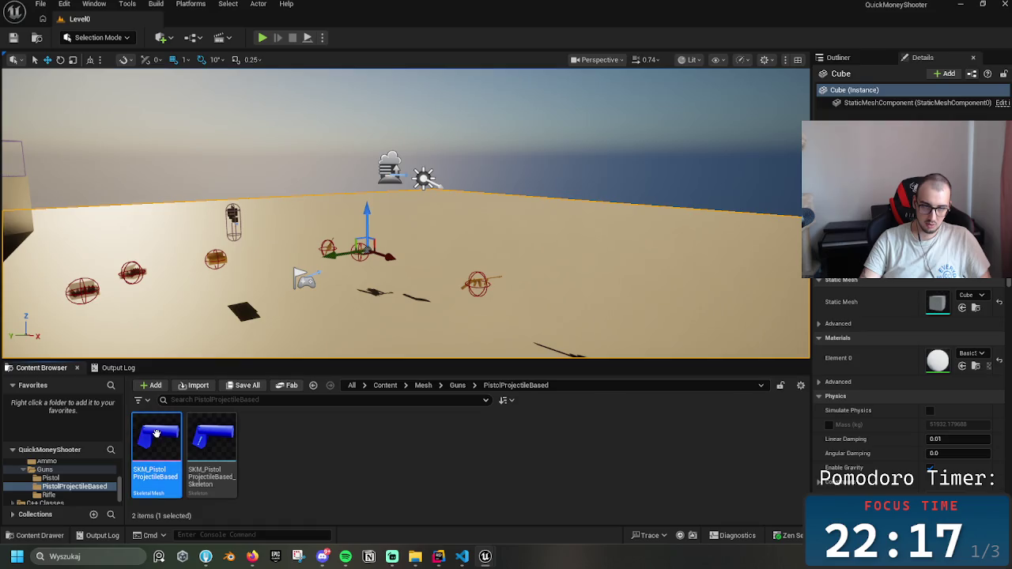
{"action": "double_click", "coordinate": [155, 433]}
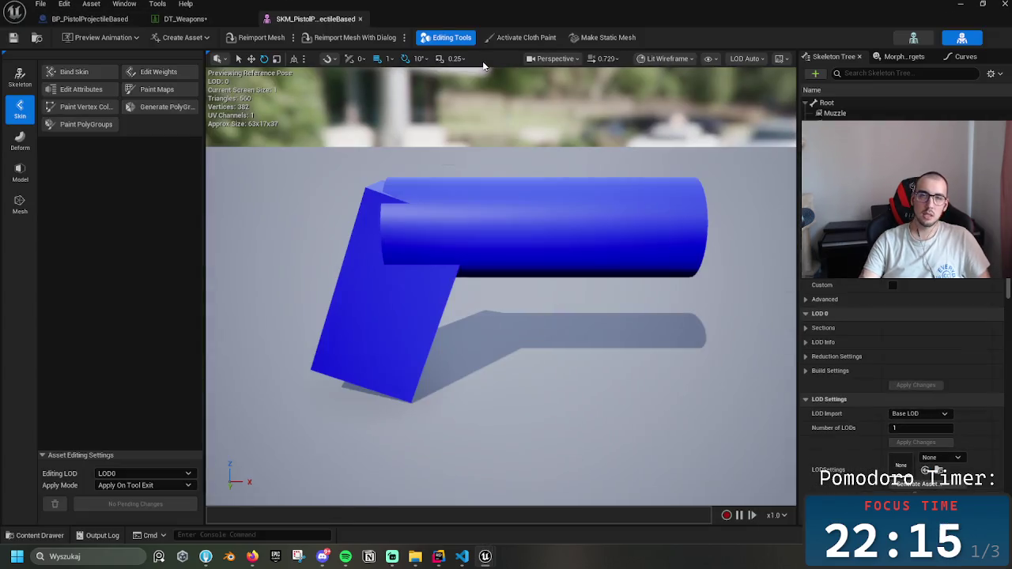
- Make a static mesh from the pistol, saving it in Mesh/Guns/PistolProjectileBased
{"action": "left_click", "coordinate": [606, 38]}
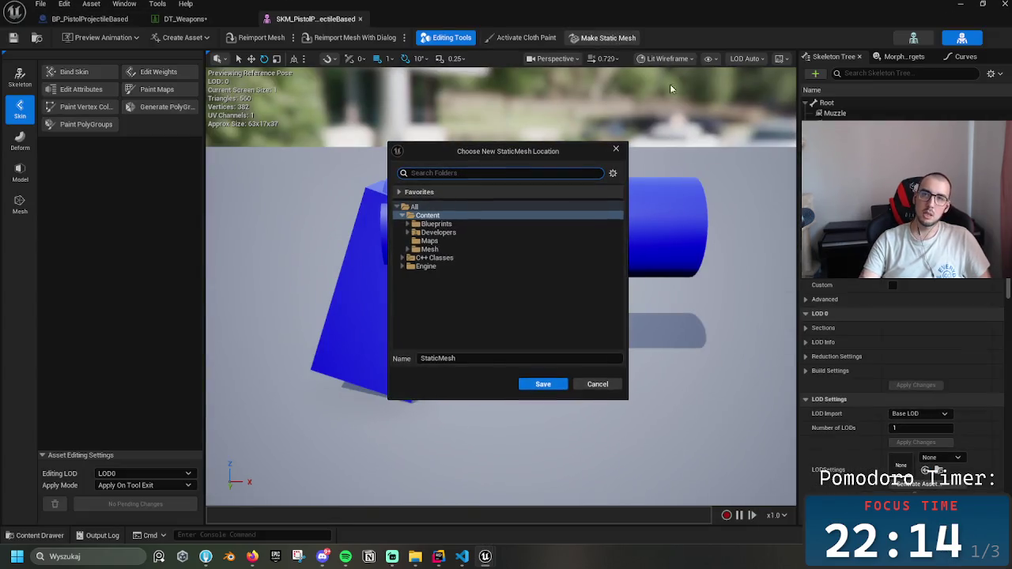
{"action": "double_click", "coordinate": [430, 249]}
{"action": "left_click", "coordinate": [432, 267]}
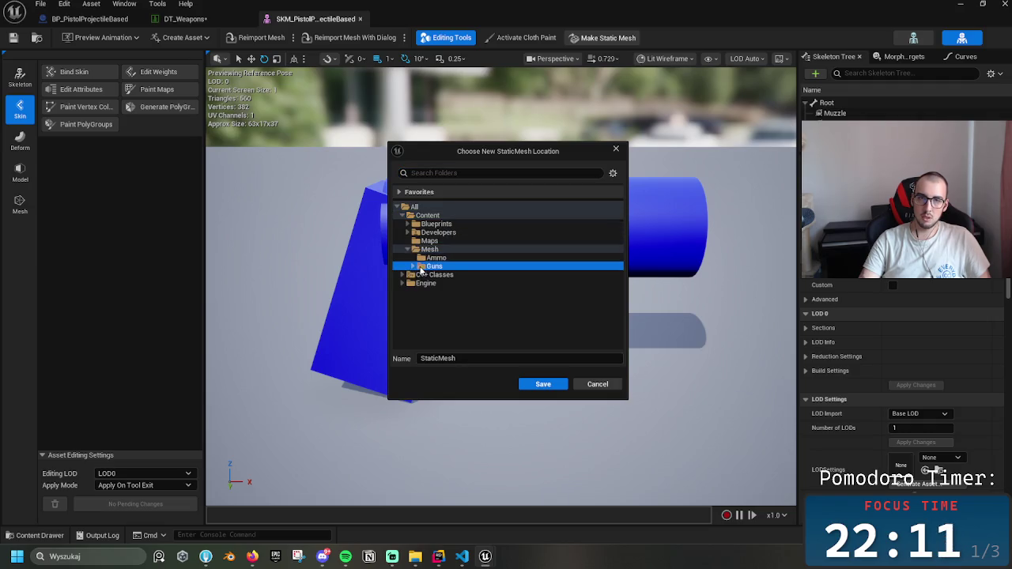
{"action": "left_click", "coordinate": [412, 267]}
{"action": "left_click", "coordinate": [451, 283]}
- Name the static mesh SM_ProjectileBasedPistol, save it, and return to DT_Weapons
{"action": "key", "text": "Tab"}
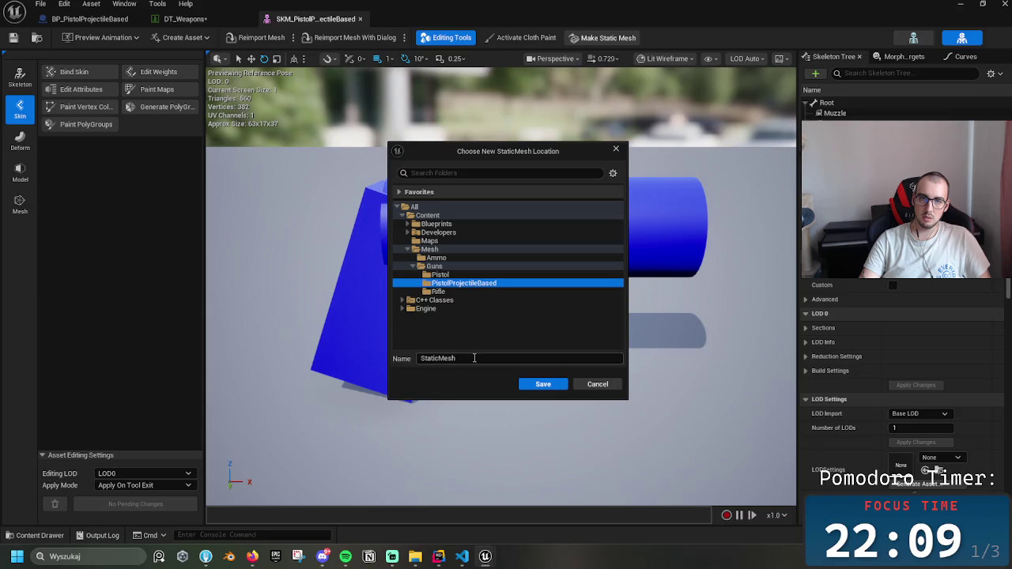
{"action": "type", "text": "Pi"}
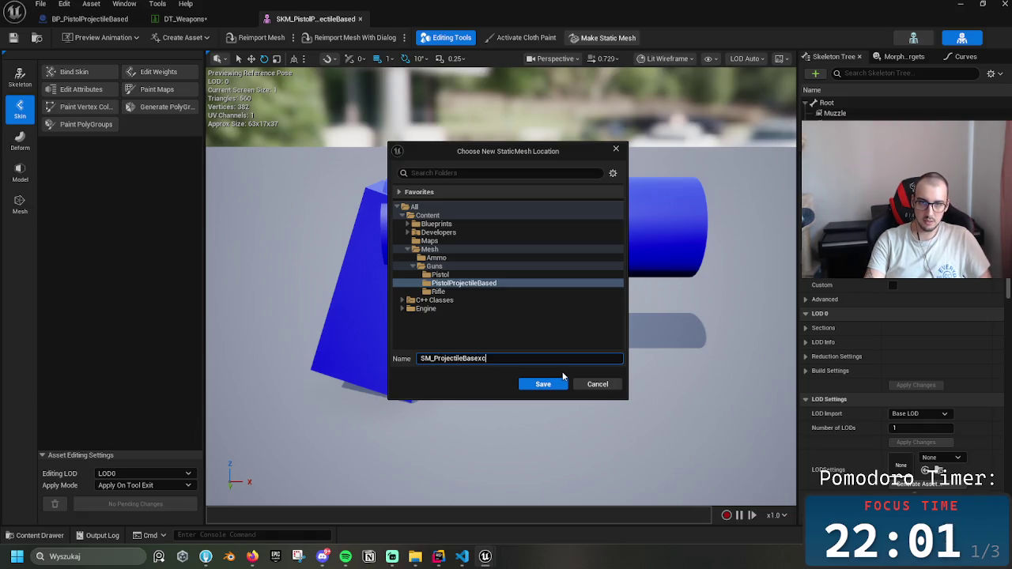
{"action": "type", "text": "P"}
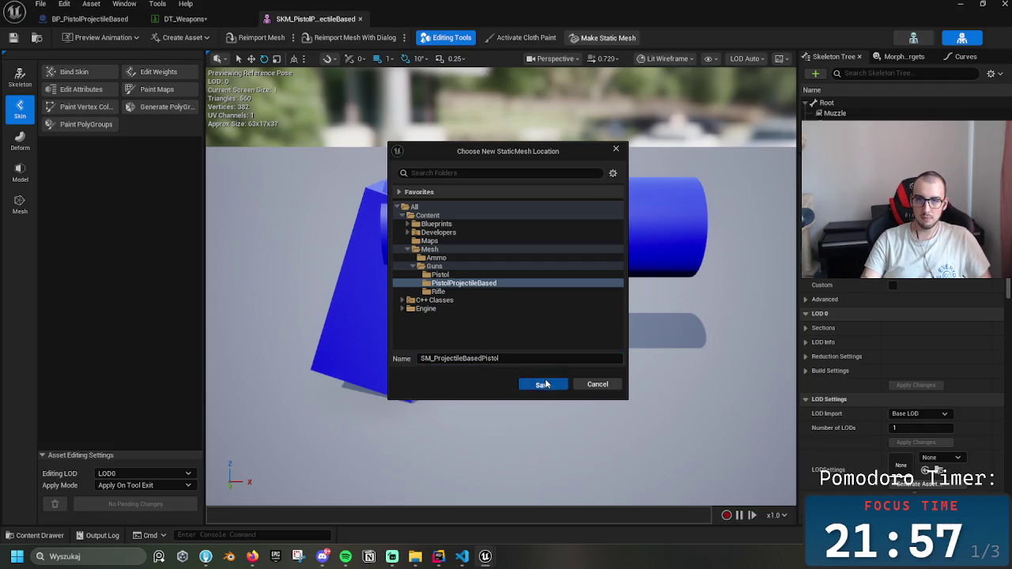
{"action": "left_click", "coordinate": [544, 385]}
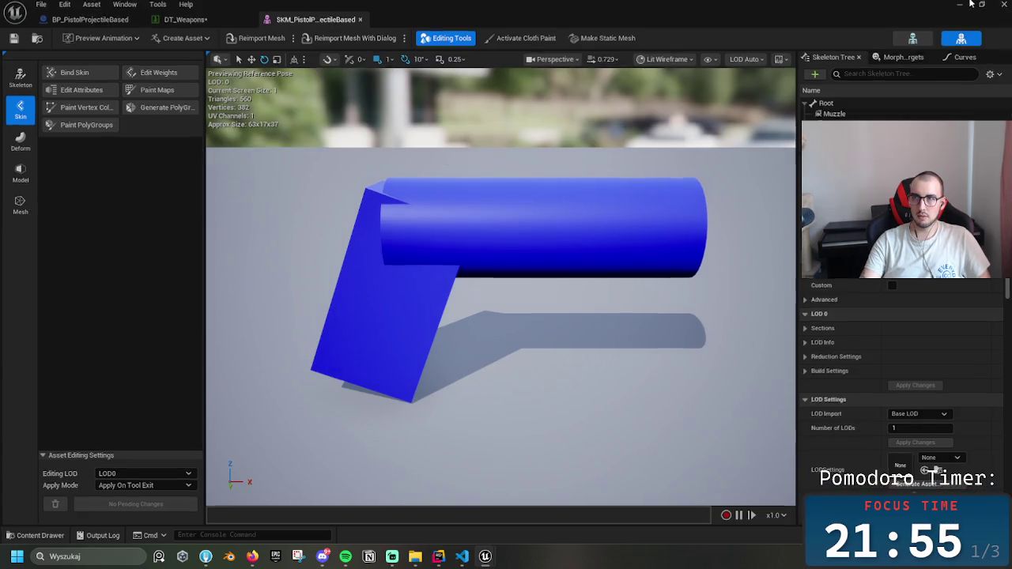
{"action": "left_click", "coordinate": [1004, 3]}
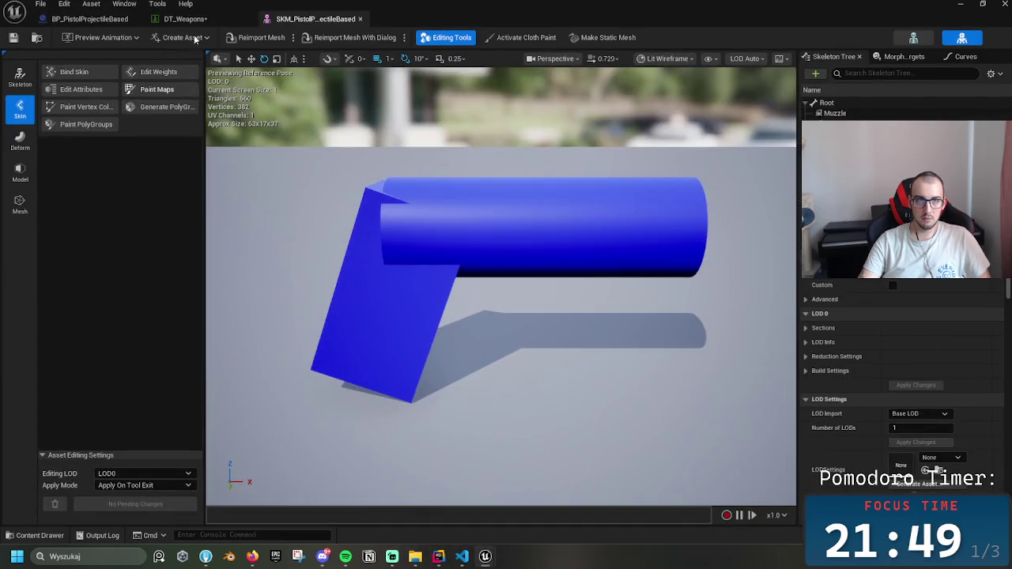
{"action": "left_click", "coordinate": [185, 18]}
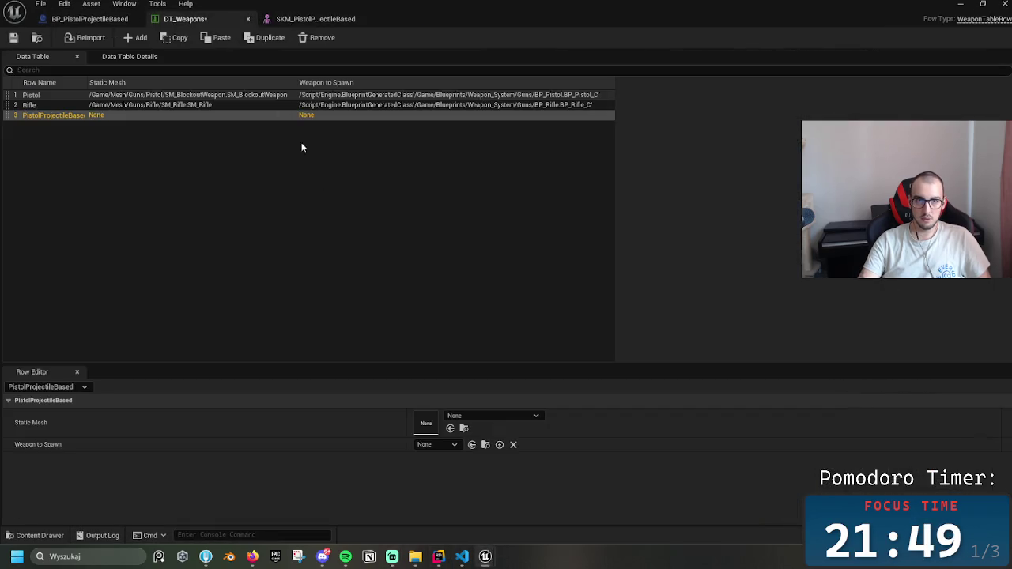
- Set the row's Static Mesh to SM_ProjectileBasedPistol and Weapon to Spawn to BP_PistolProjectileBased, then save
{"action": "left_click", "coordinate": [491, 416]}
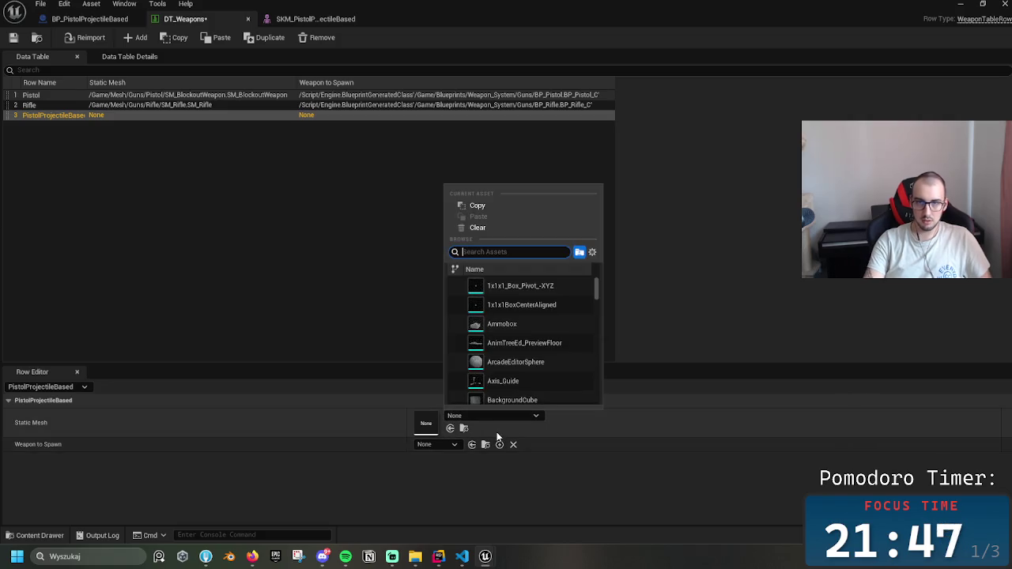
{"action": "type", "text": "SM_Projk"}
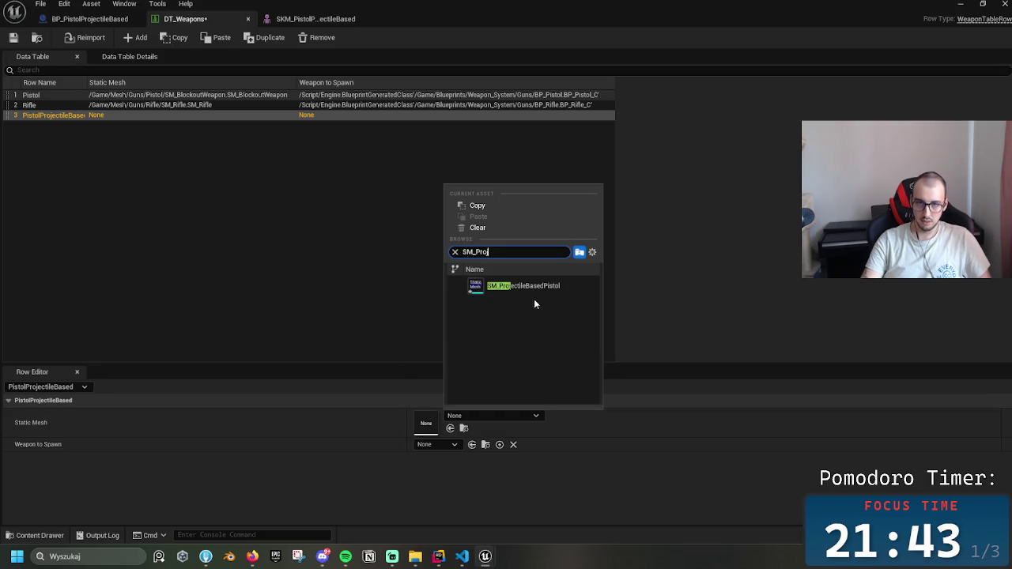
{"action": "left_click", "coordinate": [533, 298]}
{"action": "left_click", "coordinate": [447, 446]}
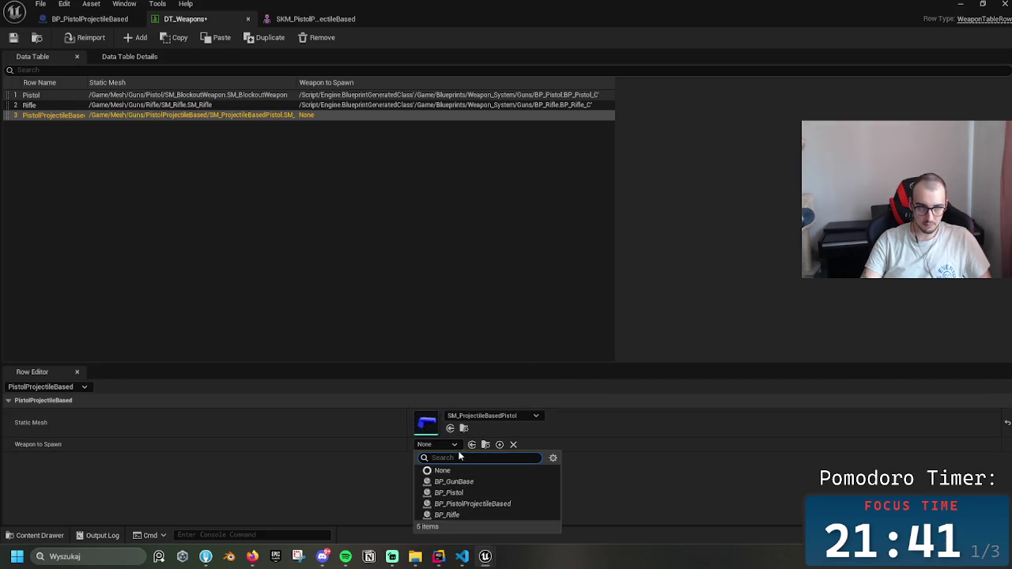
{"action": "left_click", "coordinate": [482, 504]}
{"action": "left_click", "coordinate": [477, 229]}
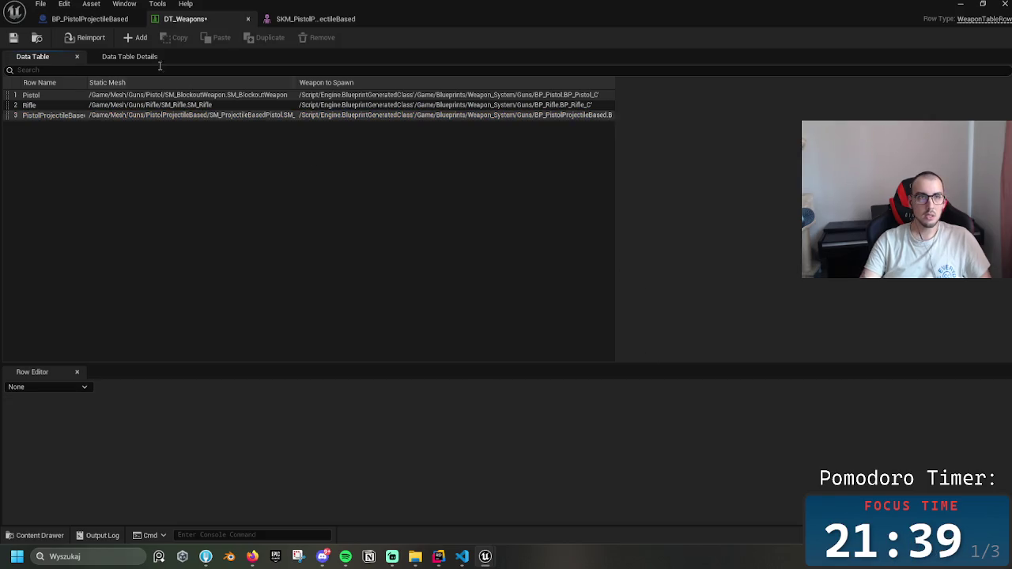
- Close the data table and mesh editor tabs, then compile BP_PistolProjectileBased
{"action": "left_click", "coordinate": [13, 37]}
{"action": "left_click", "coordinate": [248, 19]}
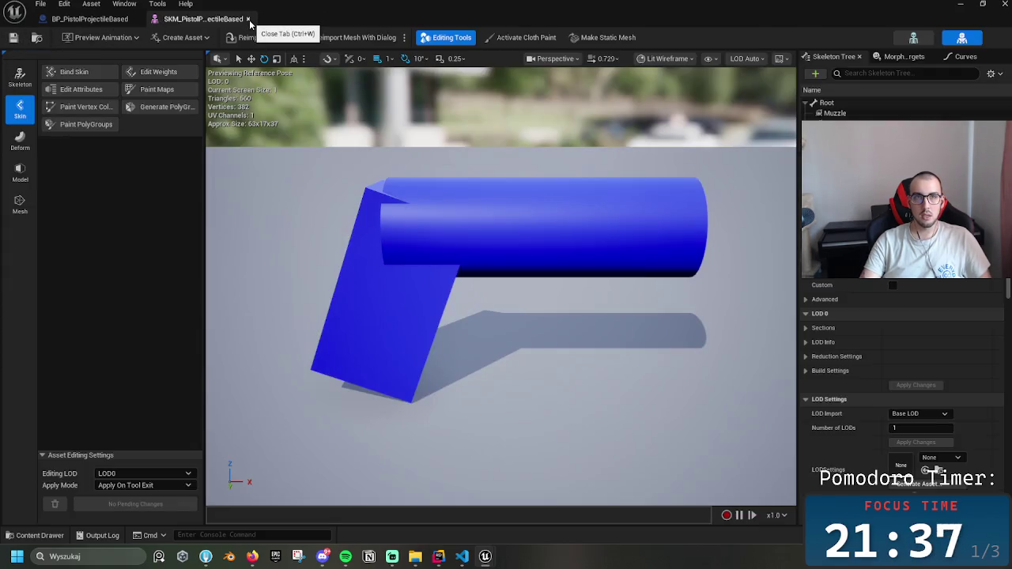
{"action": "left_click", "coordinate": [248, 20]}
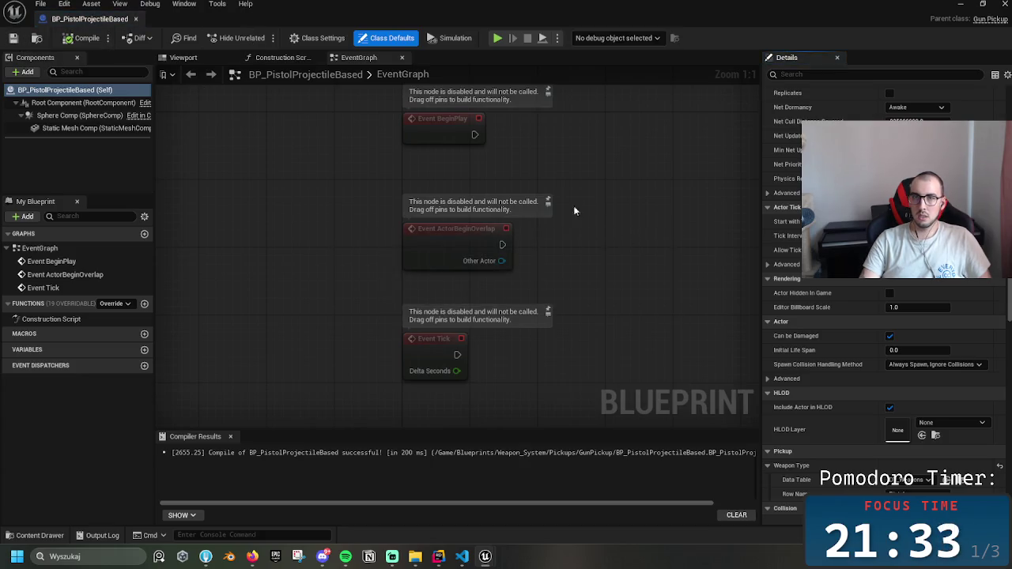
{"action": "scroll", "coordinate": [1008, 293], "scroll_direction": "down", "scroll_amount": 6}
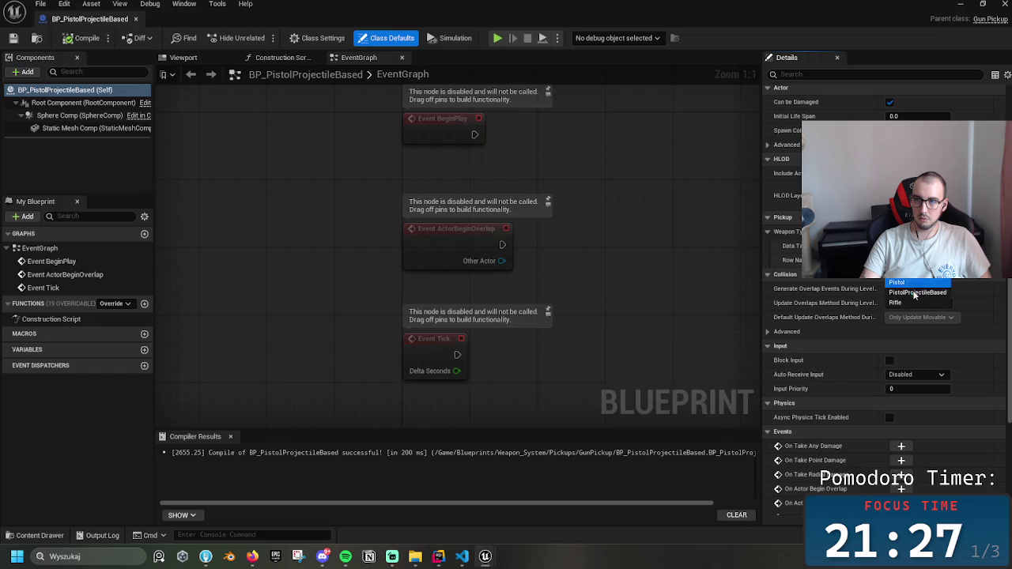
{"action": "scroll", "coordinate": [881, 301], "scroll_direction": "down", "scroll_amount": 5}
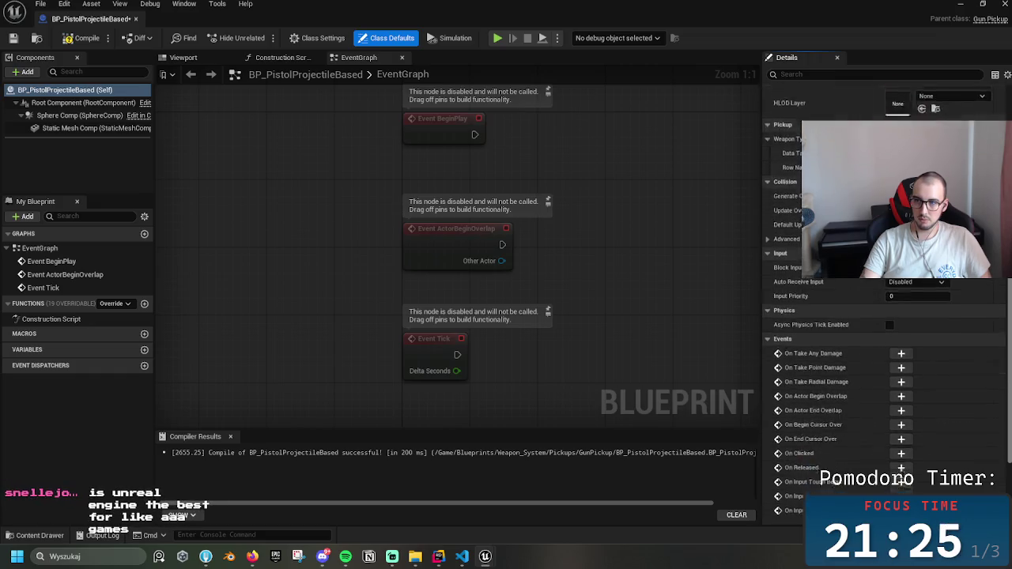
{"action": "scroll", "coordinate": [882, 316], "scroll_direction": "up", "scroll_amount": 8}
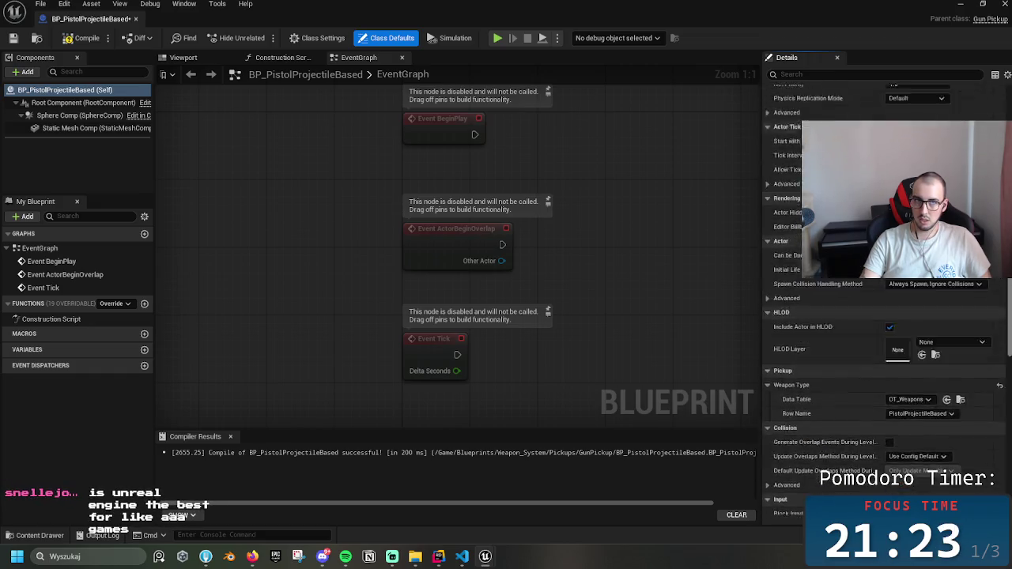
{"action": "left_click", "coordinate": [88, 42]}
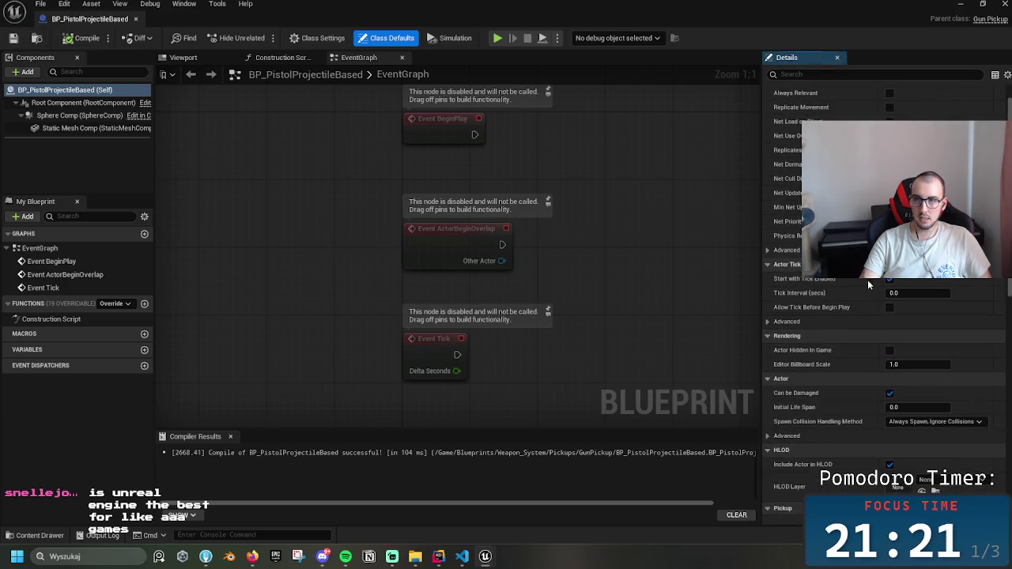
{"action": "left_click", "coordinate": [963, 4]}
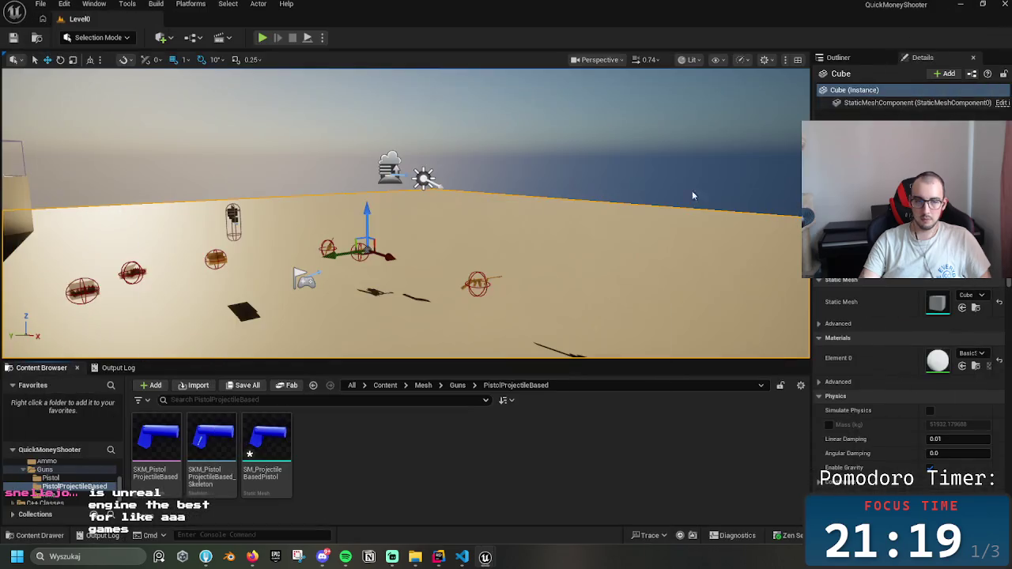
- Review the BP_PistolProjectileBased weapon blueprint in Weapon_System > Guns, then close the blueprint tabs
{"action": "left_click", "coordinate": [458, 385]}
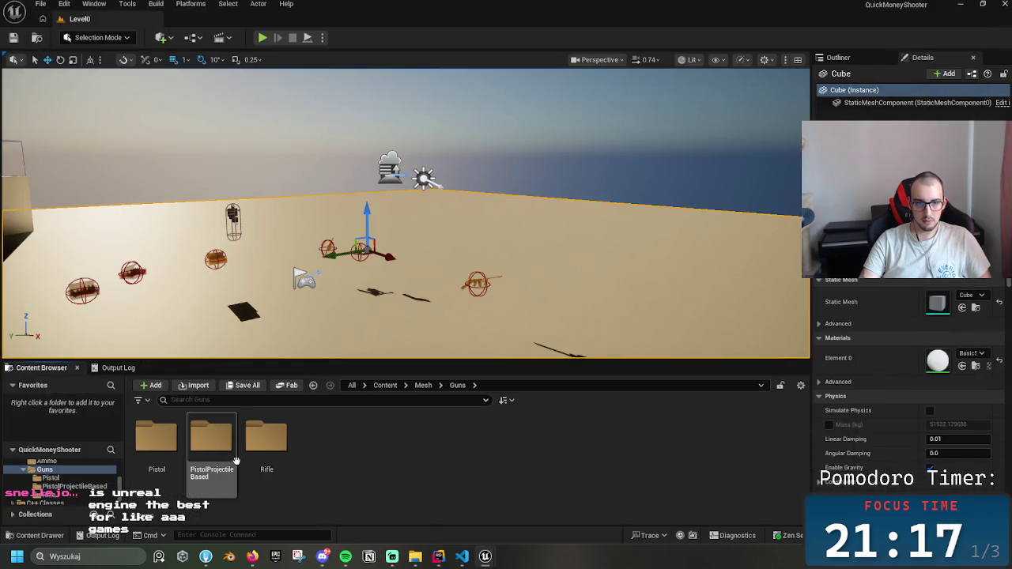
{"action": "double_click", "coordinate": [197, 446]}
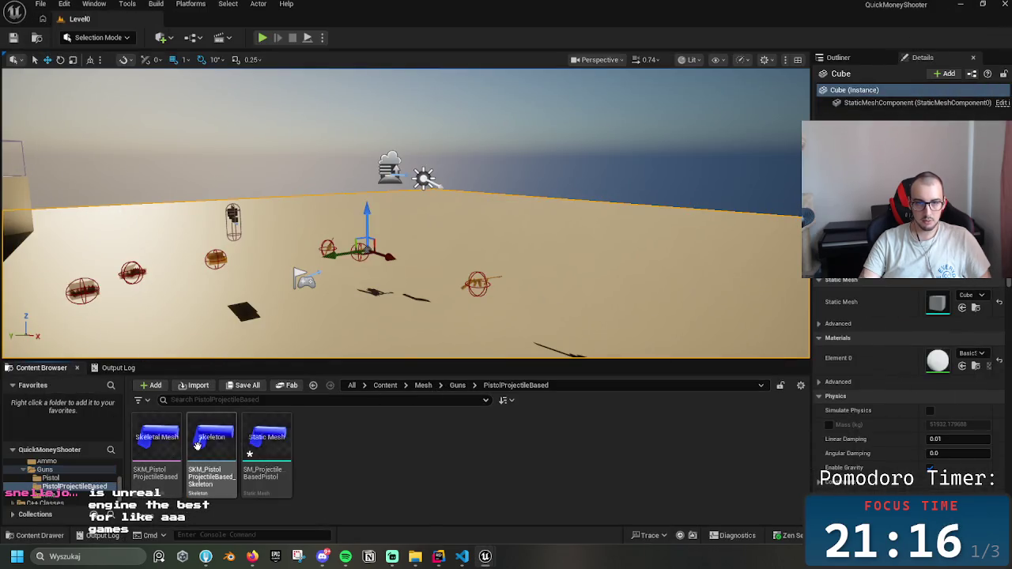
{"action": "left_click", "coordinate": [457, 385]}
{"action": "left_click", "coordinate": [383, 385]}
{"action": "double_click", "coordinate": [156, 439]}
{"action": "double_click", "coordinate": [267, 439]}
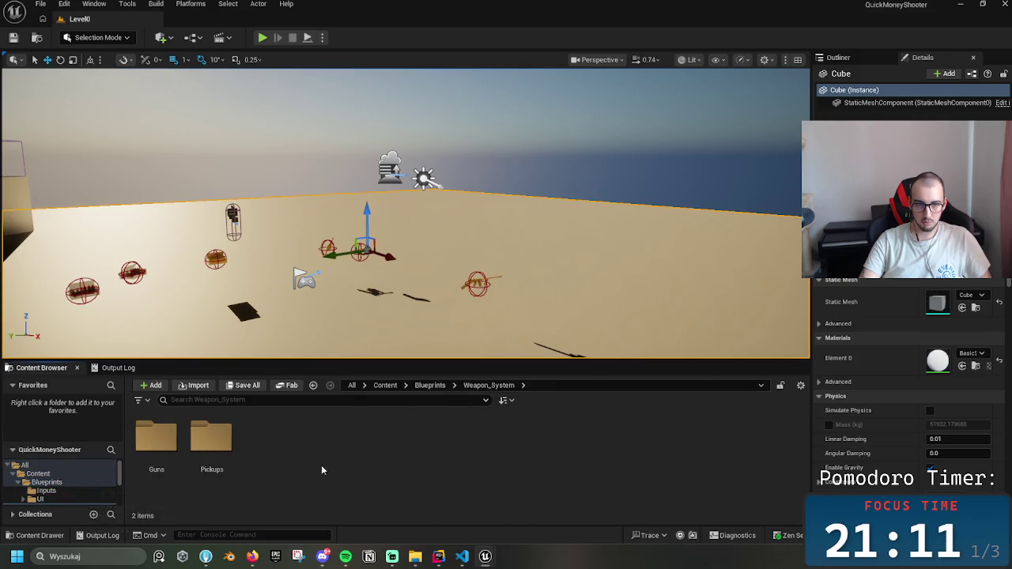
{"action": "double_click", "coordinate": [150, 442]}
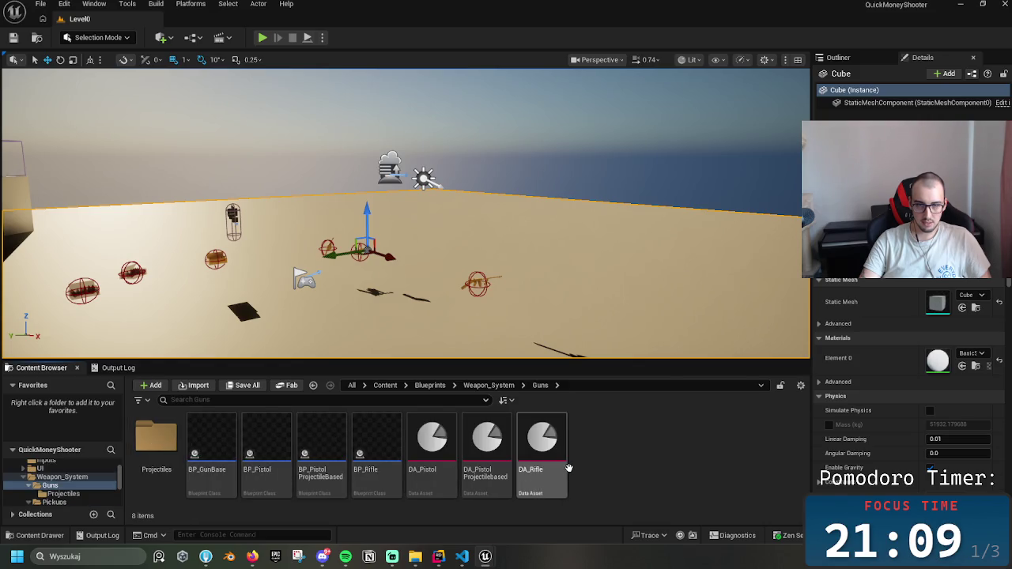
{"action": "double_click", "coordinate": [308, 482]}
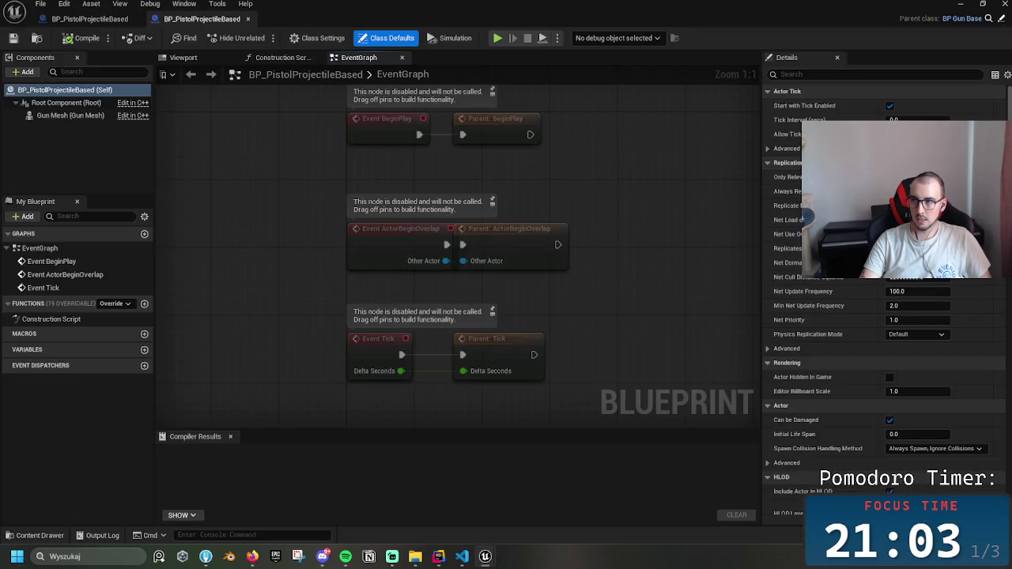
{"action": "scroll", "coordinate": [943, 423], "scroll_direction": "down", "scroll_amount": 5}
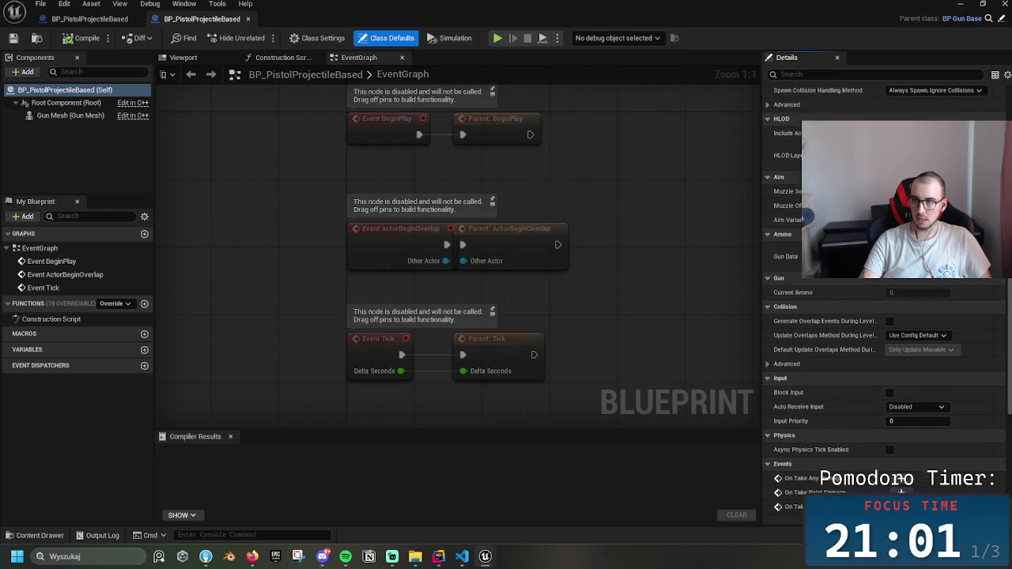
{"action": "left_click", "coordinate": [248, 18]}
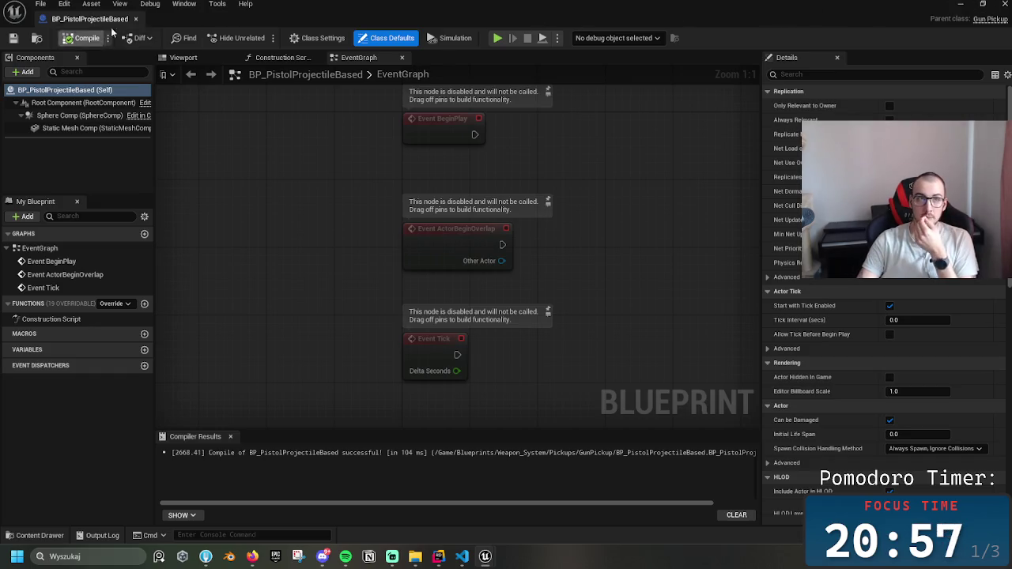
{"action": "left_click", "coordinate": [135, 18]}
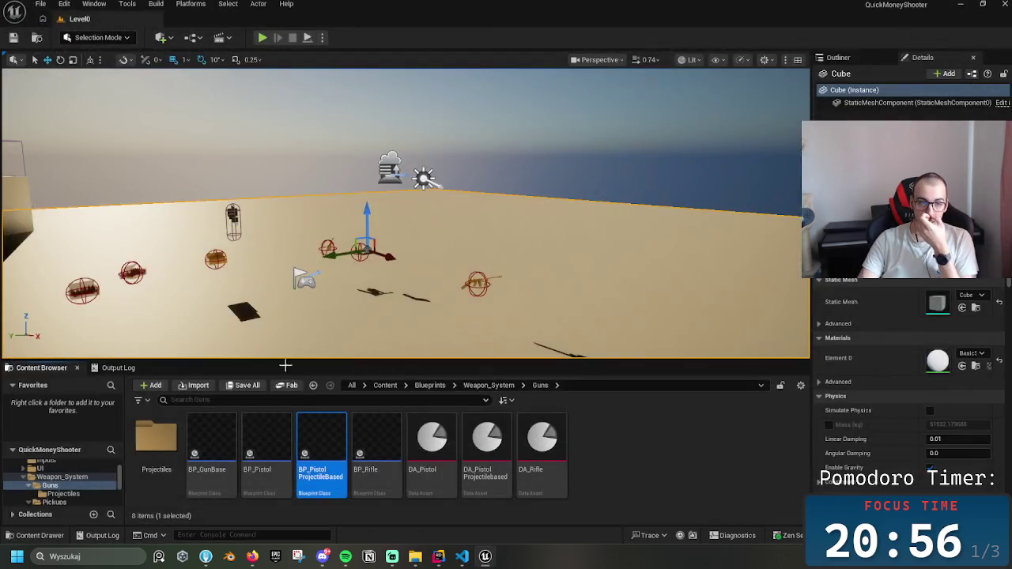
- From Weapon_System > Pickups > GunPickup, drag BP_PistolProjectileBased into the level viewport
{"action": "left_click", "coordinate": [429, 385]}
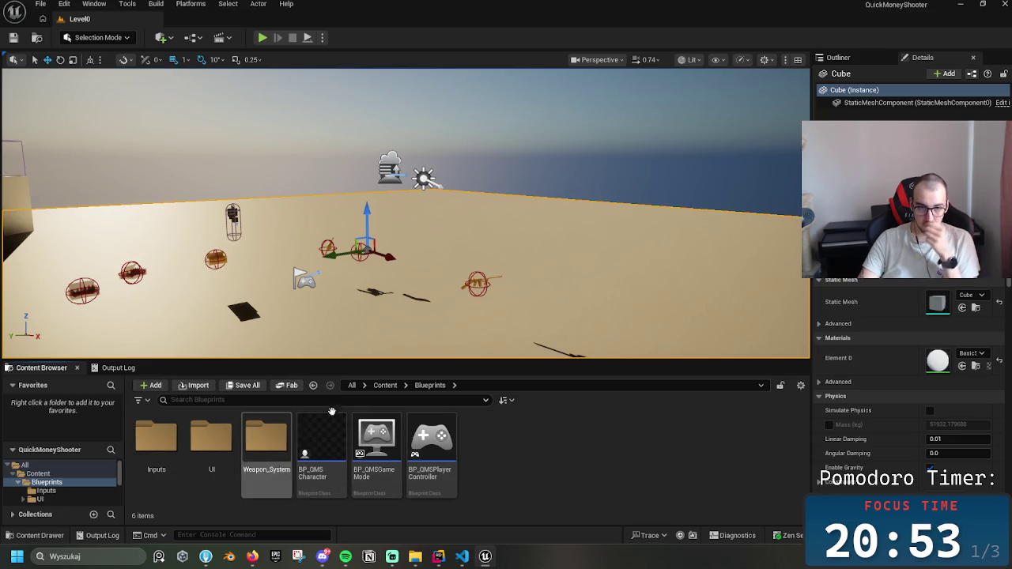
{"action": "left_click", "coordinate": [385, 385]}
{"action": "double_click", "coordinate": [169, 449]}
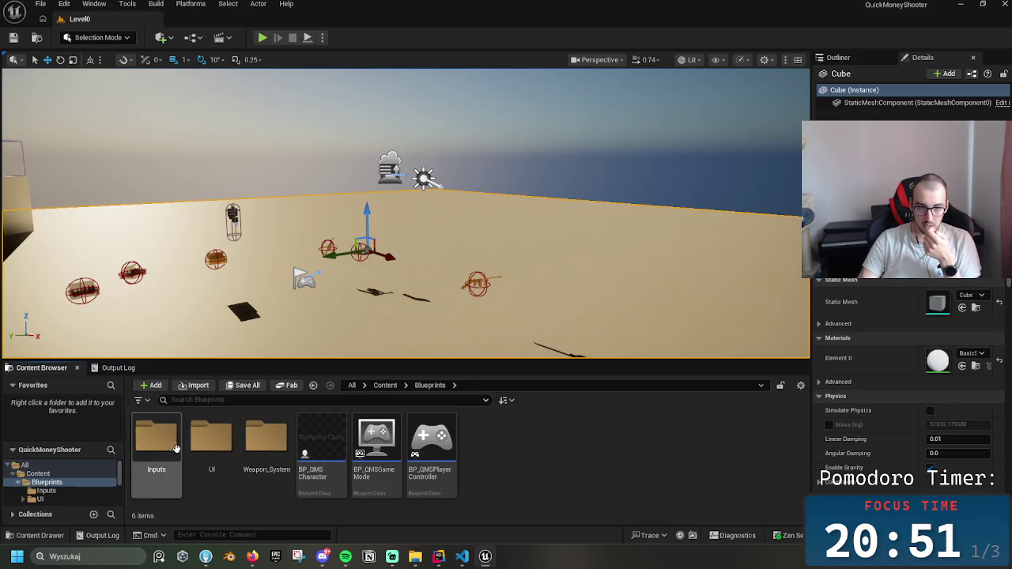
{"action": "double_click", "coordinate": [266, 443]}
{"action": "double_click", "coordinate": [212, 447]}
{"action": "left_click", "coordinate": [216, 449]}
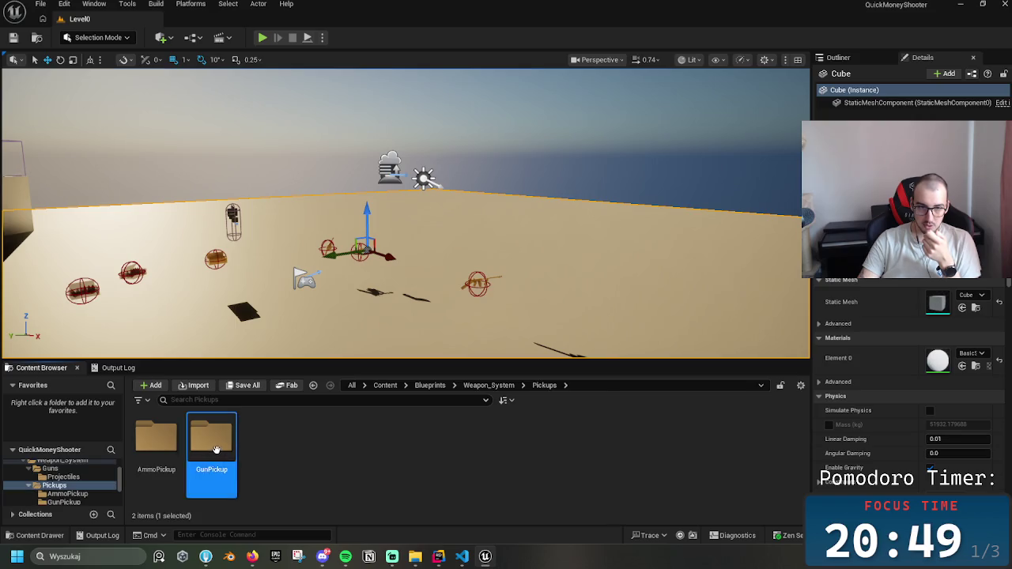
{"action": "double_click", "coordinate": [216, 450]}
{"action": "left_click_drag", "start_coordinate": [267, 439], "coordinate": [586, 277]}
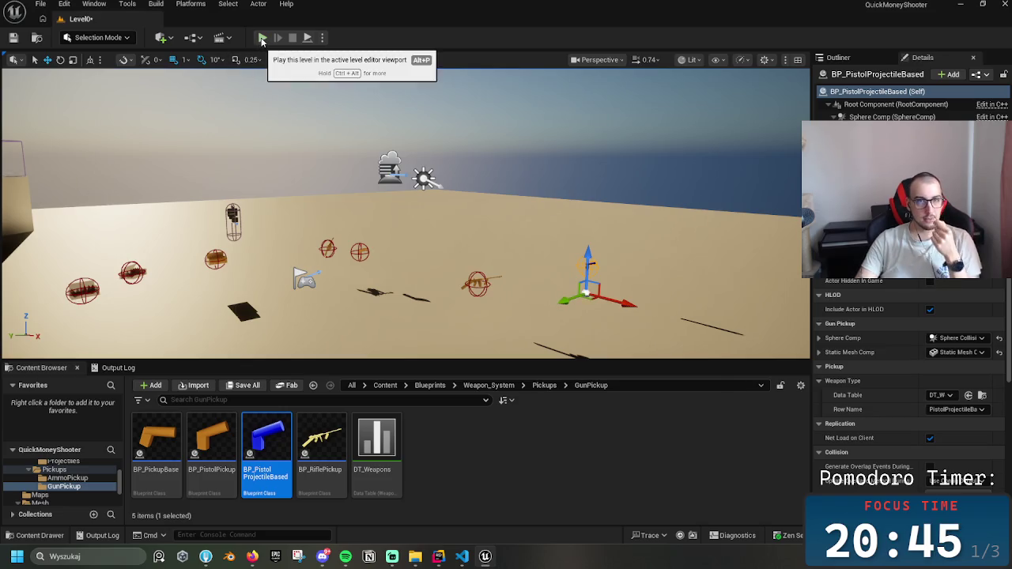
- Start Play In Editor, walk over to pick up the rifle and the blue pistol, and scroll through weapons
{"action": "key", "text": "alt+p"}
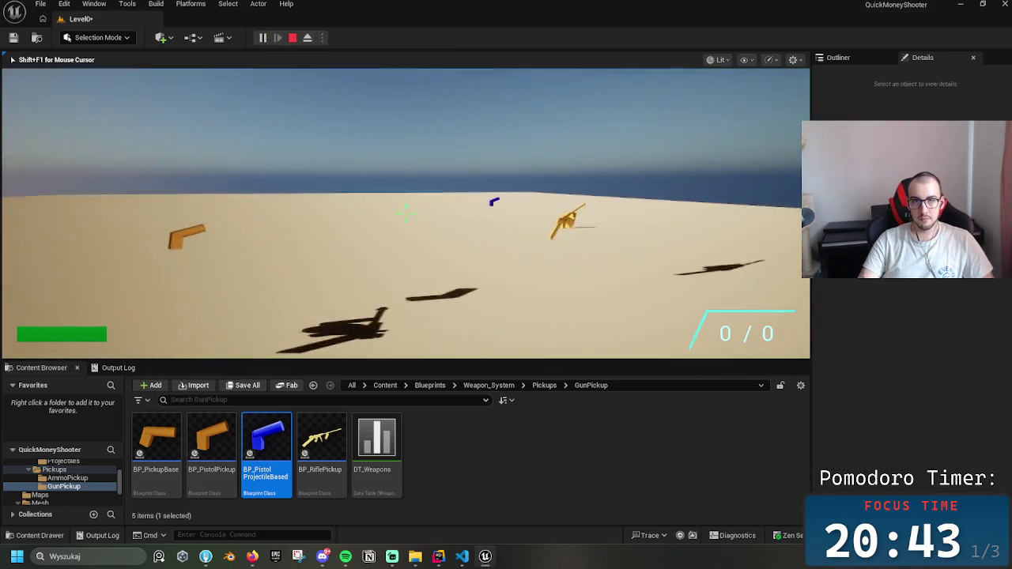
{"action": "key", "text": "w"}
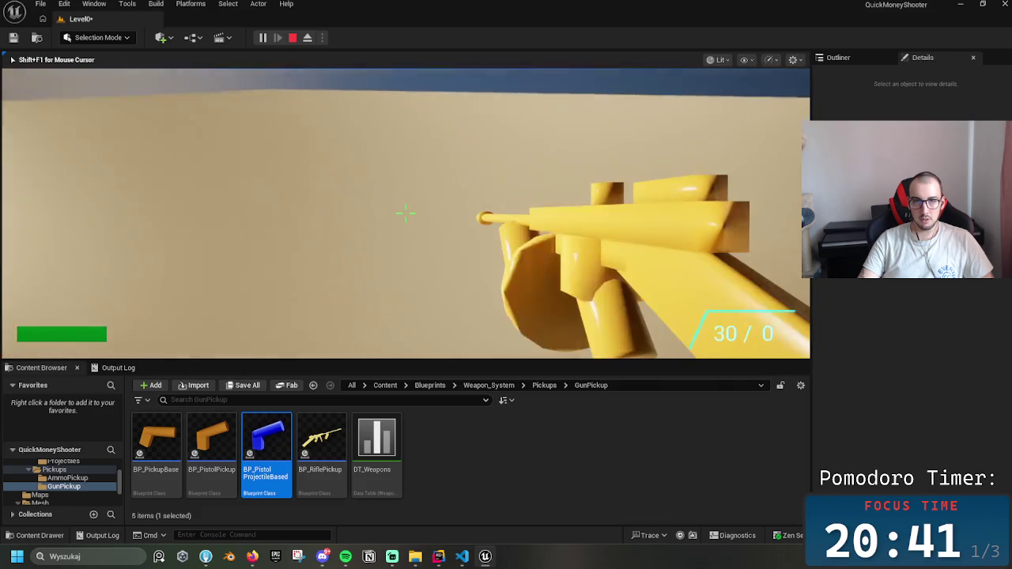
{"action": "key", "text": "w"}
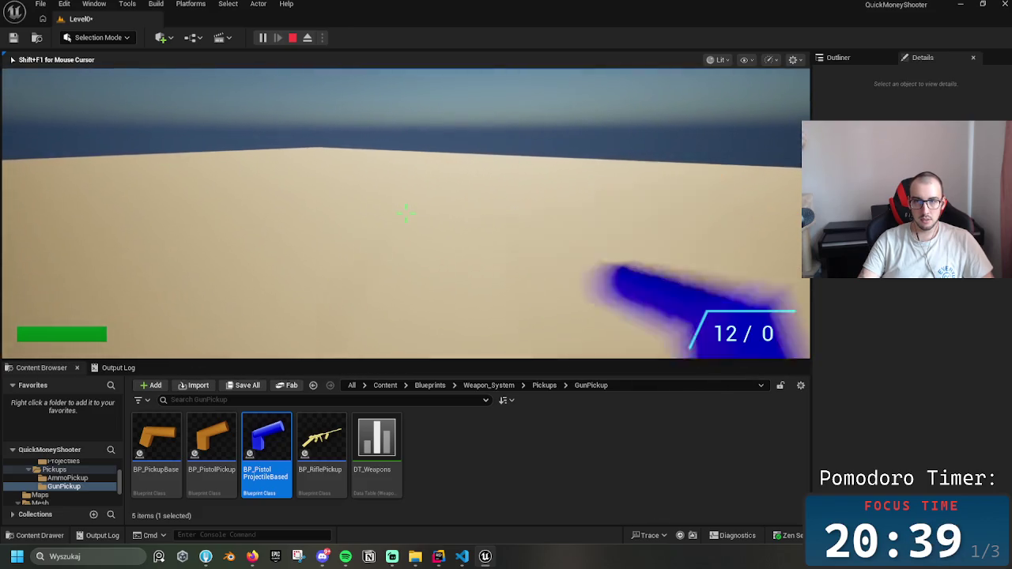
{"action": "scroll", "coordinate": [405, 213], "scroll_direction": "down", "scroll_amount": 4}
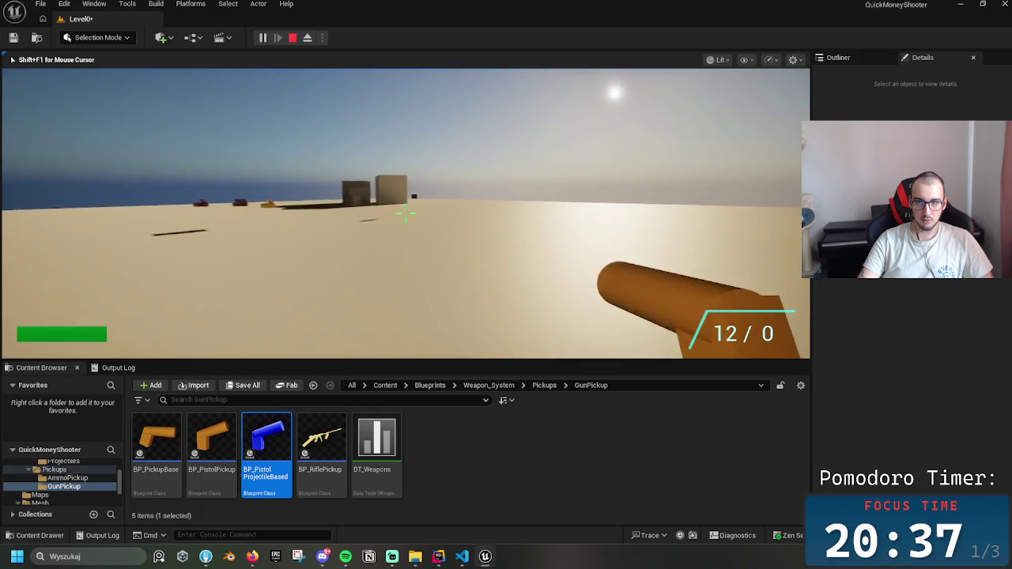
{"action": "scroll", "coordinate": [404, 214], "scroll_direction": "down", "scroll_amount": 4}
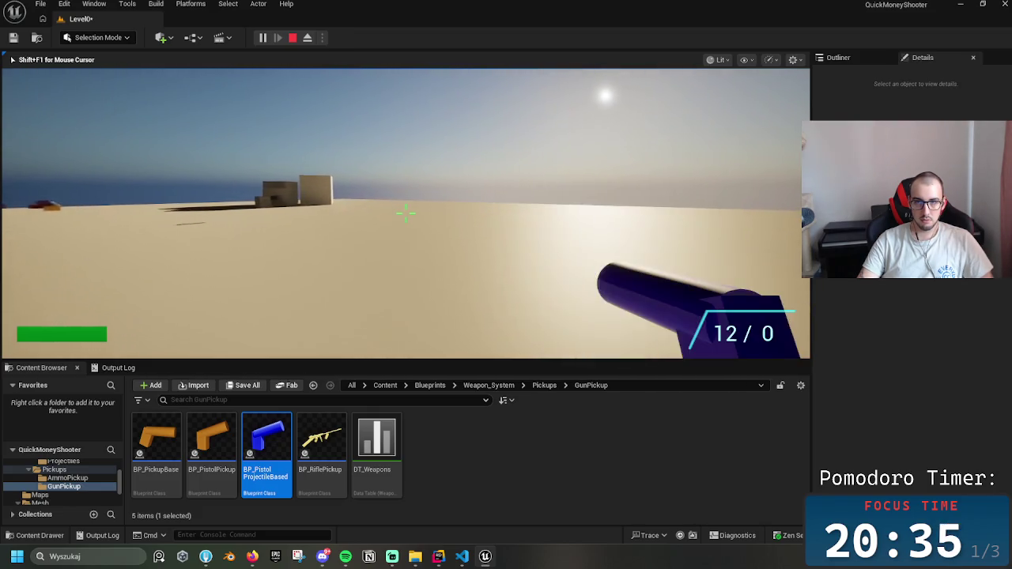
{"action": "scroll", "coordinate": [405, 214], "scroll_direction": "down", "scroll_amount": 4}
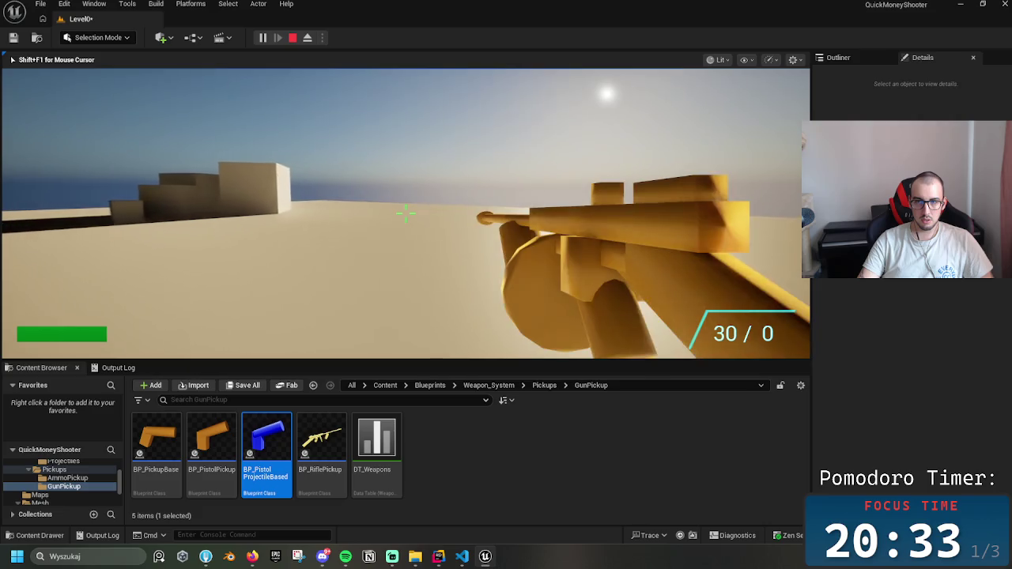
{"action": "scroll", "coordinate": [405, 214], "scroll_direction": "down", "scroll_amount": 3}
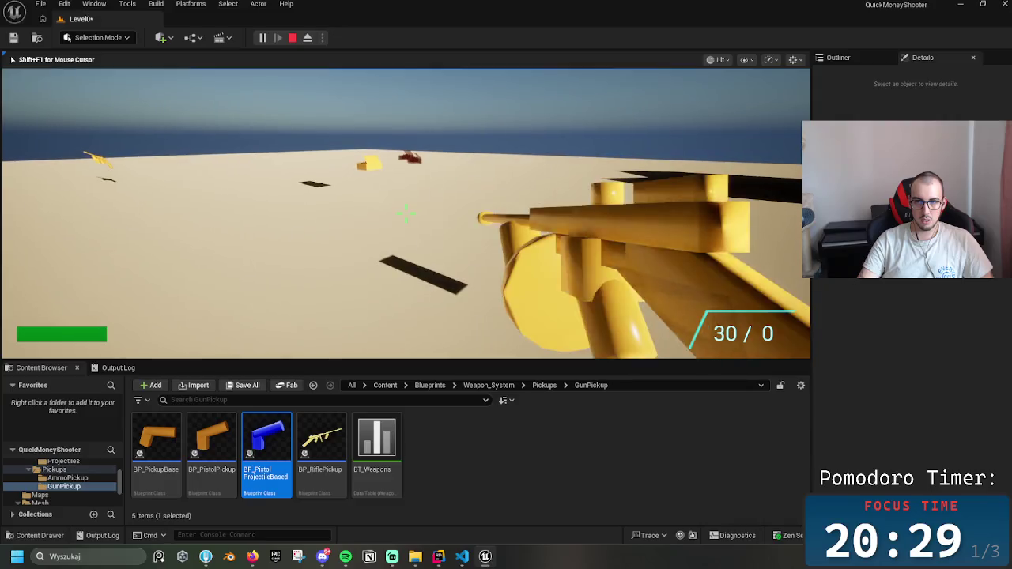
{"action": "scroll", "coordinate": [404, 214], "scroll_direction": "down", "scroll_amount": 1}
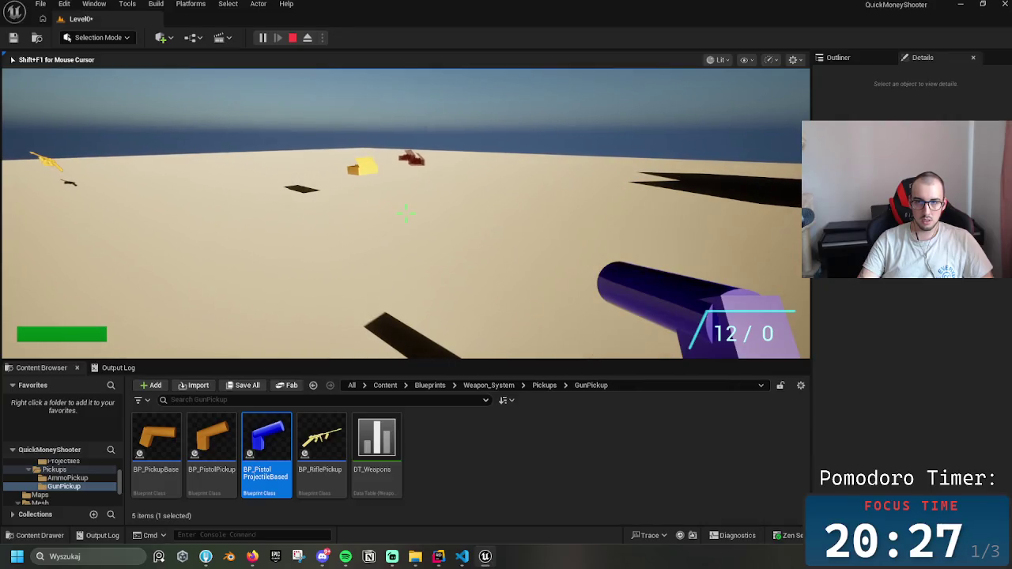
{"action": "scroll", "coordinate": [405, 214], "scroll_direction": "down", "scroll_amount": 2}
{"action": "scroll", "coordinate": [405, 214], "scroll_direction": "up", "scroll_amount": 1}
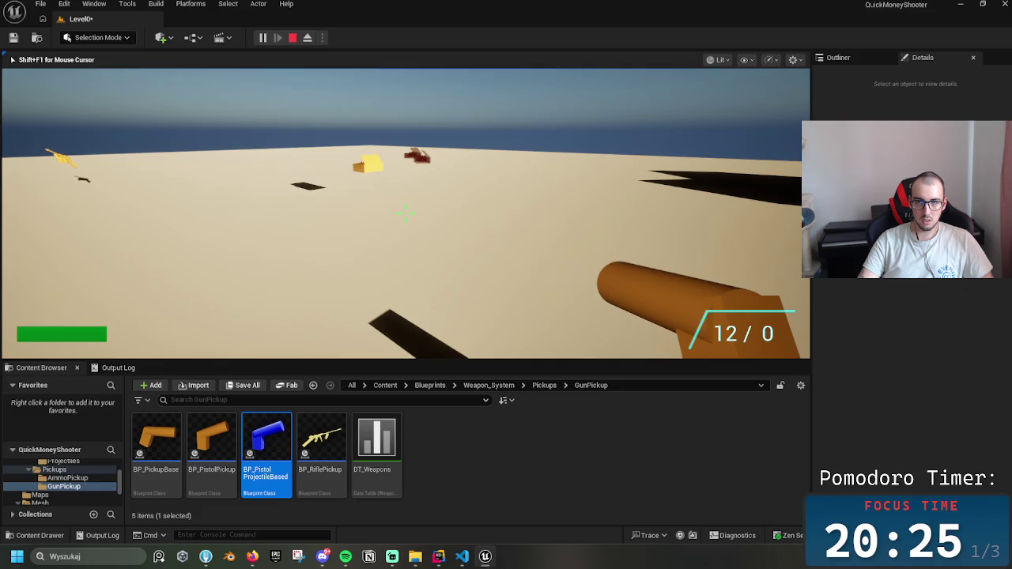
{"action": "scroll", "coordinate": [405, 213], "scroll_direction": "down", "scroll_amount": 2}
{"action": "scroll", "coordinate": [405, 214], "scroll_direction": "up", "scroll_amount": 1}
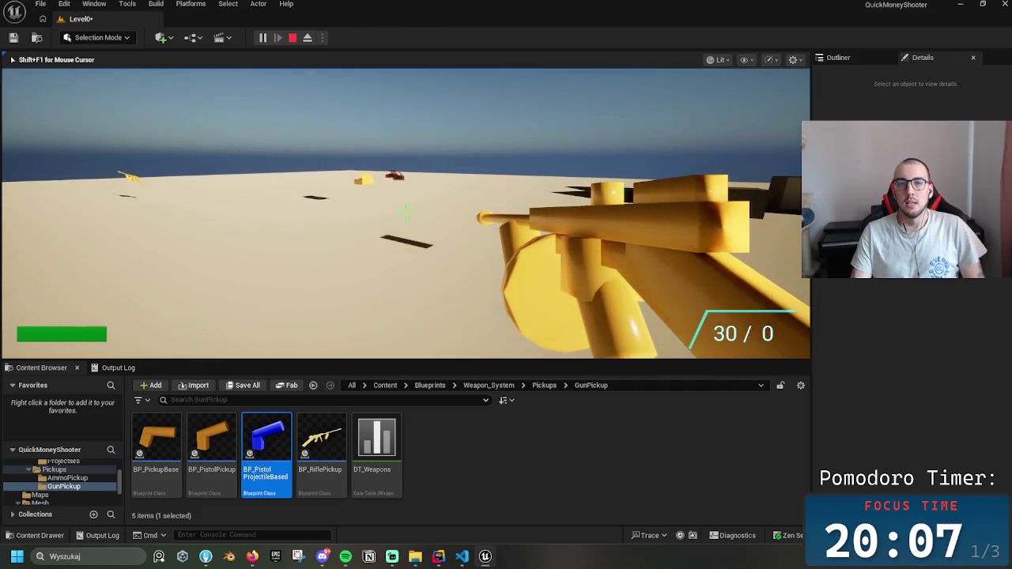
- Cycle through the carried weapons with keys 1, 2 and 3, ending on the rifle
{"action": "key", "text": "2"}
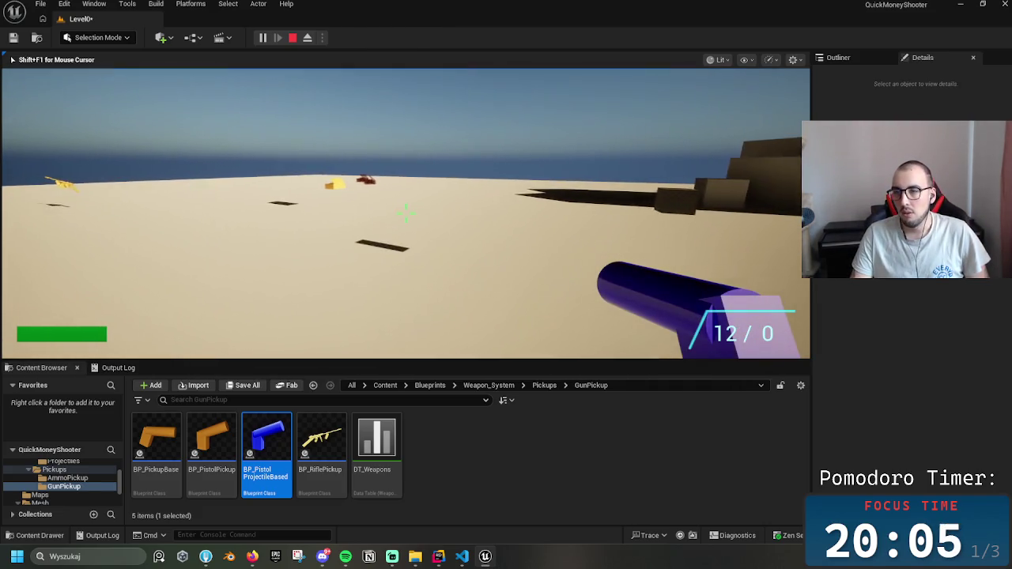
{"action": "key", "text": "1"}
{"action": "key", "text": "3"}
{"action": "key", "text": "2"}
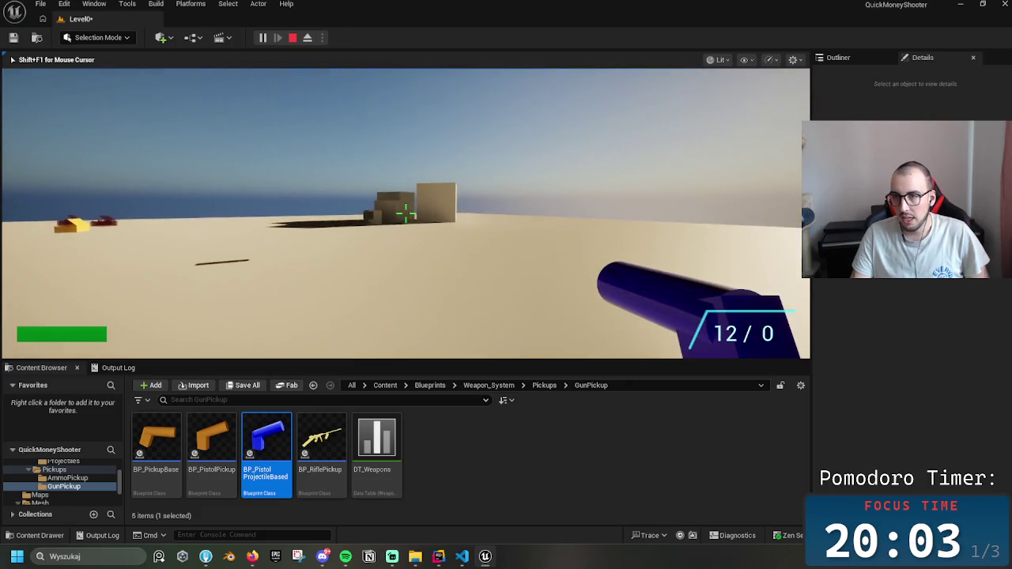
{"action": "key", "text": "1"}
{"action": "key", "text": "3"}
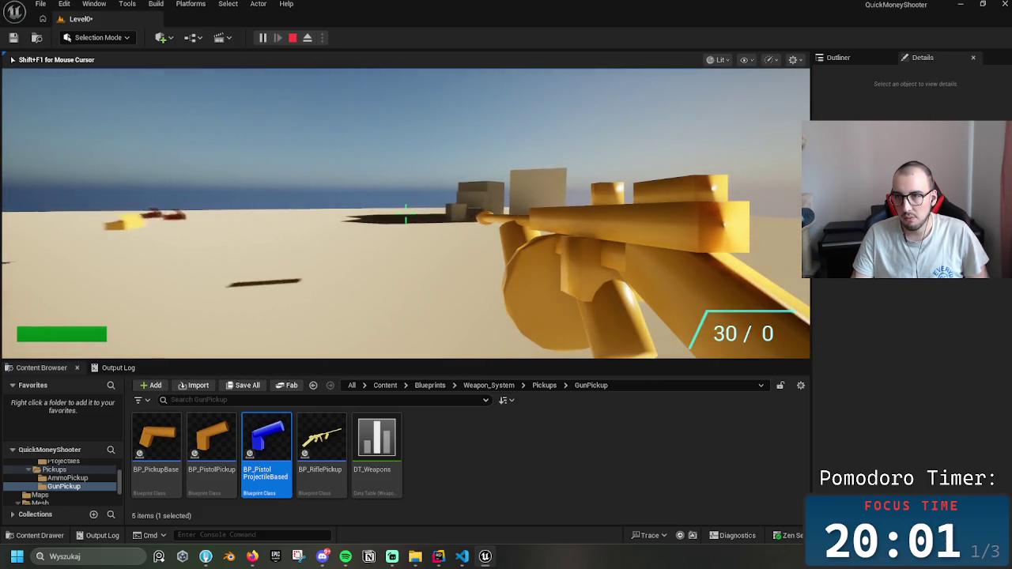
- Walk to the boxes, jump onto one, cross its top and come back around
{"action": "key", "text": "w"}
{"action": "key", "text": "w"}
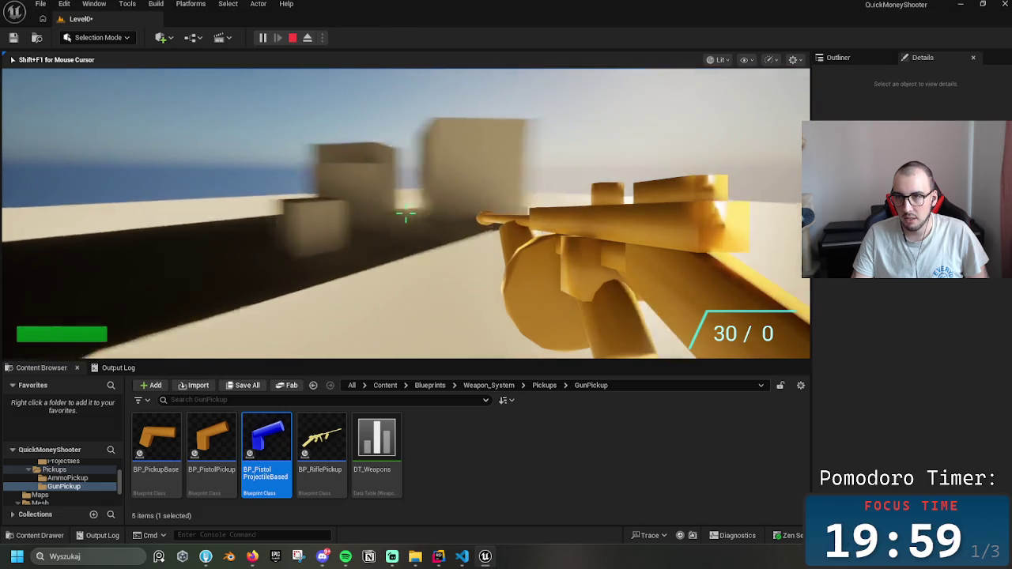
{"action": "key", "text": "w"}
{"action": "key", "text": "space"}
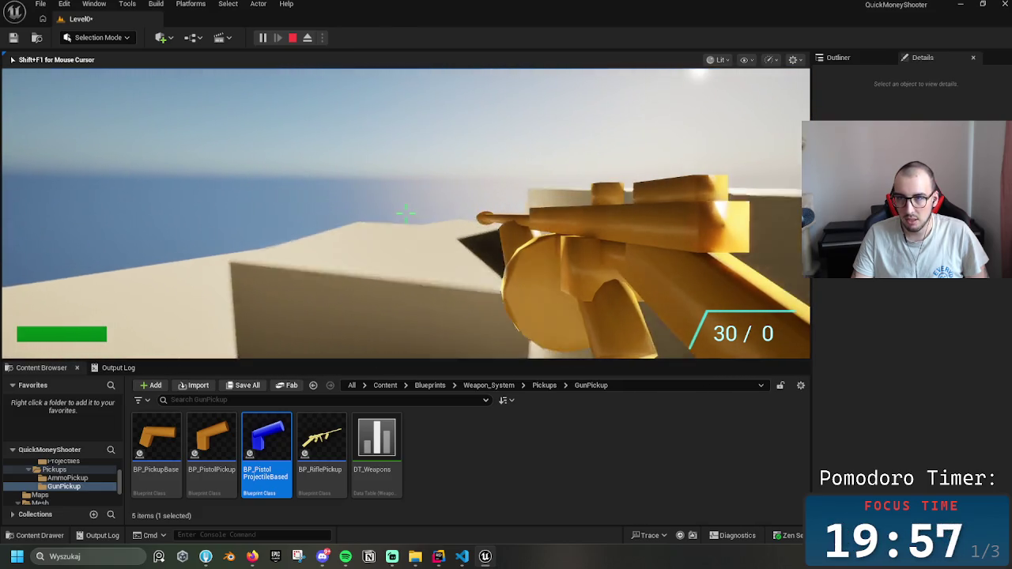
{"action": "key", "text": "w"}
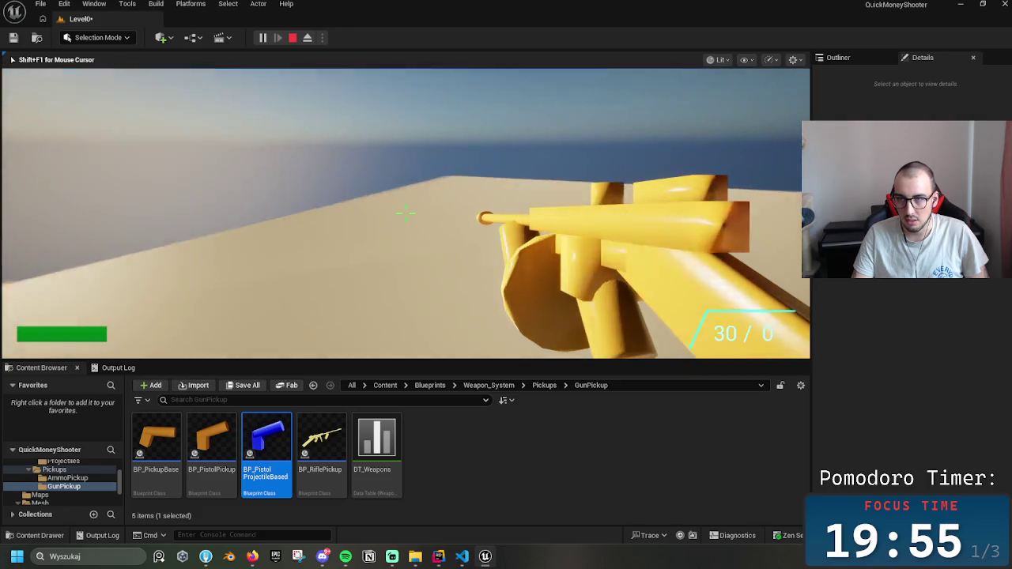
{"action": "key", "text": "w"}
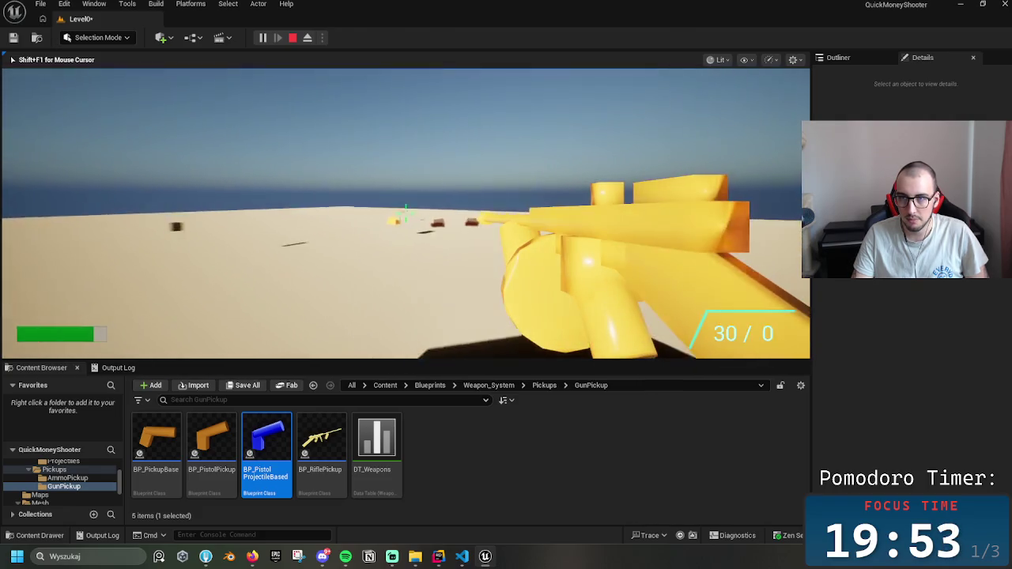
{"action": "key", "text": "w"}
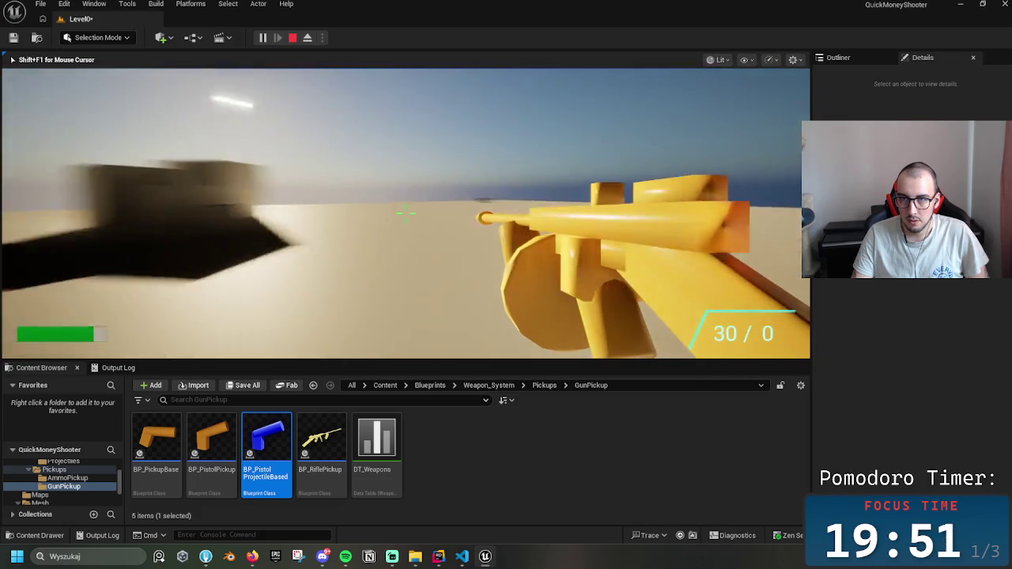
{"action": "key", "text": "w"}
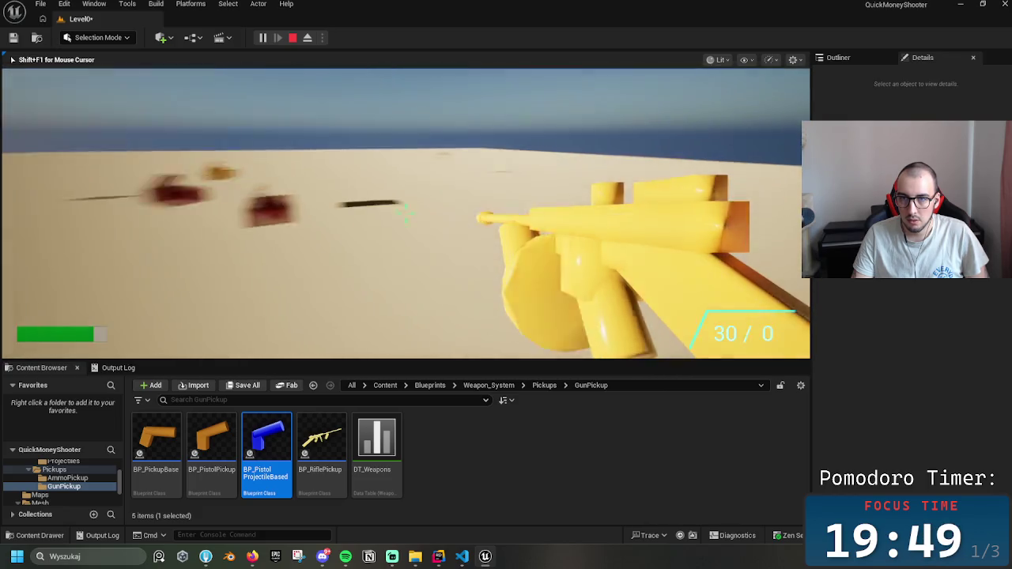
{"action": "key", "text": "w"}
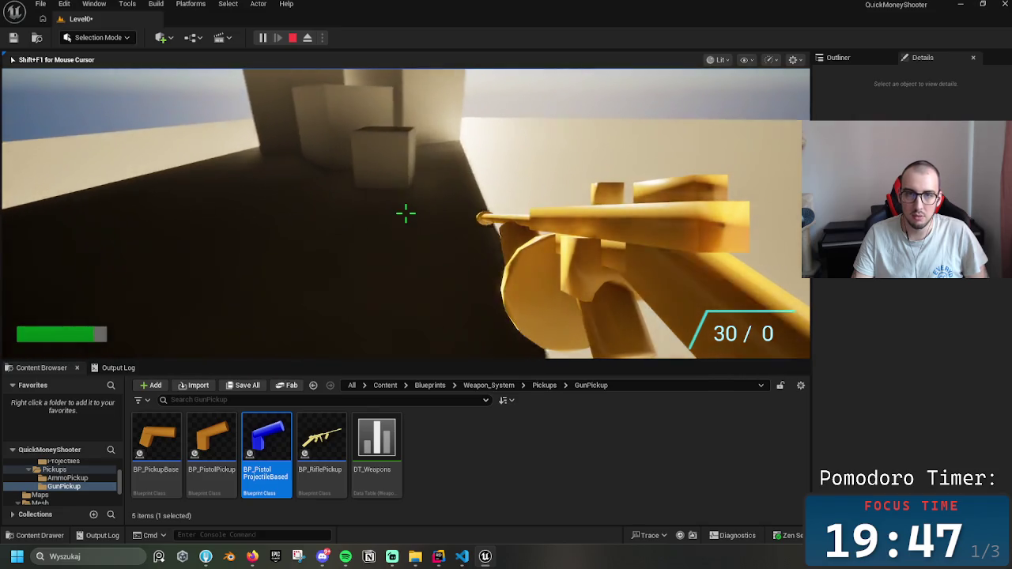
- Swap between pistol and rifle, ending with the yellow rifle at 30 / 0 ammo
{"action": "key", "text": "2"}
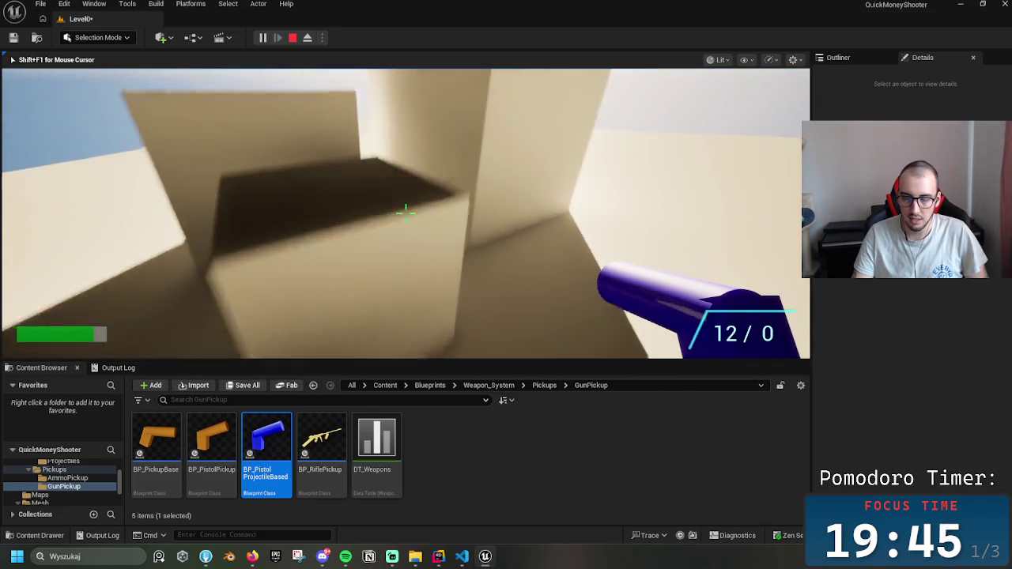
{"action": "key", "text": "1"}
{"action": "key", "text": "2"}
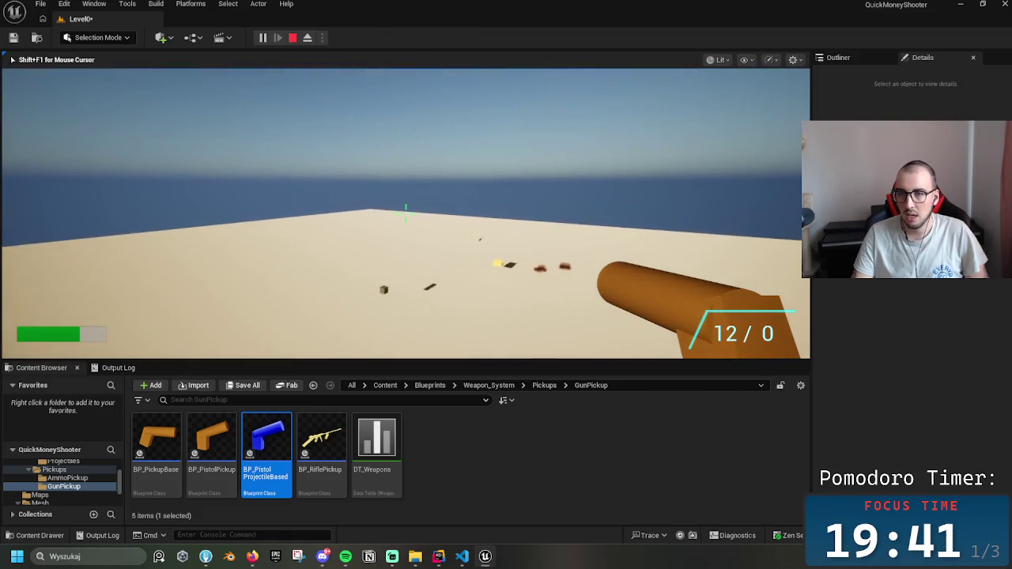
{"action": "key", "text": "1"}
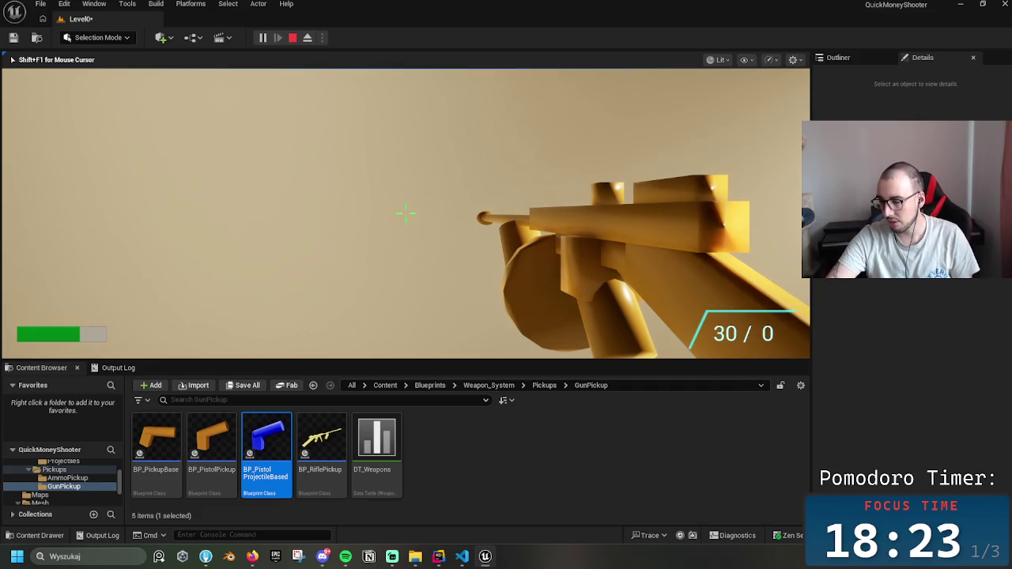
{"action": "mouse_move", "coordinate": [405, 212]}
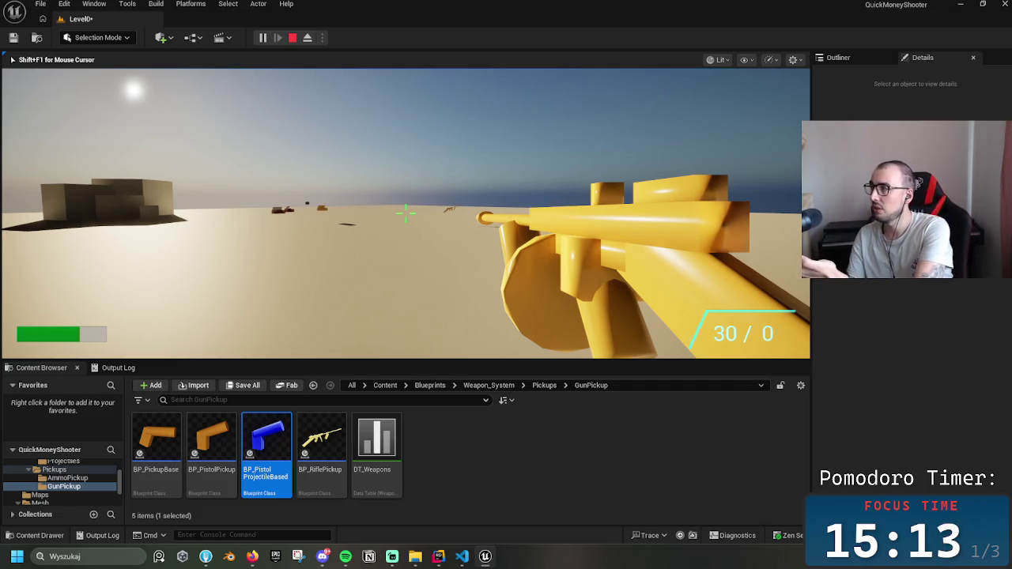
- Switch to the blue pistol, walk toward the blocks and fire a shot at one
{"action": "key", "text": "w"}
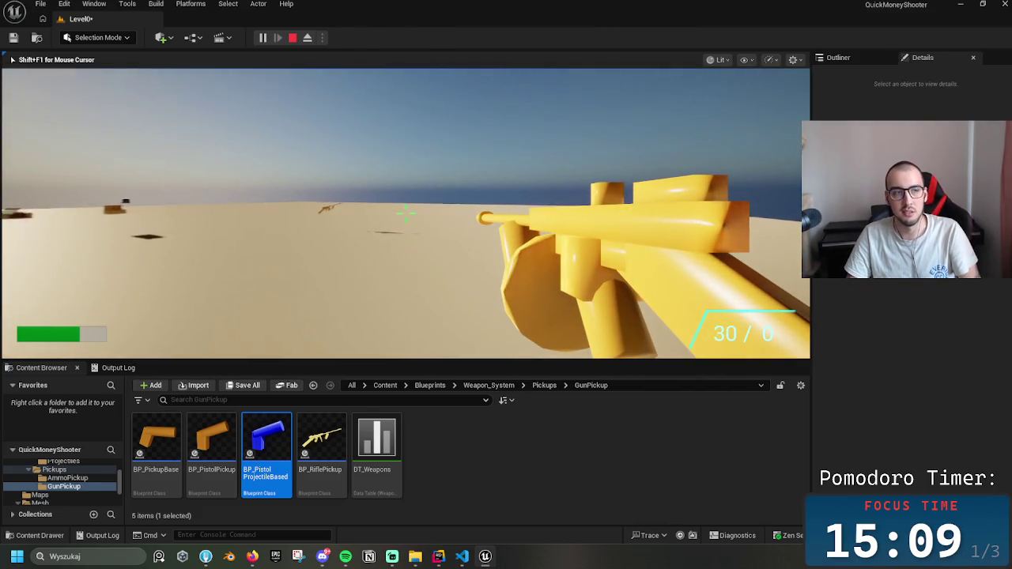
{"action": "key", "text": "1"}
{"action": "key", "text": "w"}
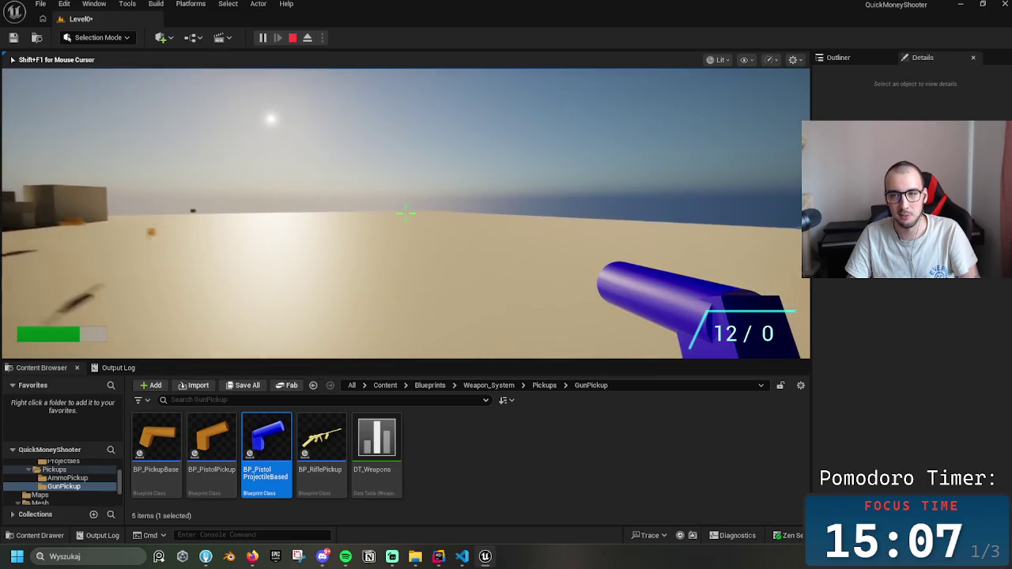
{"action": "key", "text": "w"}
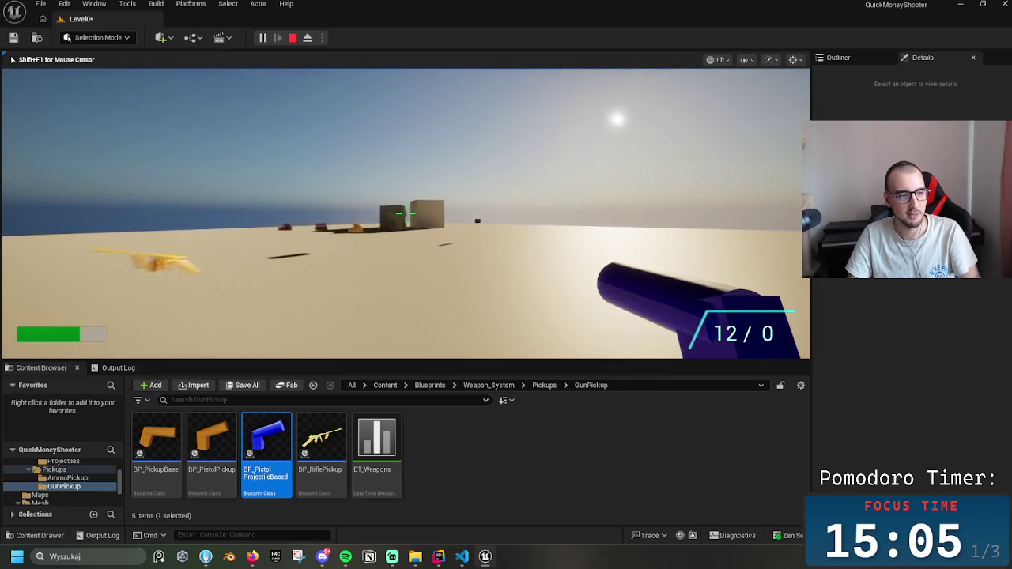
{"action": "key", "text": "w"}
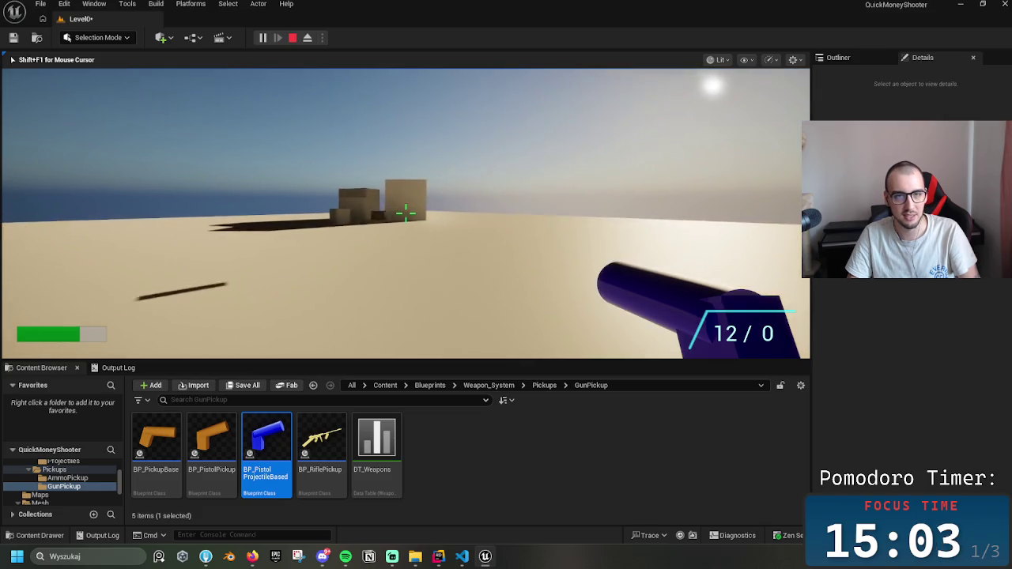
{"action": "key", "text": "w"}
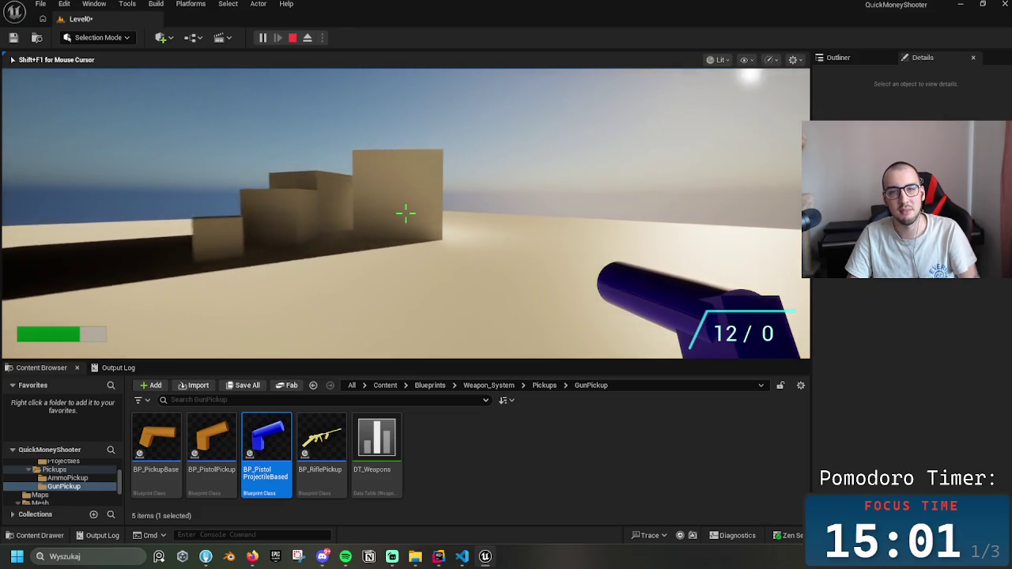
{"action": "left_click", "coordinate": [406, 213]}
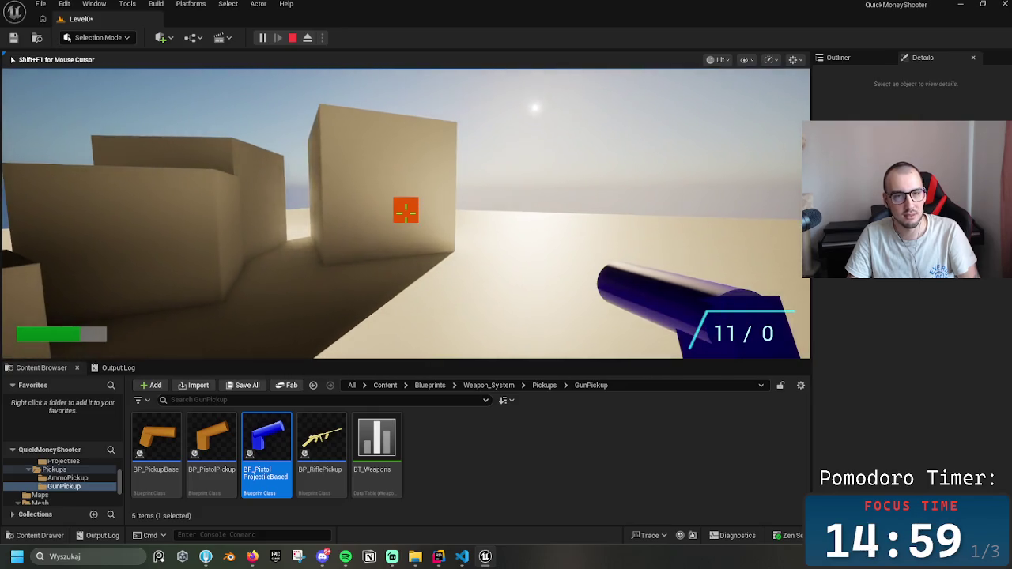
- Find the 'Gun has no Projectile Class setup.' warning in the Output Log, then stop playing
{"action": "key", "text": "shift+F1"}
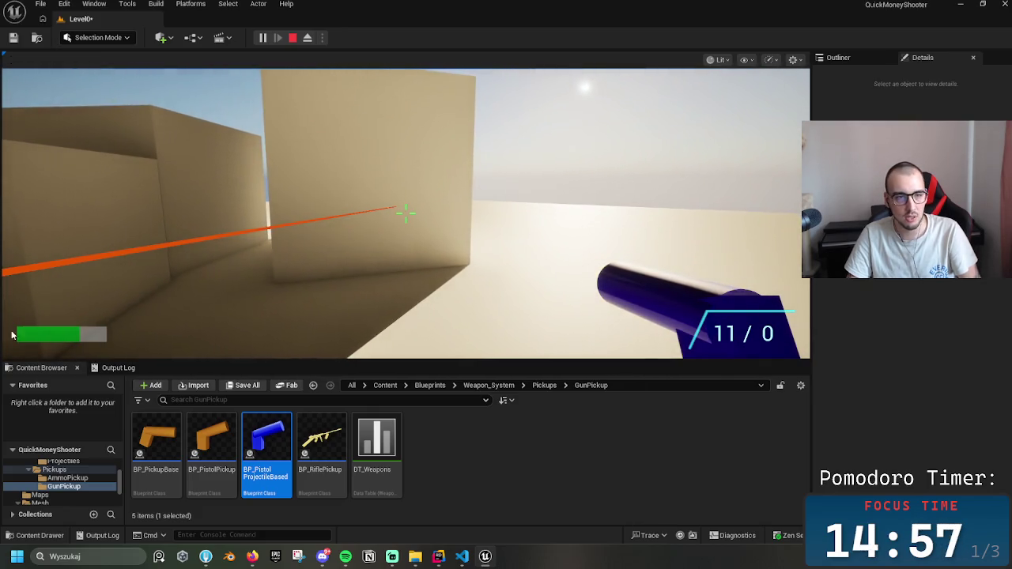
{"action": "left_click", "coordinate": [141, 368]}
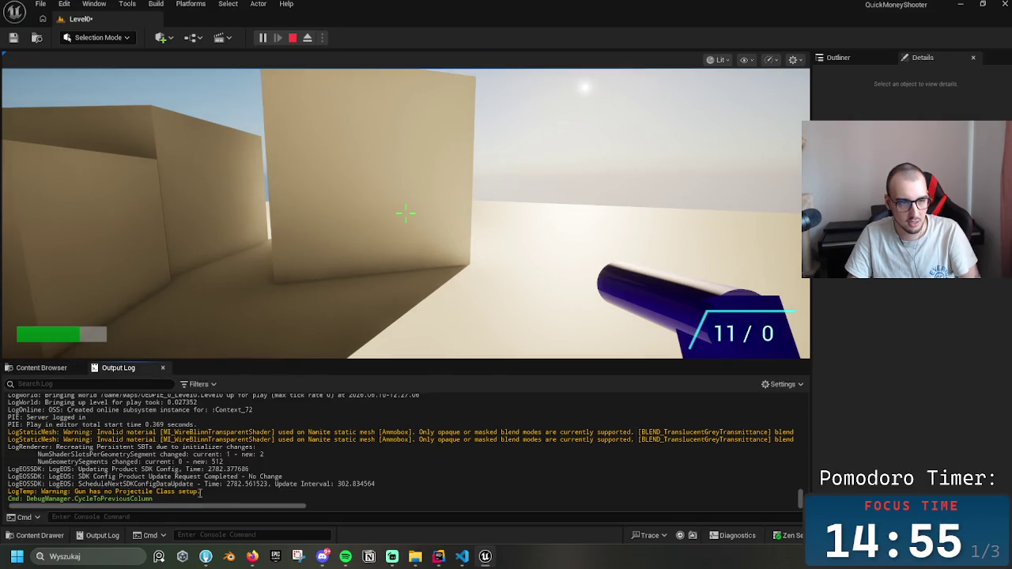
{"action": "left_click_drag", "start_coordinate": [200, 492], "coordinate": [91, 491]}
{"action": "left_click", "coordinate": [185, 492]}
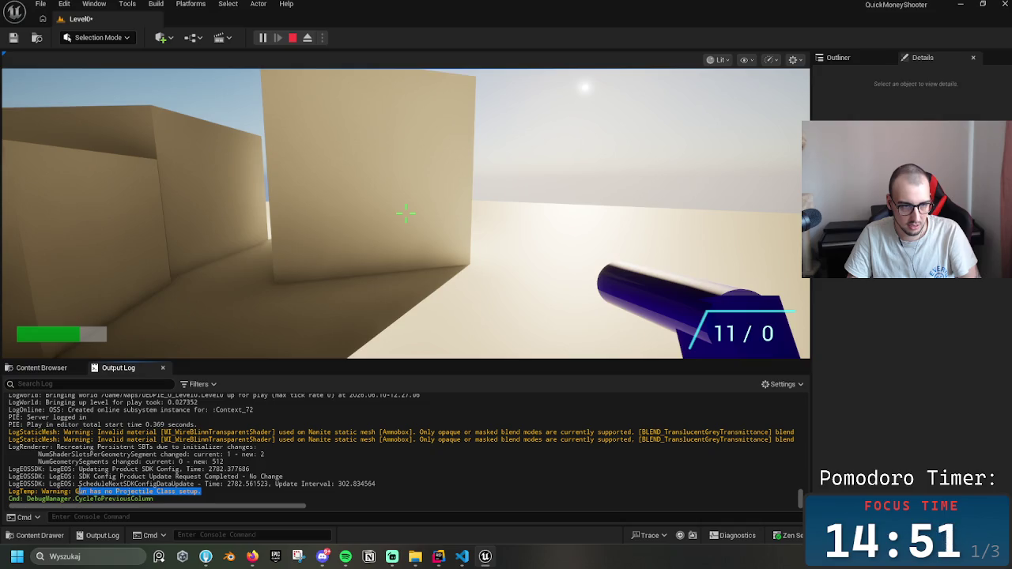
{"action": "left_click", "coordinate": [95, 492]}
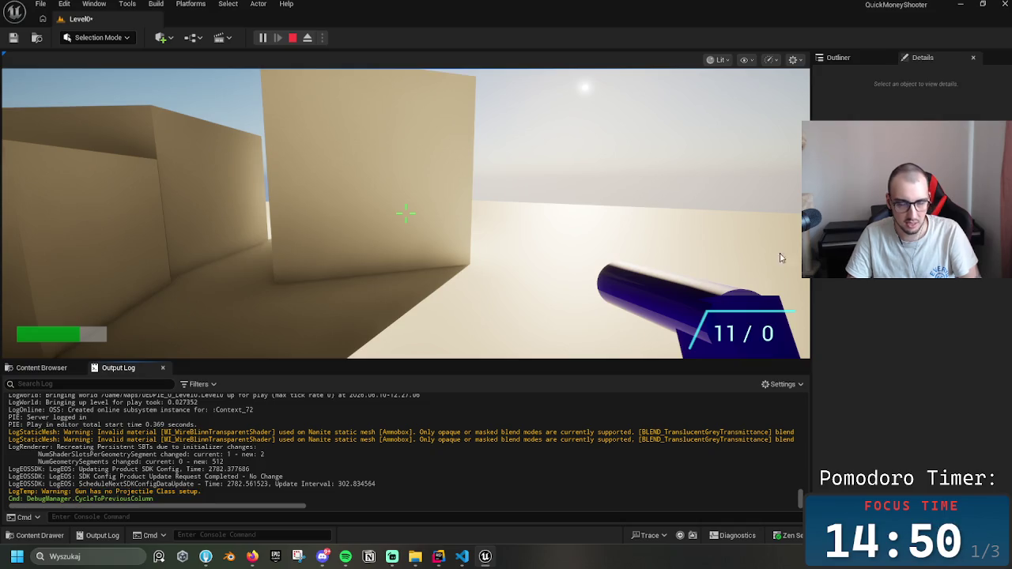
{"action": "left_click", "coordinate": [292, 38]}
- Browse the Content Browser into Pickups/AmmoPickup and look at the BP_RifleAmmo blueprint
{"action": "left_click_drag", "start_coordinate": [416, 237], "coordinate": [416, 253]}
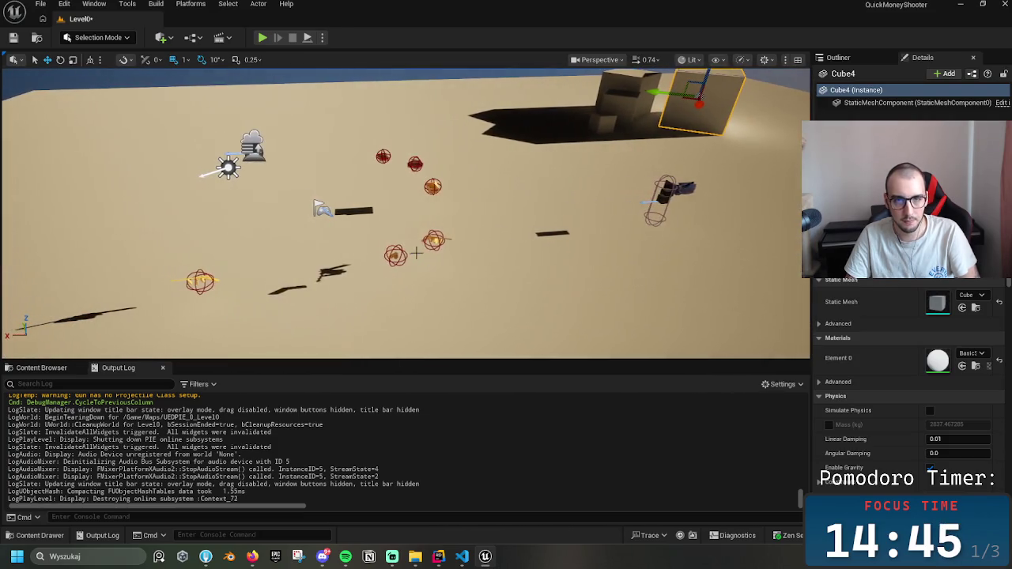
{"action": "left_click", "coordinate": [42, 367]}
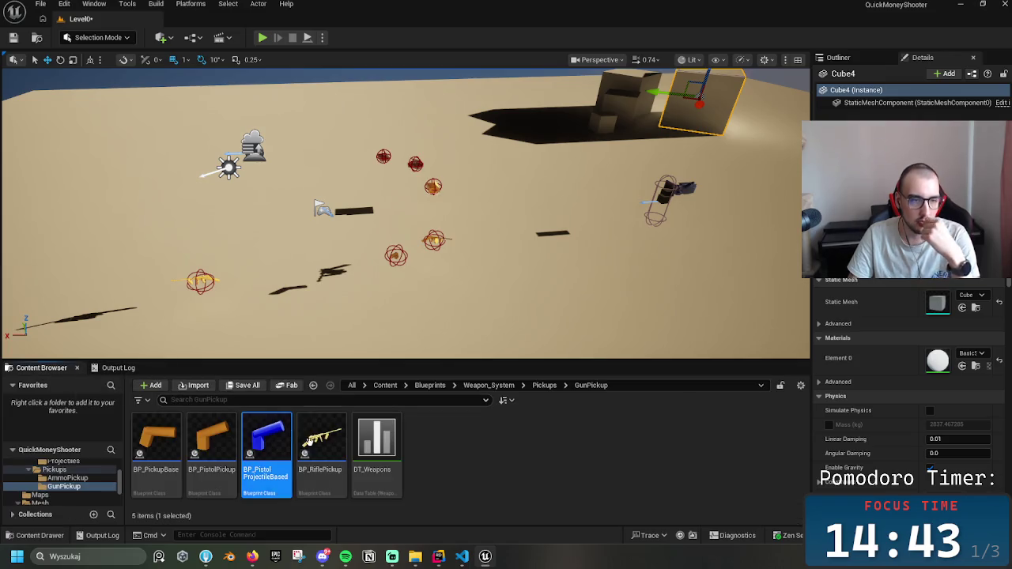
{"action": "left_click", "coordinate": [544, 385]}
{"action": "left_click", "coordinate": [156, 437]}
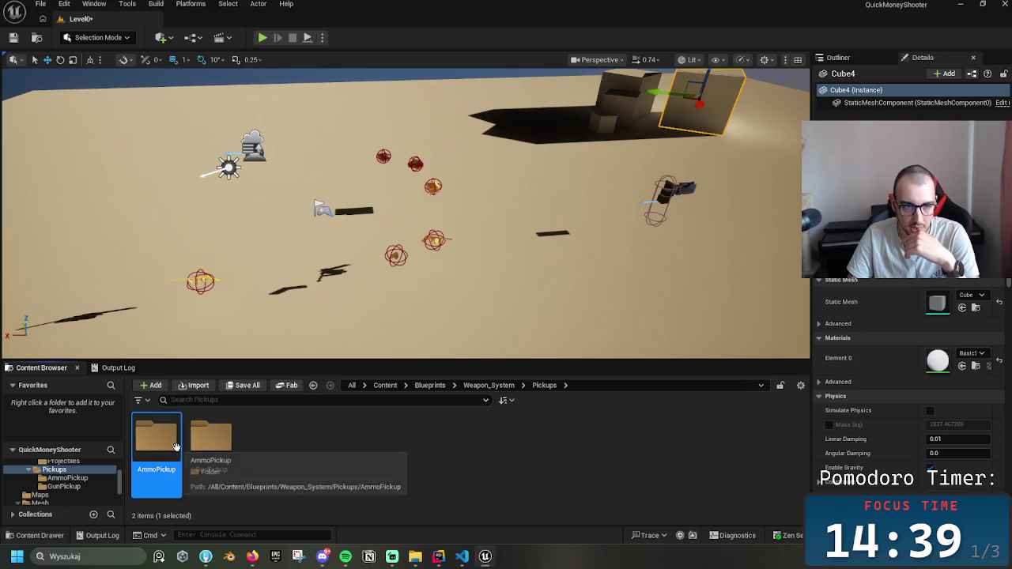
{"action": "double_click", "coordinate": [156, 438]}
{"action": "left_click", "coordinate": [228, 466]}
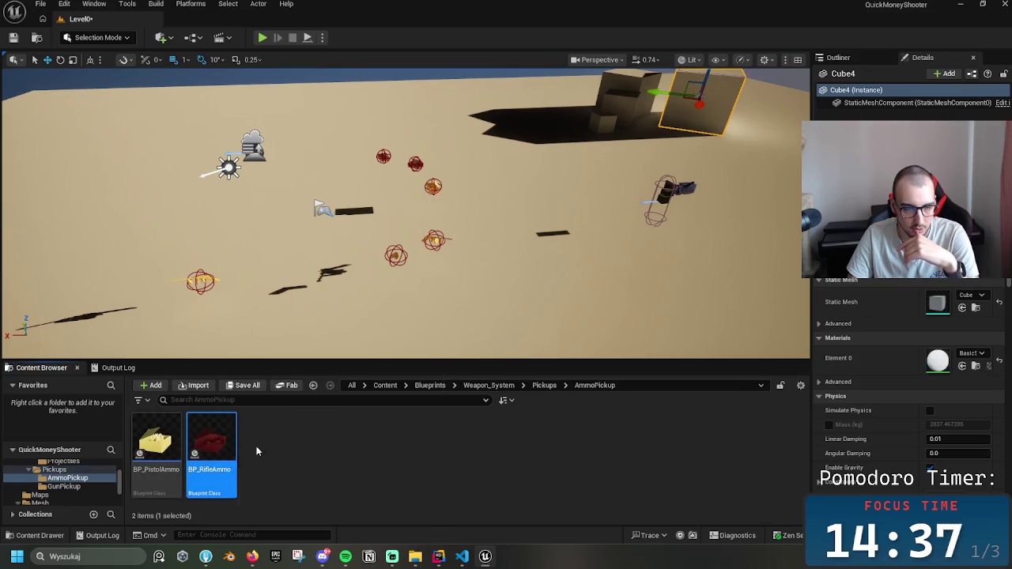
{"action": "left_click", "coordinate": [479, 387]}
{"action": "left_click", "coordinate": [545, 464]}
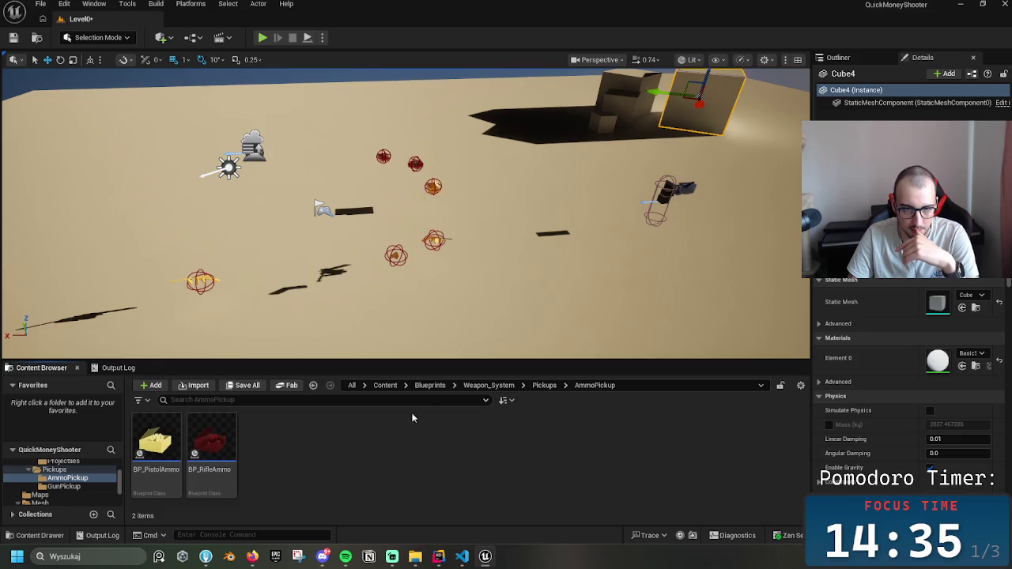
- Navigate to the Weapon_System/Guns folder in the Content Browser
{"action": "left_click", "coordinate": [489, 385]}
{"action": "left_click", "coordinate": [158, 441]}
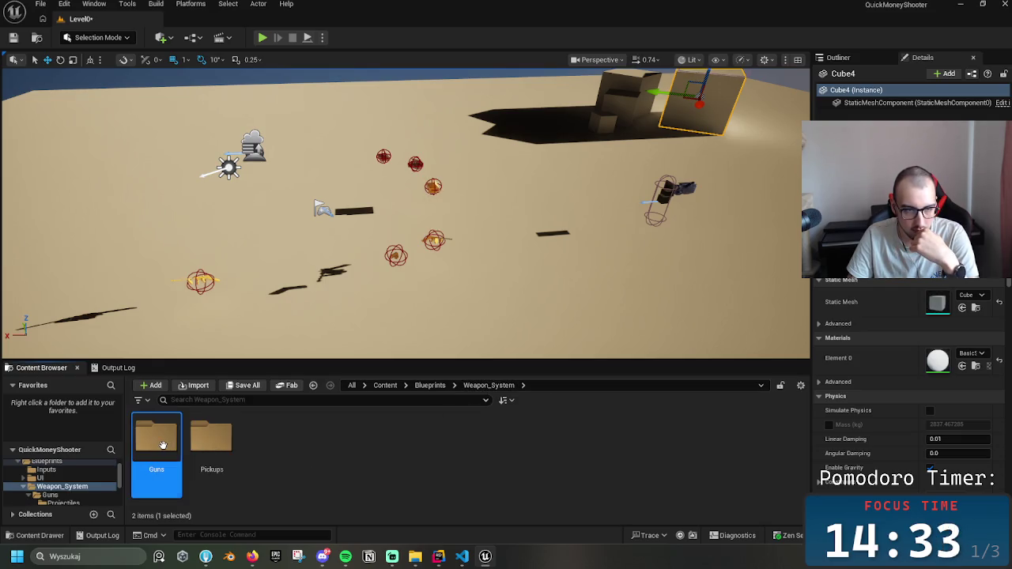
{"action": "double_click", "coordinate": [163, 444]}
{"action": "double_click", "coordinate": [164, 444]}
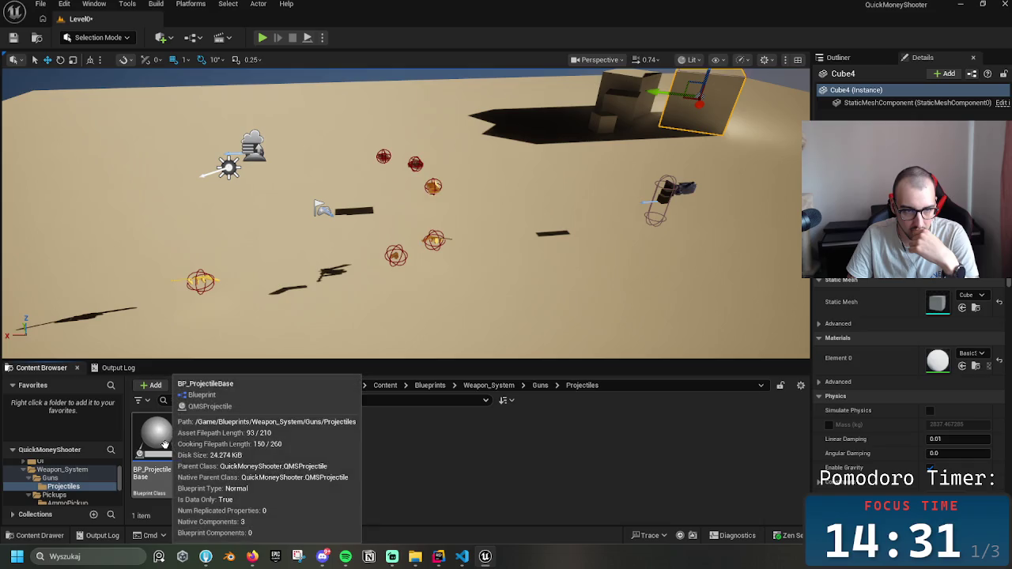
{"action": "left_click", "coordinate": [489, 385]}
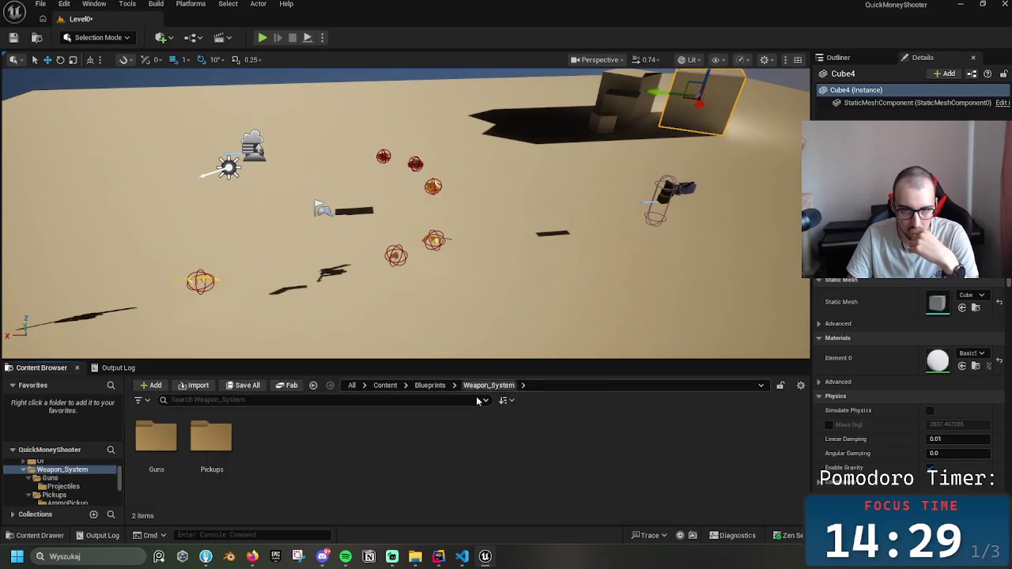
{"action": "double_click", "coordinate": [156, 439]}
- Set DA_PistolProjectileBased's Projectile Class to BP_ProjectileBase and close the asset editor
{"action": "double_click", "coordinate": [501, 460]}
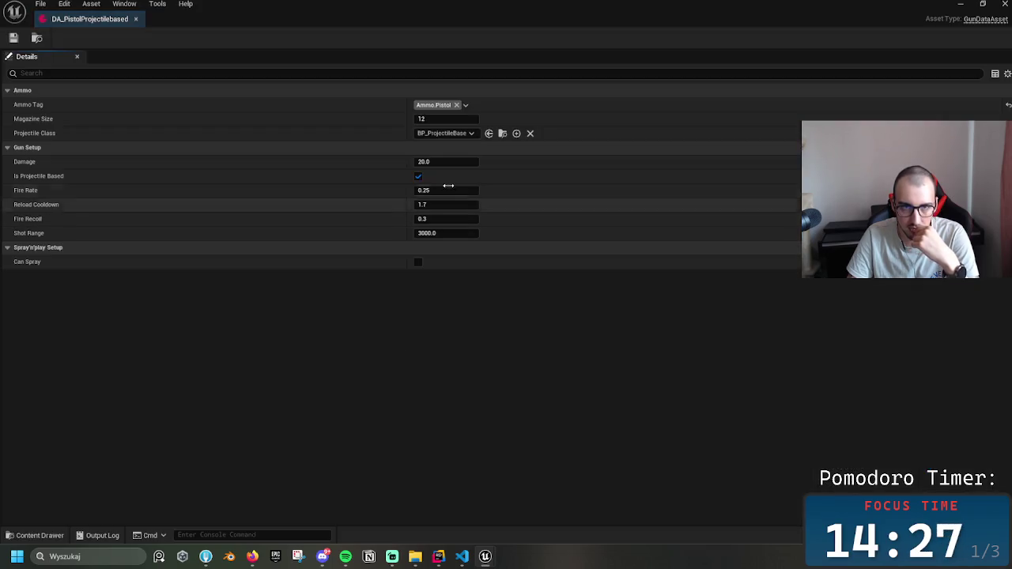
{"action": "left_click", "coordinate": [465, 133]}
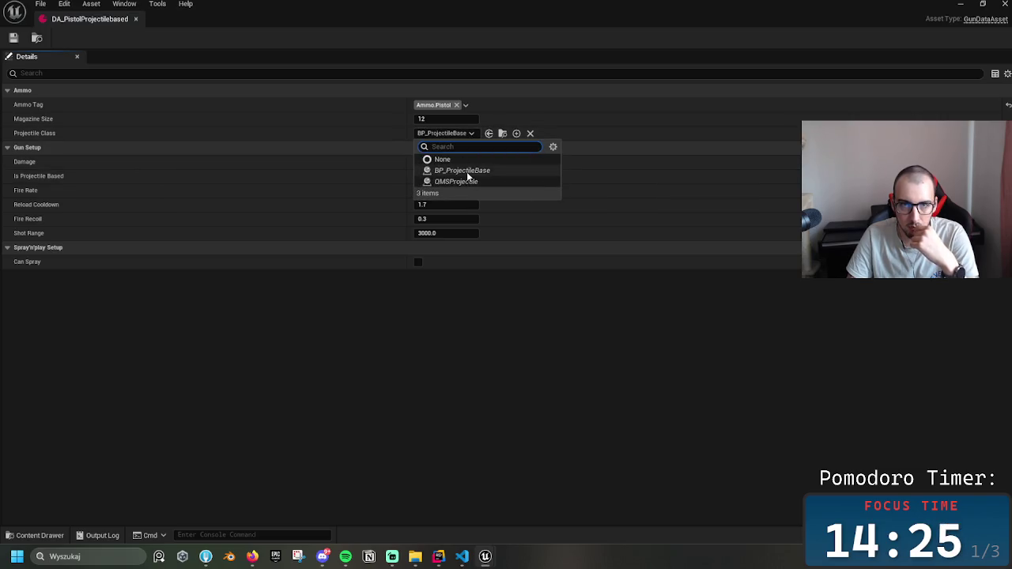
{"action": "left_click", "coordinate": [467, 172]}
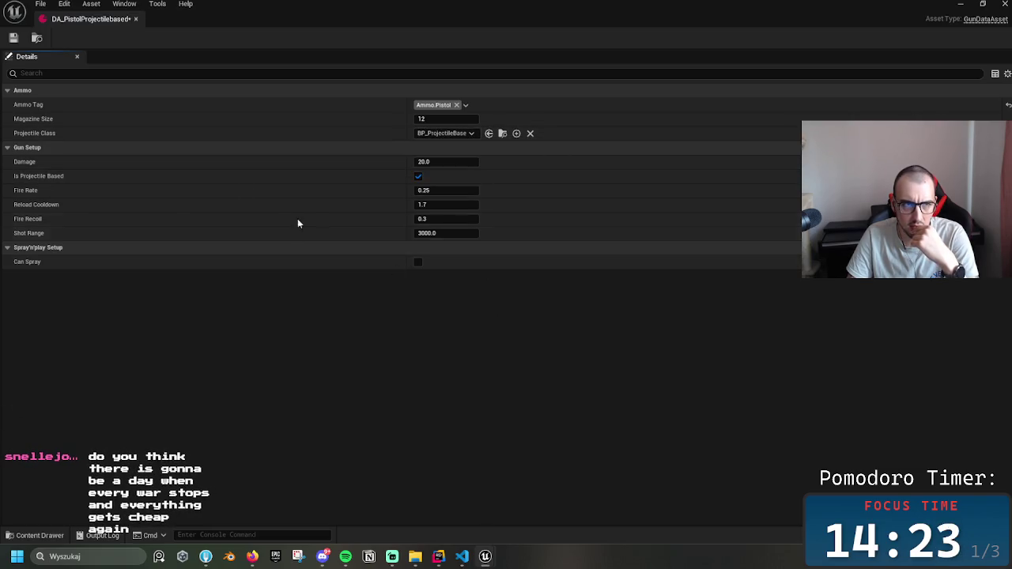
{"action": "left_click", "coordinate": [135, 19]}
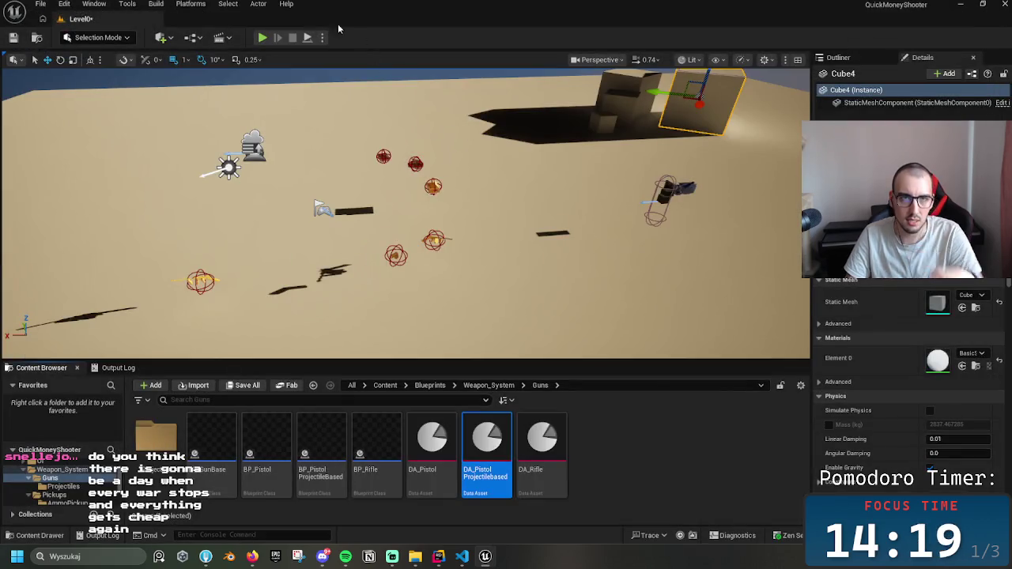
- Start a new play session, pick up the pistol and fire one shot
{"action": "left_click", "coordinate": [262, 37]}
{"action": "left_click", "coordinate": [494, 220]}
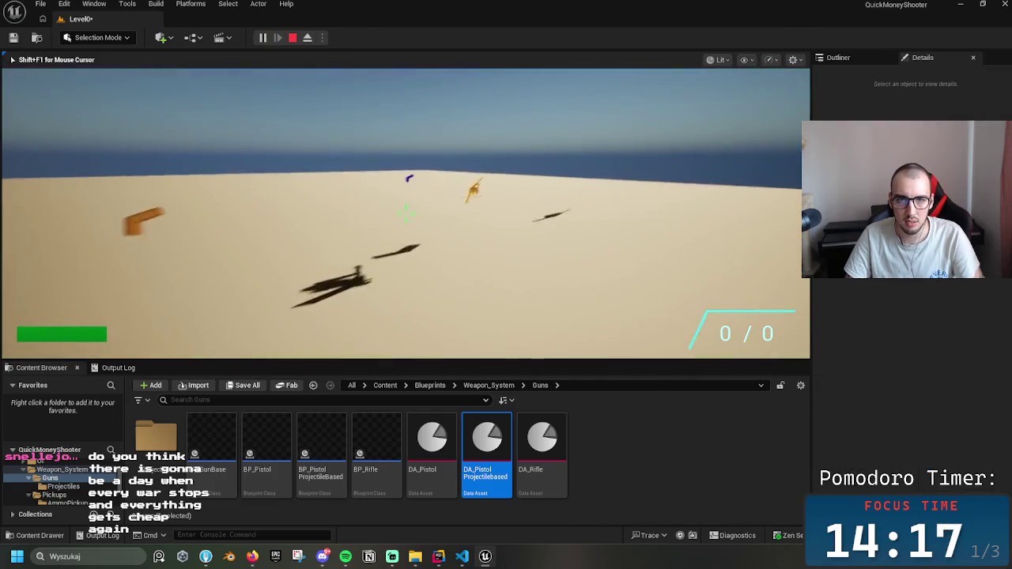
{"action": "key", "text": "w"}
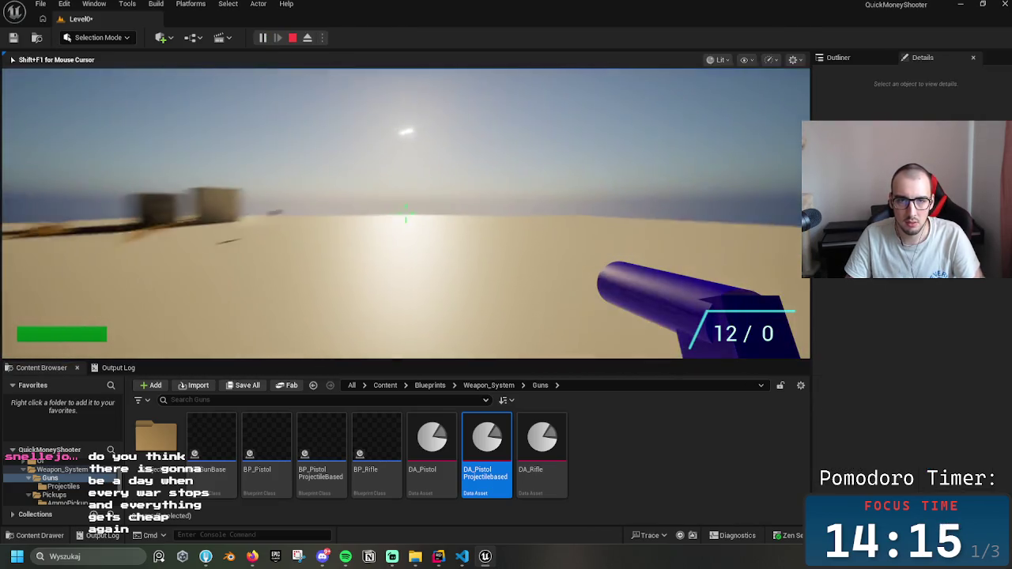
{"action": "left_click", "coordinate": [405, 212]}
- Select the 'Gun has no Projectile Class setup.' warning in the Output Log
{"action": "key", "text": "shift+F1"}
{"action": "left_click", "coordinate": [118, 368]}
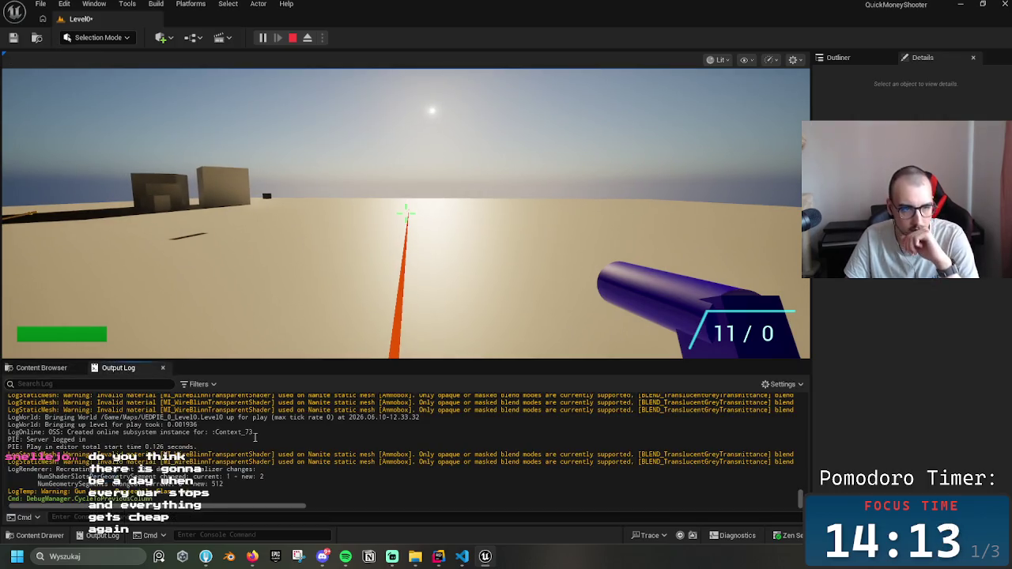
{"action": "left_click_drag", "start_coordinate": [49, 484], "coordinate": [75, 492]}
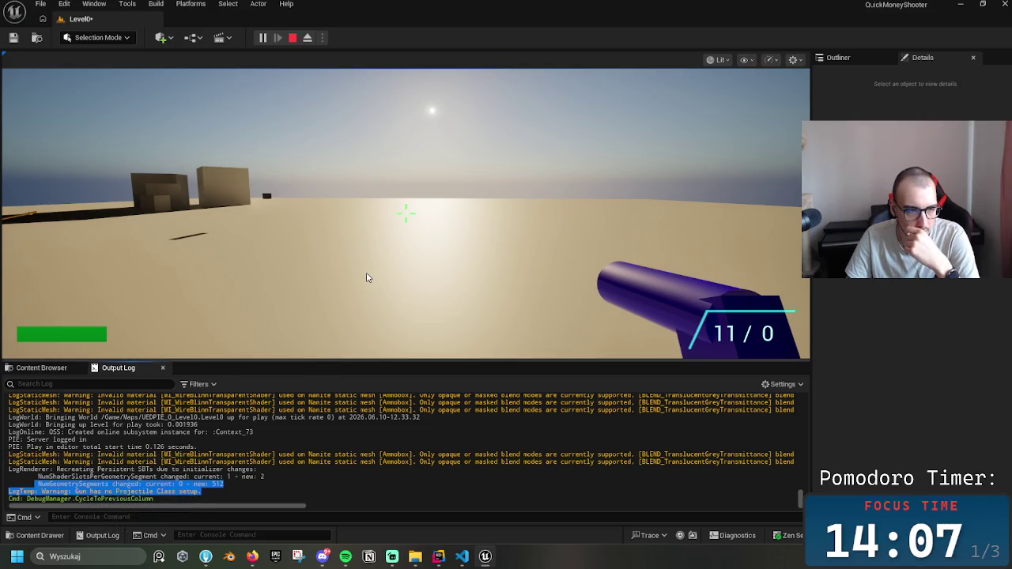
- Review QMSProjectile.h, including its projectile movement component, and the QMSProjectile source file
{"action": "left_click", "coordinate": [441, 559]}
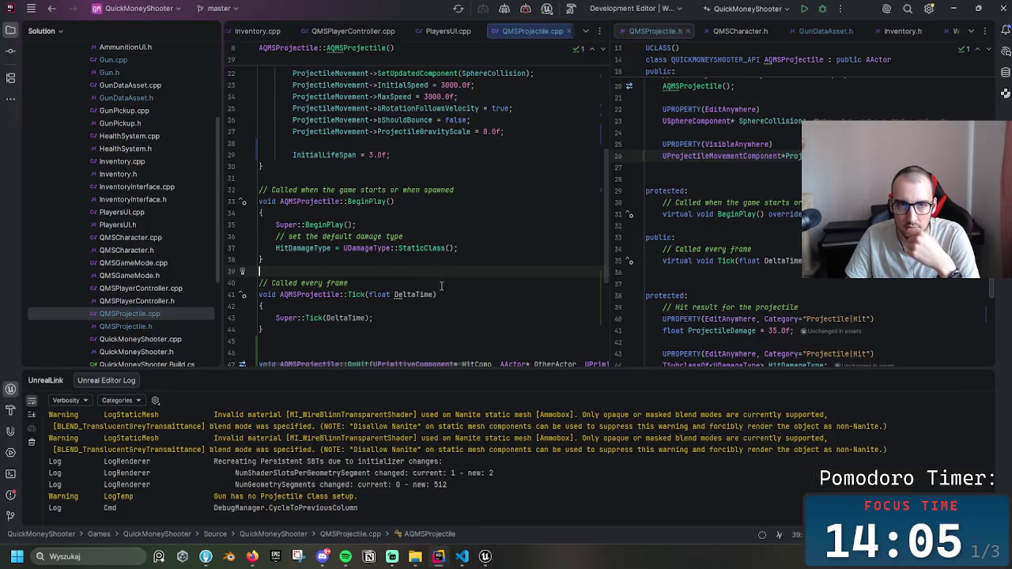
{"action": "scroll", "coordinate": [439, 289], "scroll_direction": "down", "scroll_amount": 2}
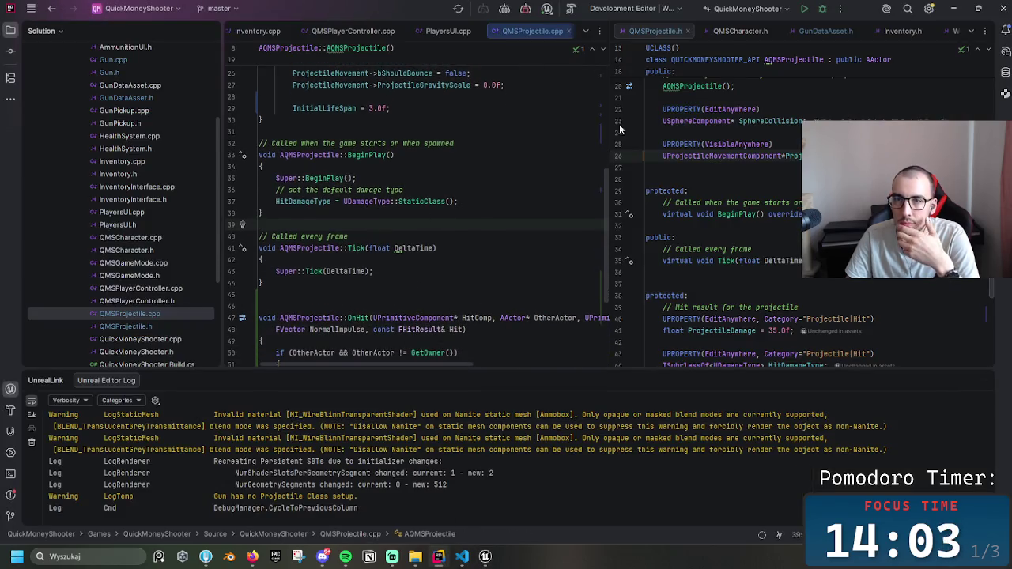
{"action": "left_click", "coordinate": [745, 225]}
{"action": "scroll", "coordinate": [746, 223], "scroll_direction": "up", "scroll_amount": 2}
{"action": "scroll", "coordinate": [785, 263], "scroll_direction": "up", "scroll_amount": 2}
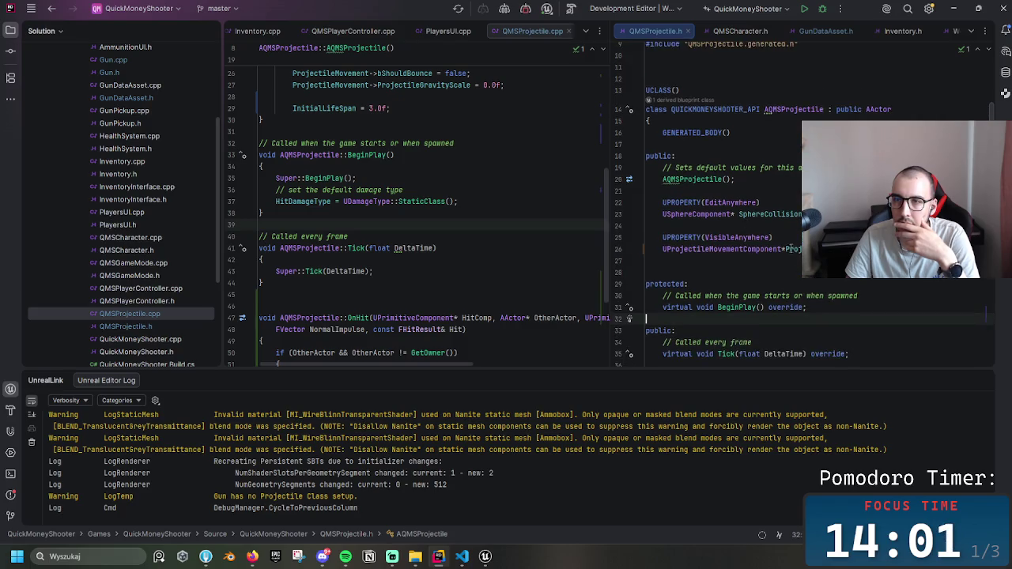
{"action": "left_click", "coordinate": [785, 249]}
{"action": "left_click", "coordinate": [515, 226]}
{"action": "scroll", "coordinate": [506, 205], "scroll_direction": "up", "scroll_amount": 5}
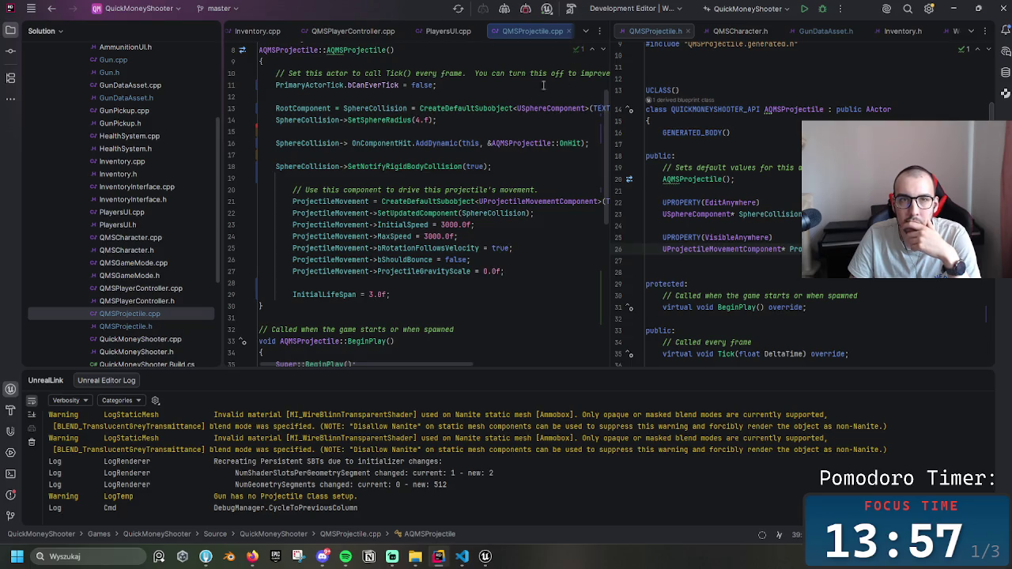
{"action": "scroll", "coordinate": [474, 197], "scroll_direction": "down", "scroll_amount": 3}
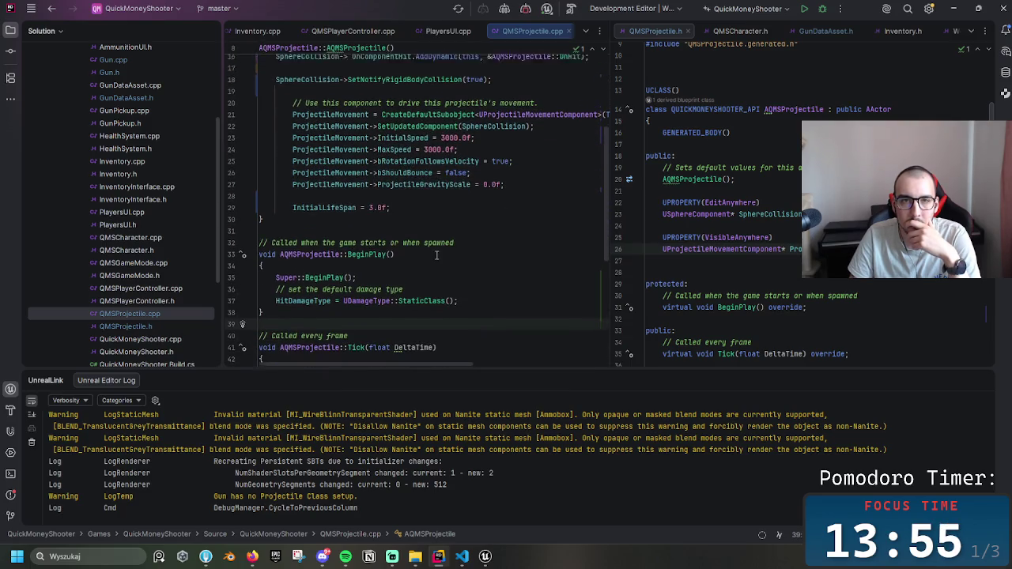
{"action": "scroll", "coordinate": [436, 255], "scroll_direction": "down", "scroll_amount": 8}
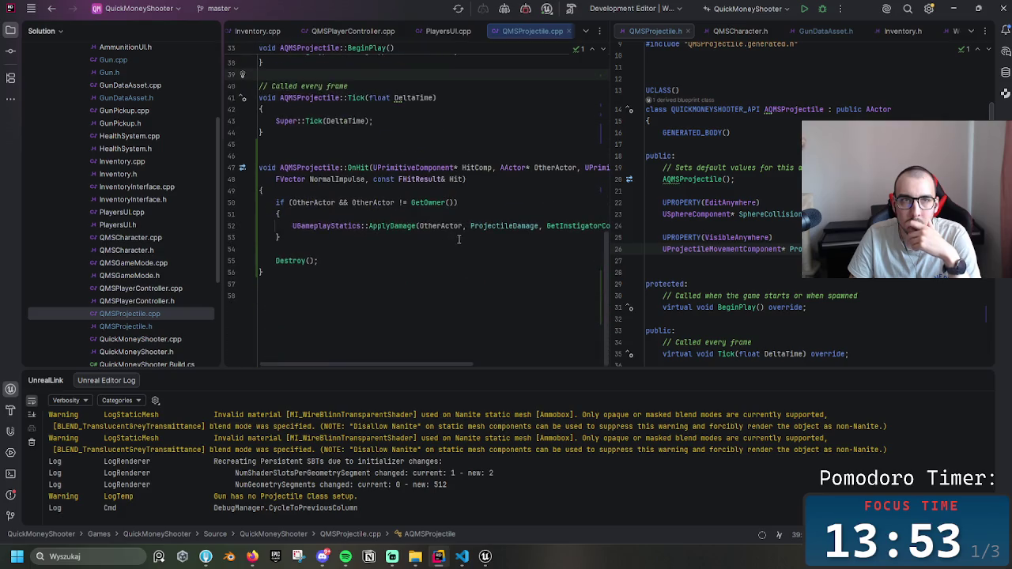
- Switch to Gun.cpp and inspect the missing projectile class warning and its line 158 check
{"action": "left_click", "coordinate": [589, 32]}
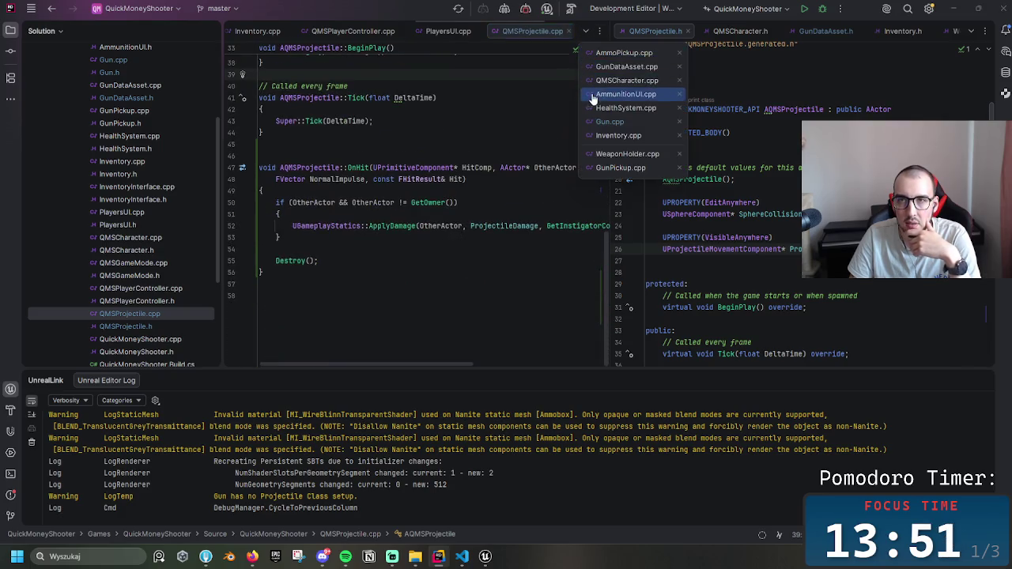
{"action": "left_click", "coordinate": [625, 130]}
{"action": "scroll", "coordinate": [522, 197], "scroll_direction": "up", "scroll_amount": 6}
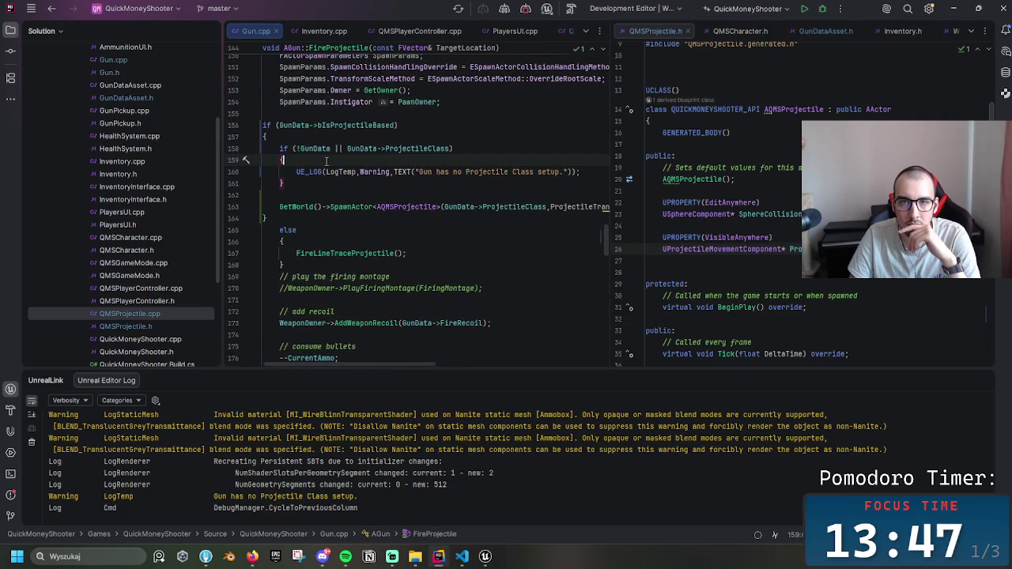
{"action": "left_click", "coordinate": [423, 172]}
{"action": "scroll", "coordinate": [350, 173], "scroll_direction": "up", "scroll_amount": 2}
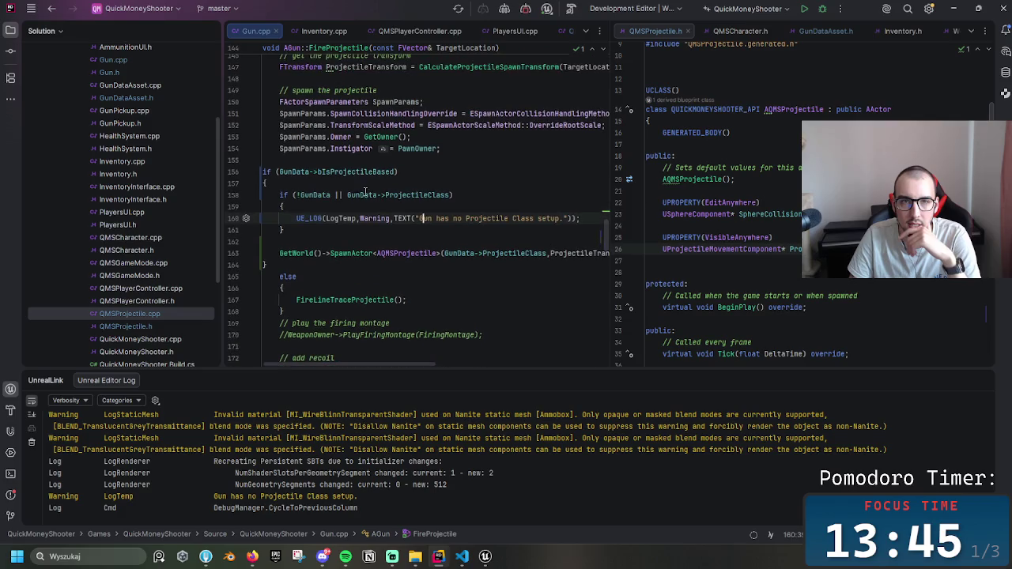
{"action": "left_click", "coordinate": [436, 194]}
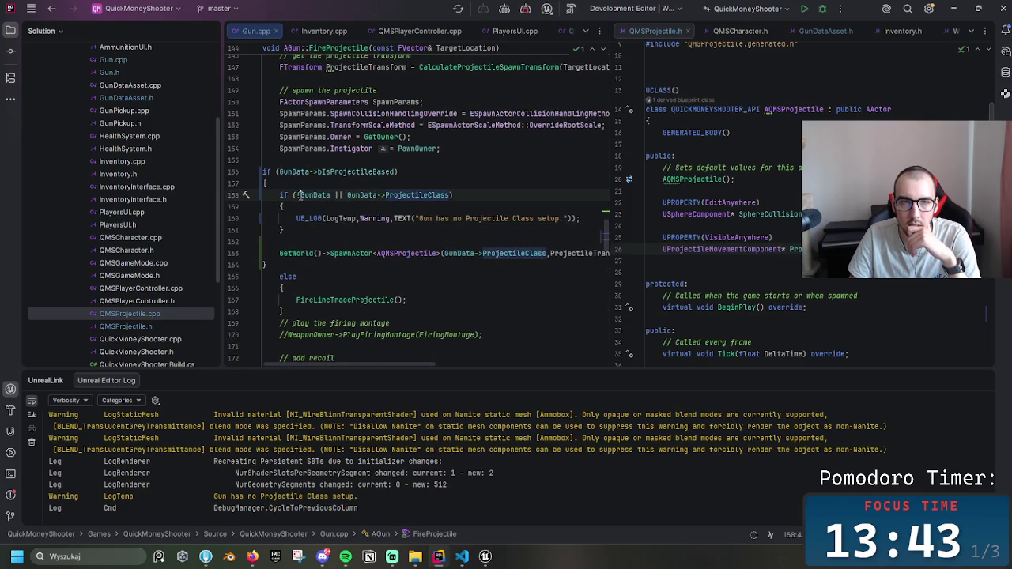
- Replace the || in line 158's GunData / ProjectileClass check with &&
{"action": "left_click", "coordinate": [334, 195]}
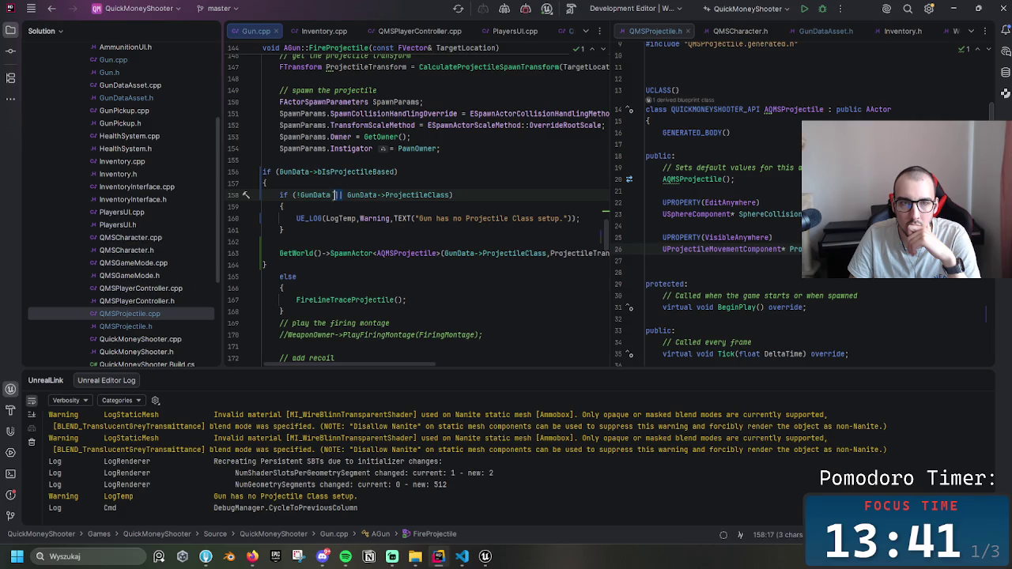
{"action": "left_click_drag", "start_coordinate": [335, 195], "coordinate": [336, 195]}
{"action": "left_click", "coordinate": [432, 196]}
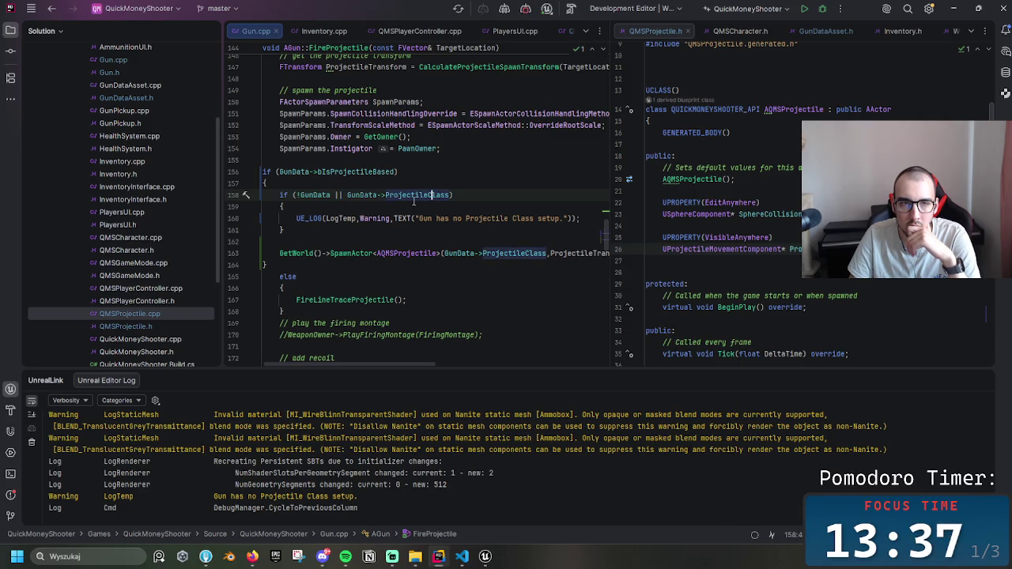
{"action": "scroll", "coordinate": [407, 363], "scroll_direction": "right", "scroll_amount": 5}
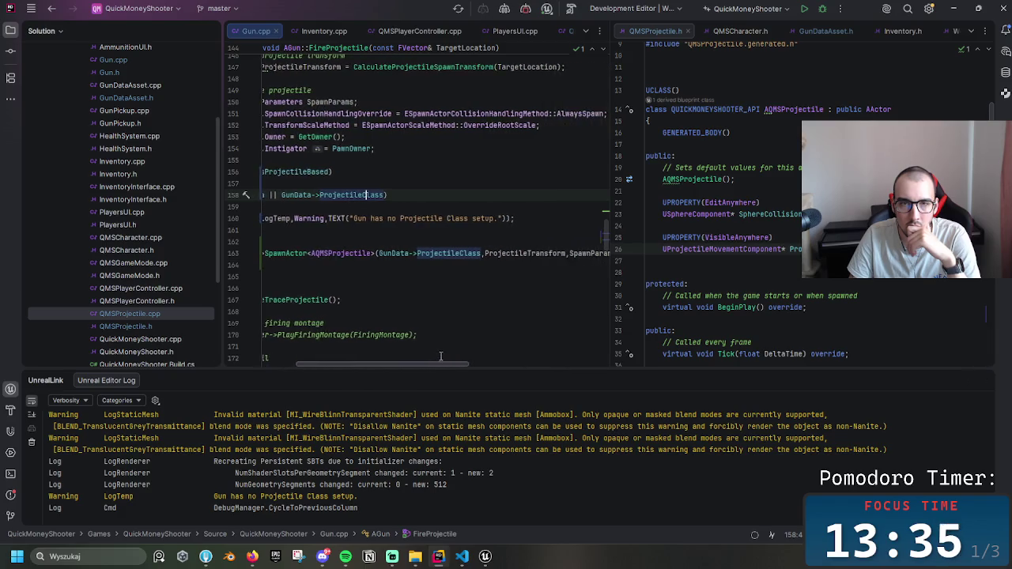
{"action": "scroll", "coordinate": [396, 357], "scroll_direction": "left", "scroll_amount": 5}
{"action": "scroll", "coordinate": [412, 357], "scroll_direction": "right", "scroll_amount": 5}
{"action": "scroll", "coordinate": [404, 356], "scroll_direction": "left", "scroll_amount": 5}
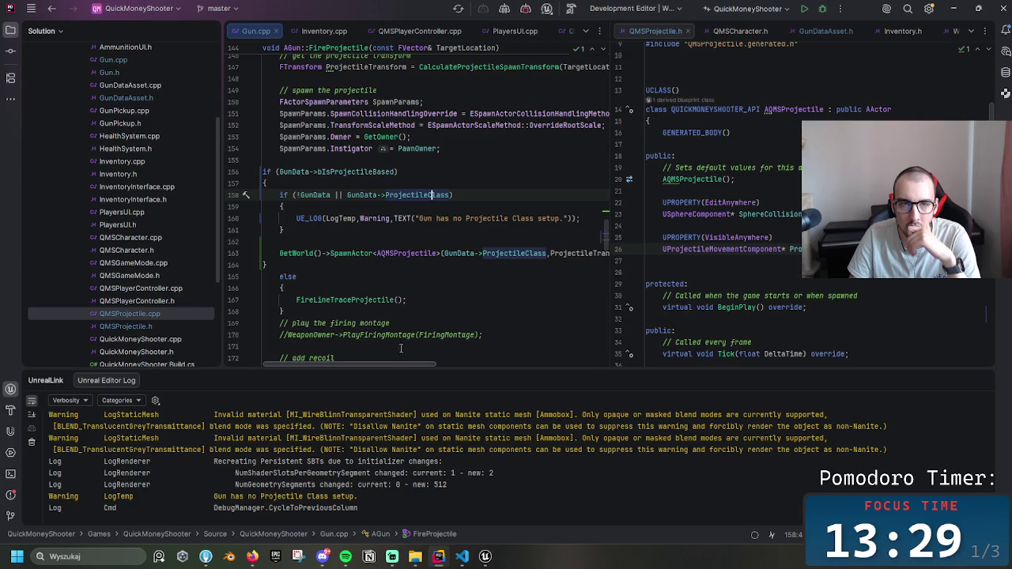
{"action": "double_click", "coordinate": [338, 195]}
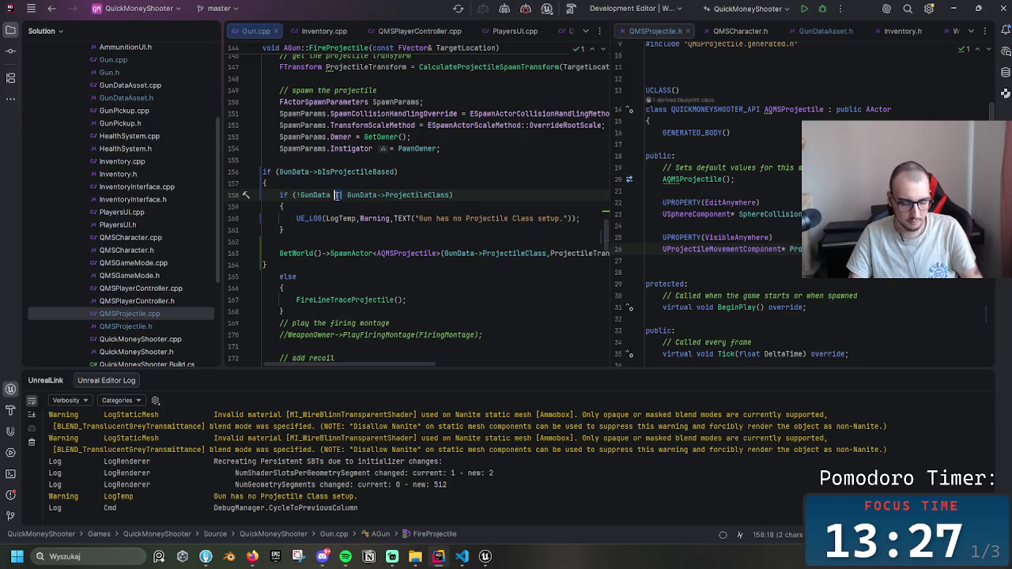
{"action": "type", "text": "&&"}
- Review the line 160 warning message and ProjectileClass in the SpawnActor call
{"action": "left_click", "coordinate": [465, 219]}
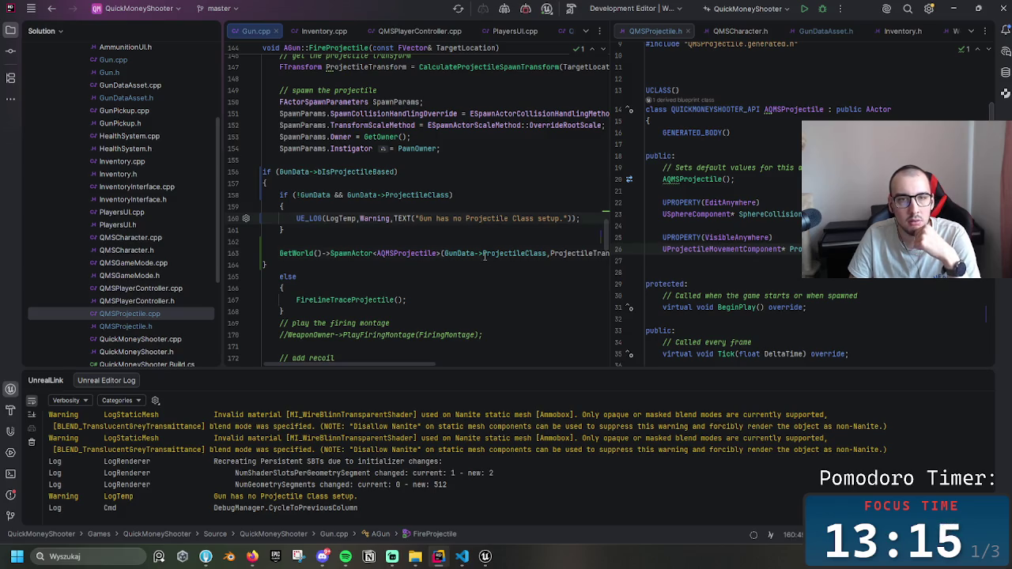
{"action": "left_click", "coordinate": [484, 254]}
{"action": "mouse_move", "coordinate": [483, 254]}
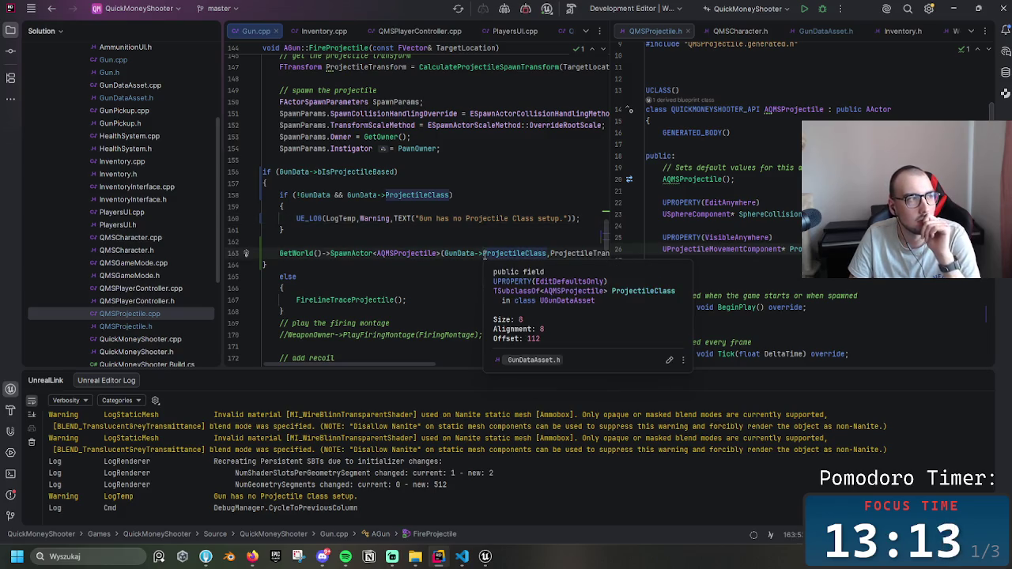
{"action": "left_click", "coordinate": [467, 218]}
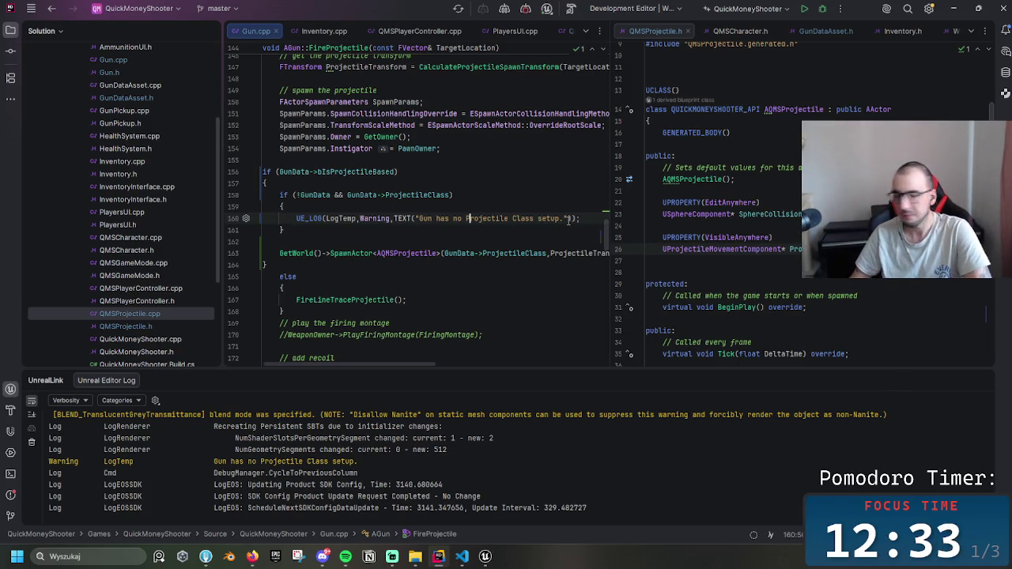
{"action": "mouse_move", "coordinate": [720, 203]}
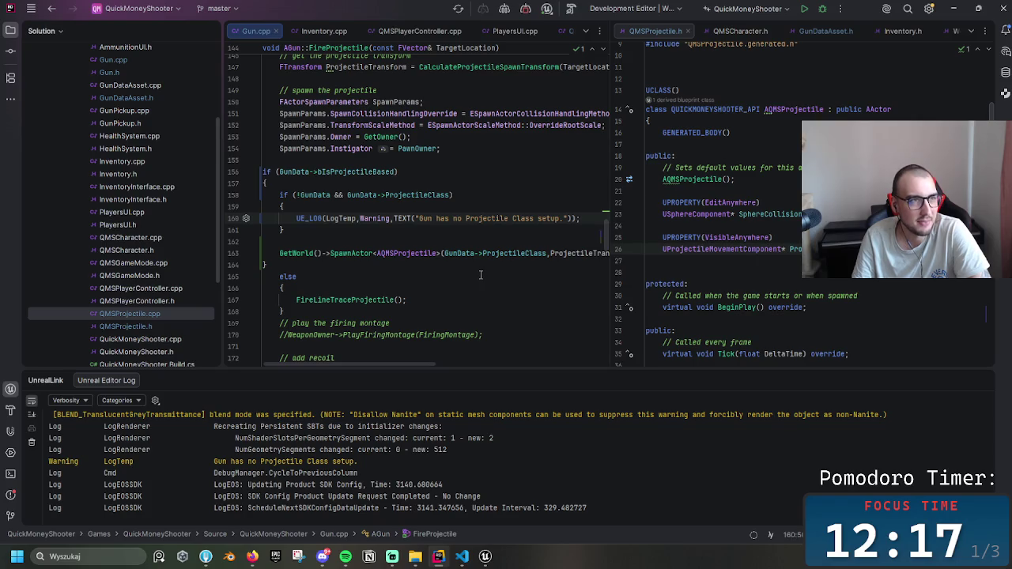
{"action": "left_click", "coordinate": [540, 219]}
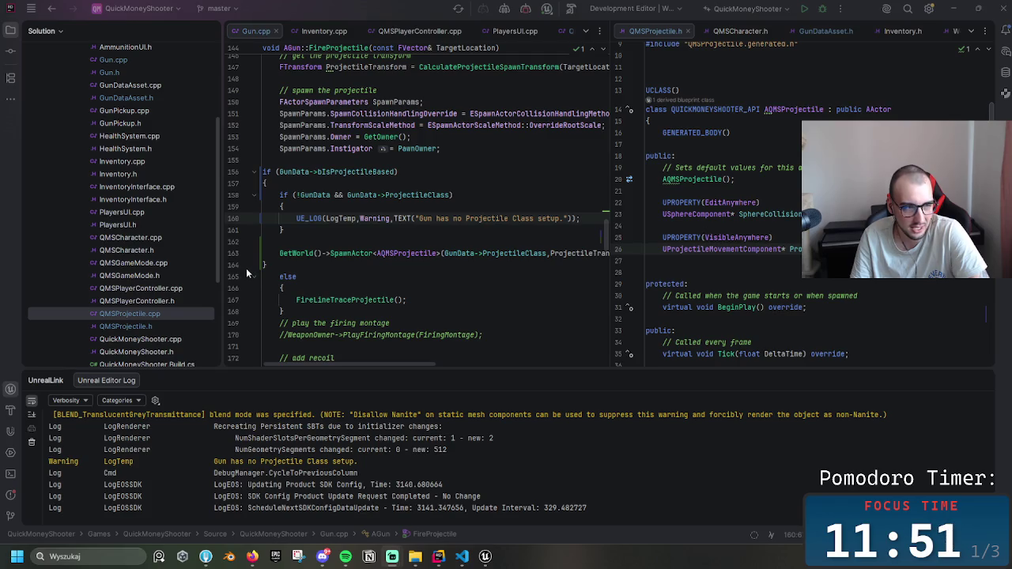
{"action": "left_click", "coordinate": [384, 253]}
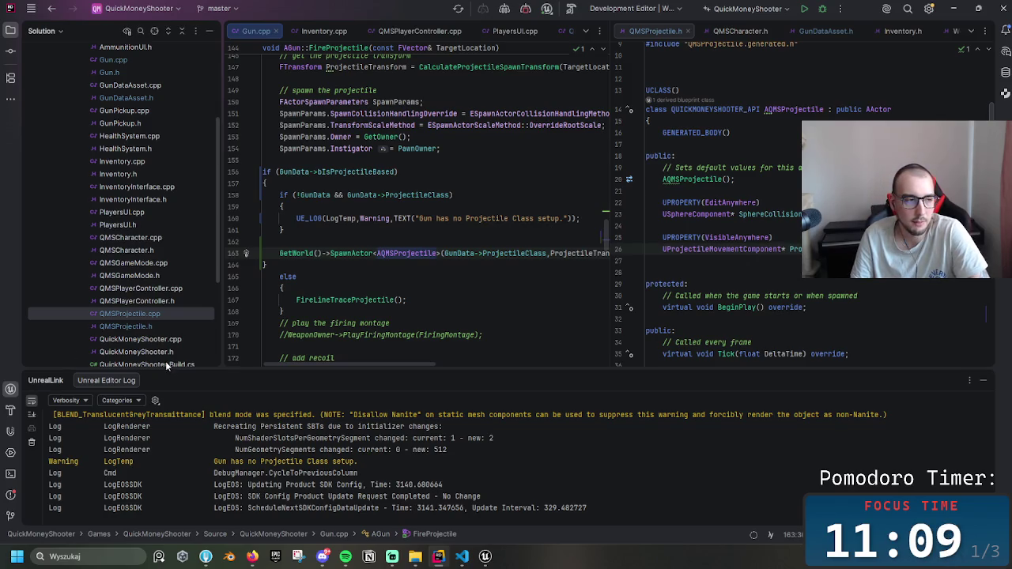
{"action": "left_click", "coordinate": [389, 269]}
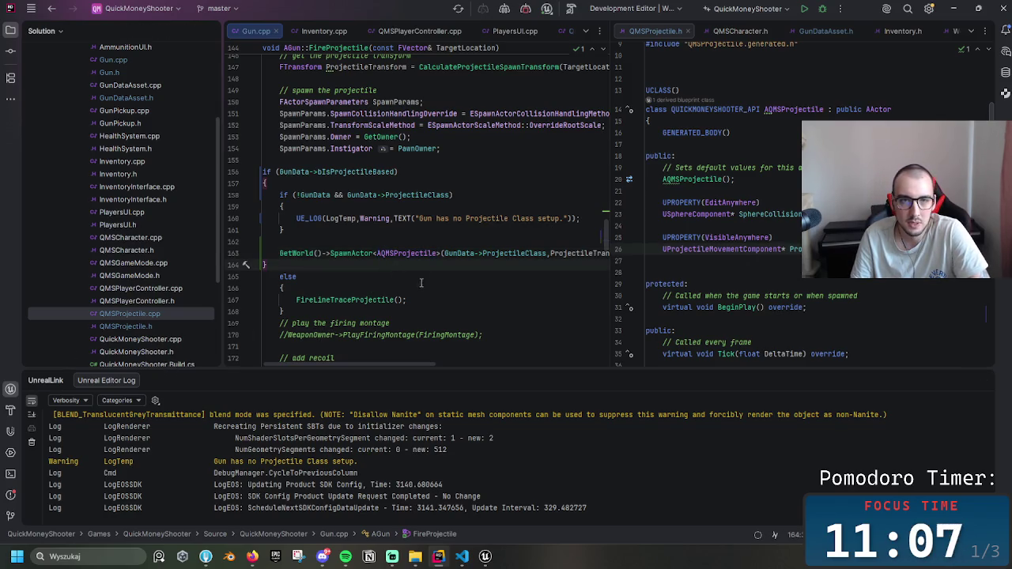
{"action": "left_click", "coordinate": [410, 254]}
{"action": "scroll", "coordinate": [419, 275], "scroll_direction": "up", "scroll_amount": 1}
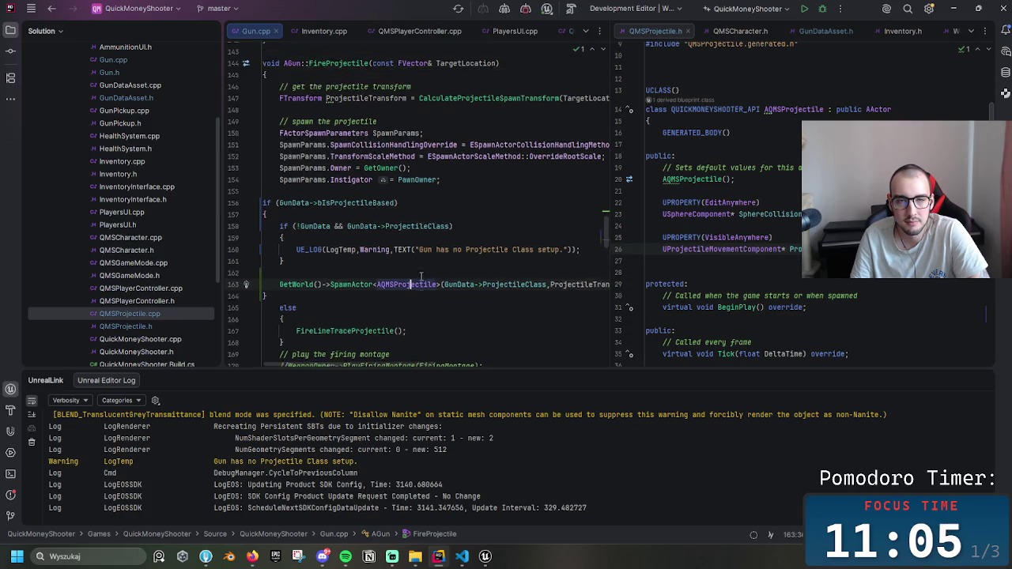
- Scroll through FireLineTraceProjectile in Gun.cpp, reviewing the firing code around lines 160 and 190
{"action": "scroll", "coordinate": [421, 276], "scroll_direction": "up", "scroll_amount": 1}
{"action": "scroll", "coordinate": [474, 237], "scroll_direction": "down", "scroll_amount": 2}
{"action": "left_click", "coordinate": [521, 221]}
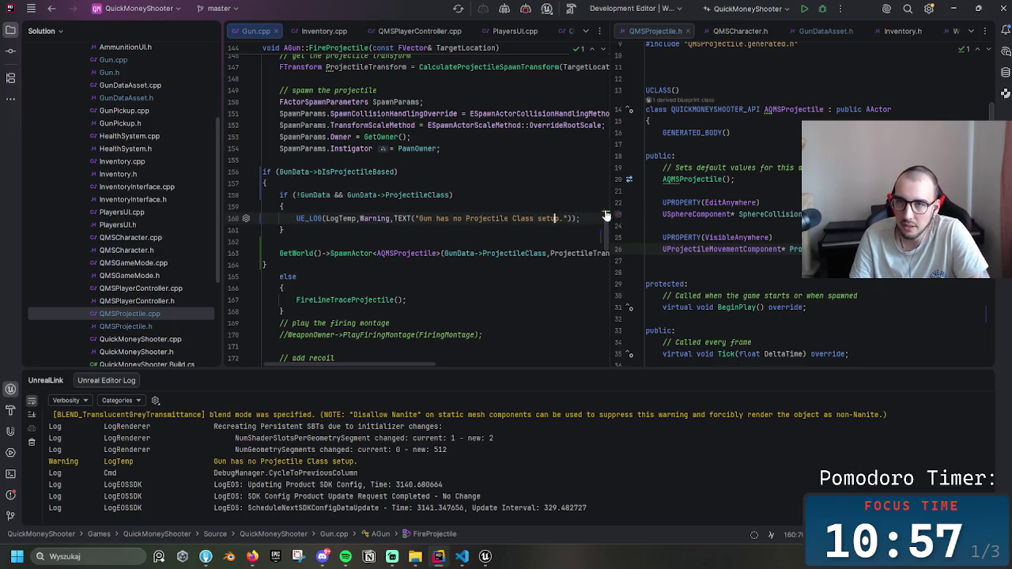
{"action": "scroll", "coordinate": [489, 244], "scroll_direction": "down", "scroll_amount": 7}
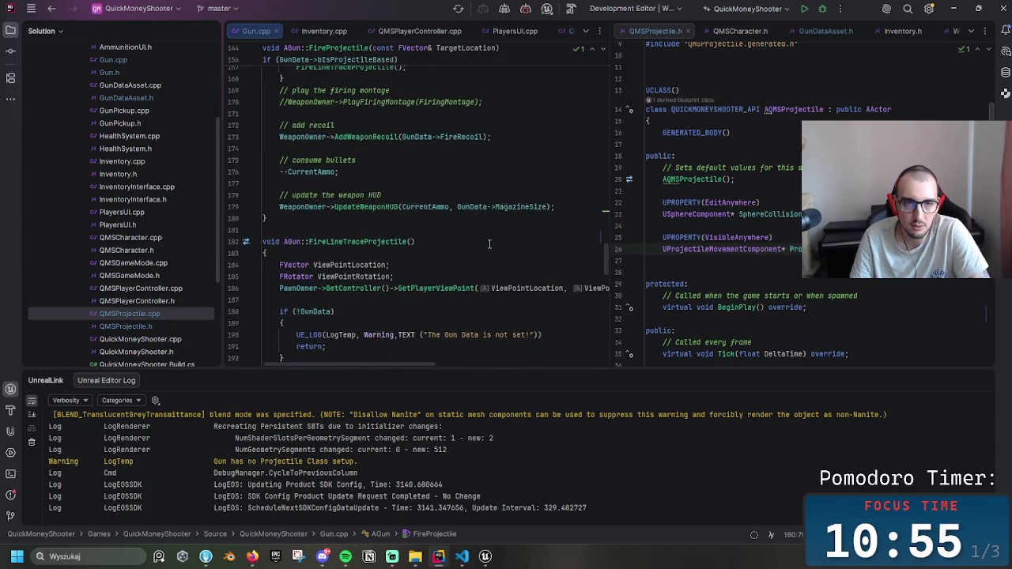
{"action": "scroll", "coordinate": [490, 243], "scroll_direction": "down", "scroll_amount": 3}
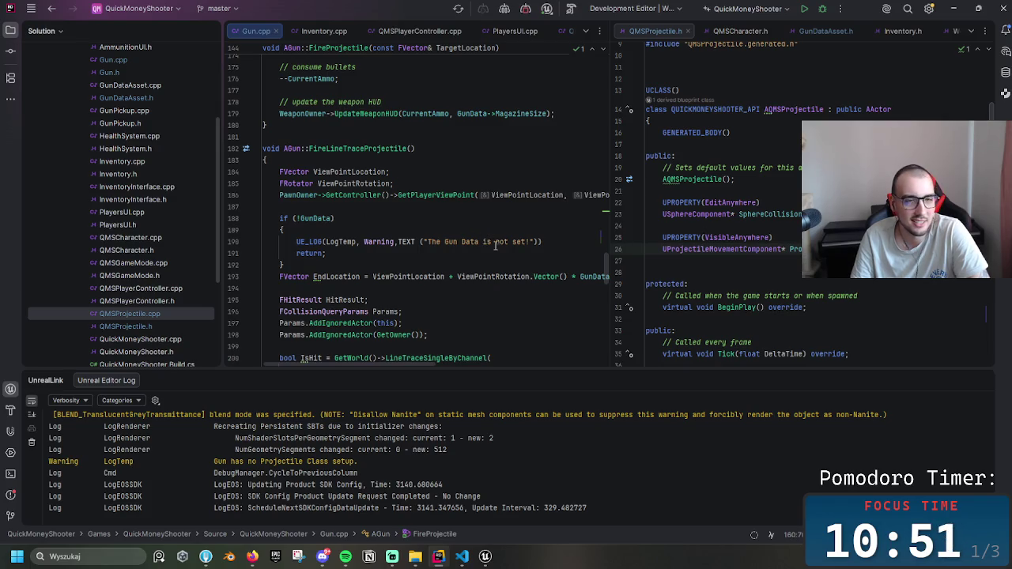
{"action": "scroll", "coordinate": [496, 246], "scroll_direction": "up", "scroll_amount": 3}
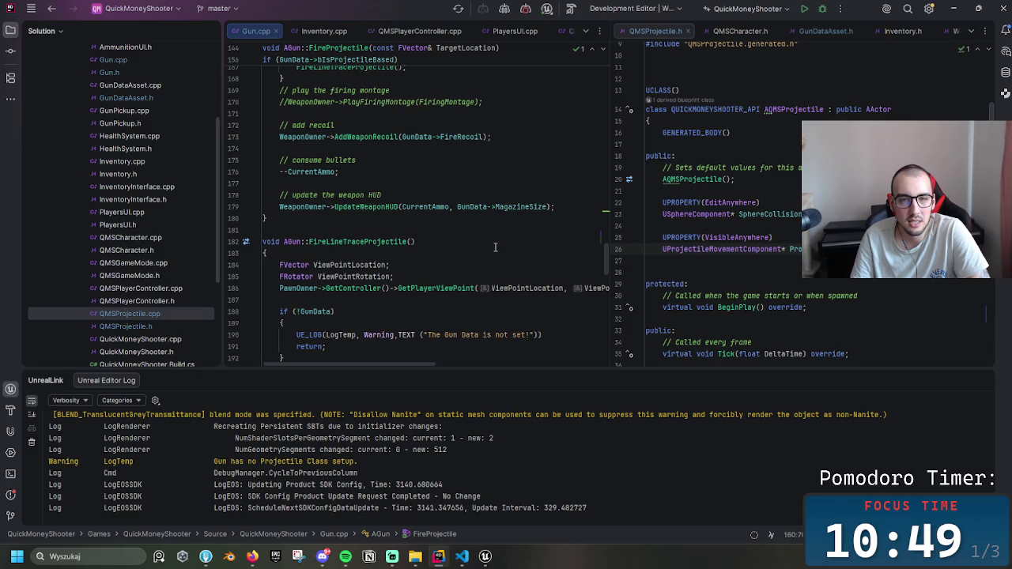
{"action": "scroll", "coordinate": [496, 248], "scroll_direction": "down", "scroll_amount": 5}
{"action": "left_click_drag", "start_coordinate": [543, 195], "coordinate": [375, 194]}
{"action": "left_click", "coordinate": [374, 194]}
- Re-examine the line 160 warning and the ProjectileClass check, then return to Unreal Engine
{"action": "scroll", "coordinate": [388, 221], "scroll_direction": "up", "scroll_amount": 15}
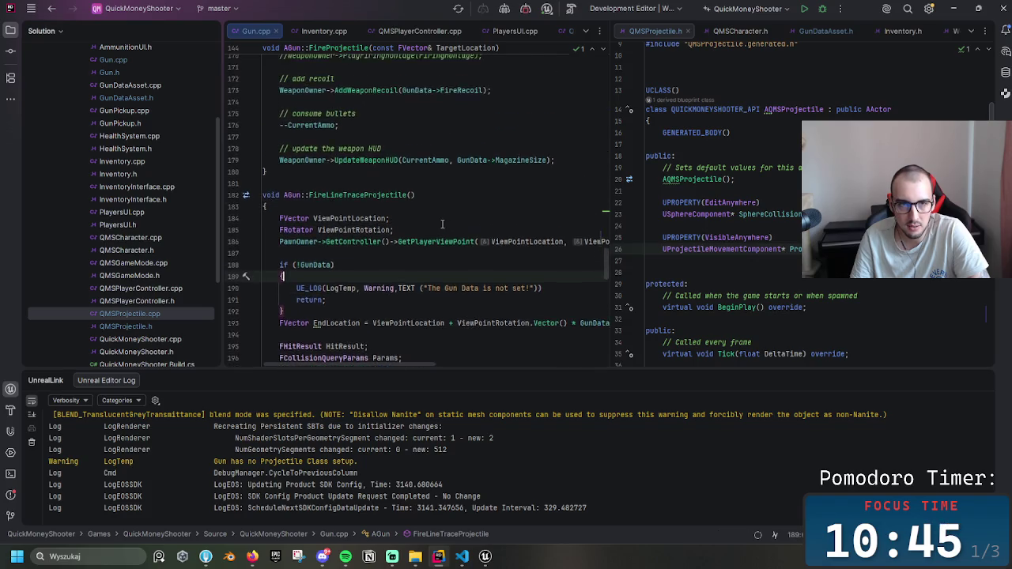
{"action": "left_click_drag", "start_coordinate": [563, 218], "coordinate": [295, 219]}
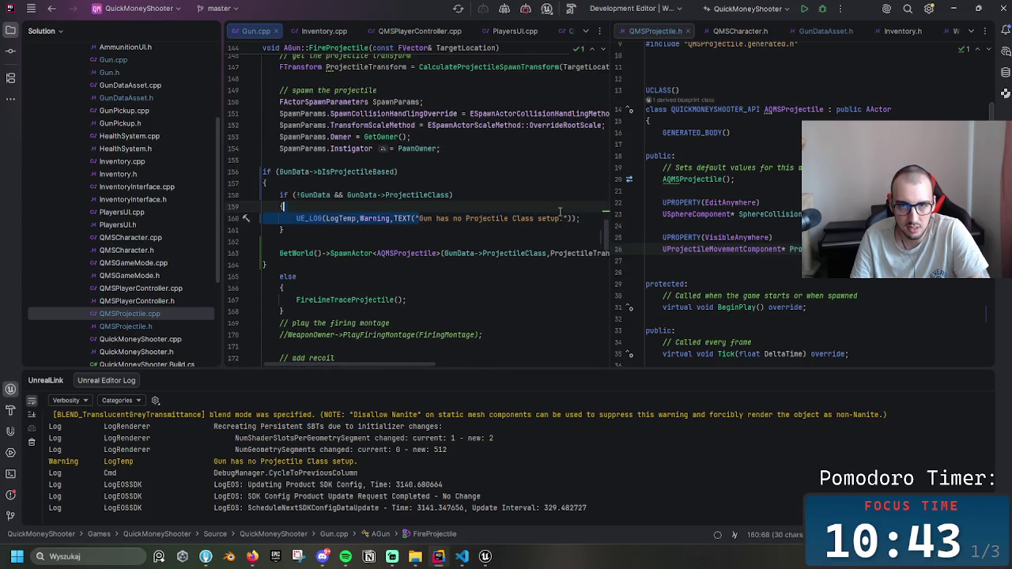
{"action": "left_click", "coordinate": [563, 218]}
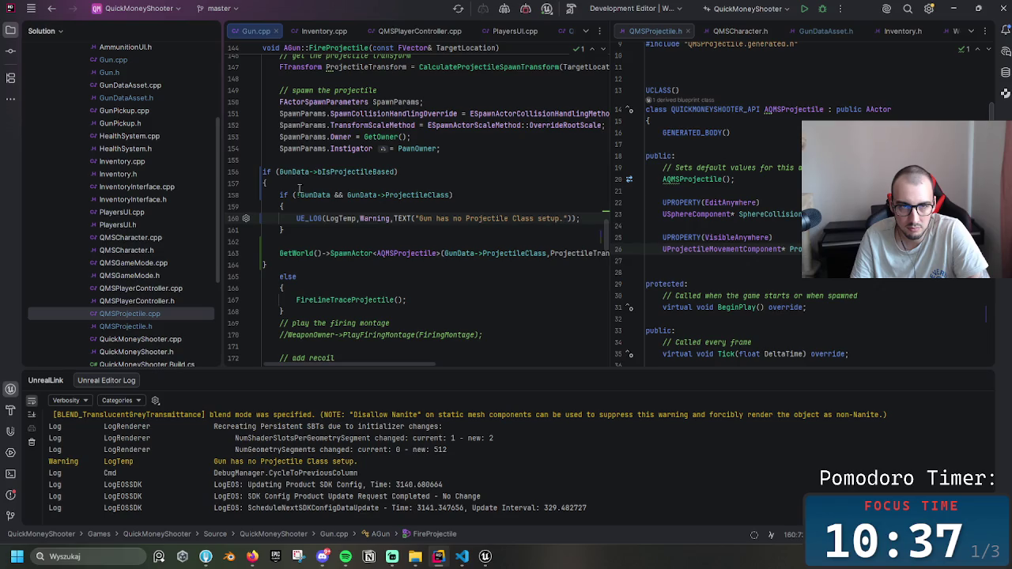
{"action": "mouse_move", "coordinate": [387, 193]}
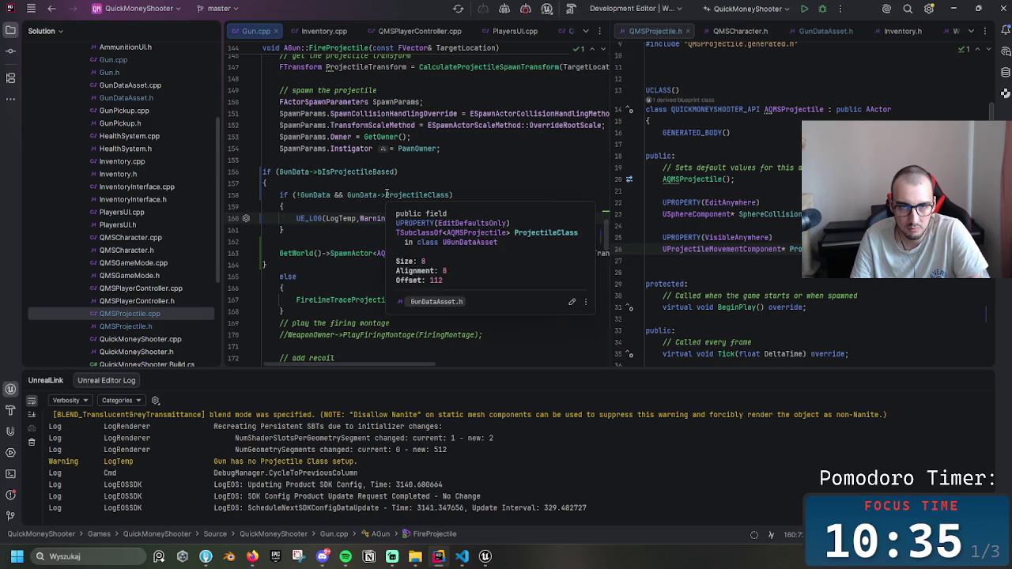
{"action": "left_click", "coordinate": [386, 194]}
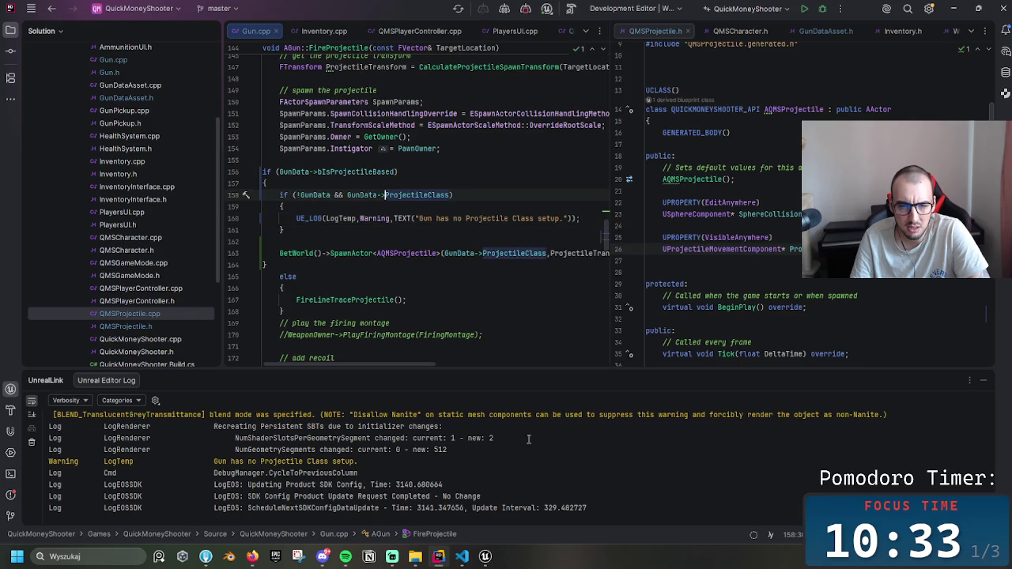
{"action": "left_click", "coordinate": [482, 563]}
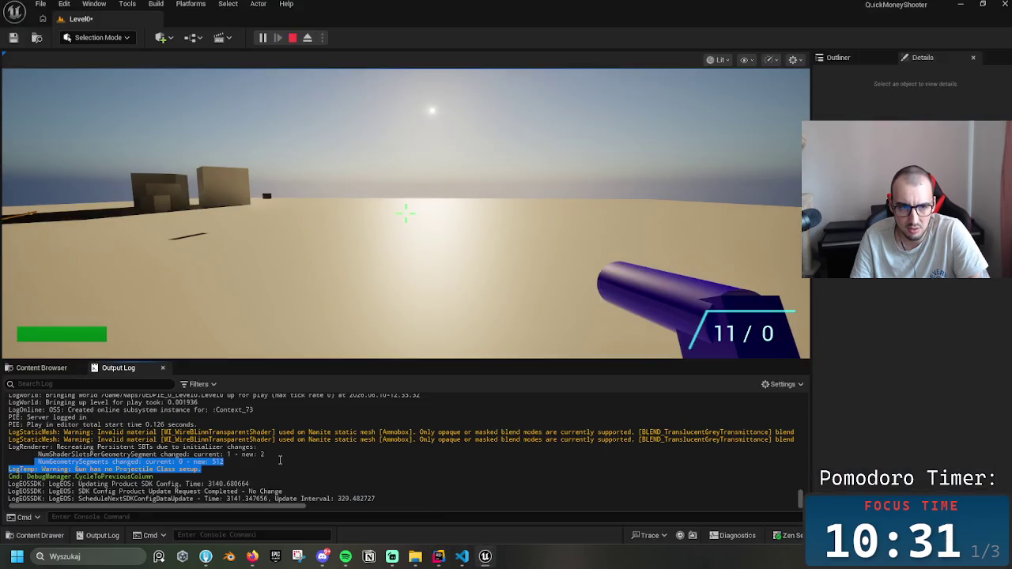
- Fire the pistol repeatedly until ammo reads 0 / 0, then exit Play In Editor with Esc
{"action": "left_click", "coordinate": [352, 341]}
{"action": "left_click", "coordinate": [353, 342]}
{"action": "left_click", "coordinate": [406, 211]}
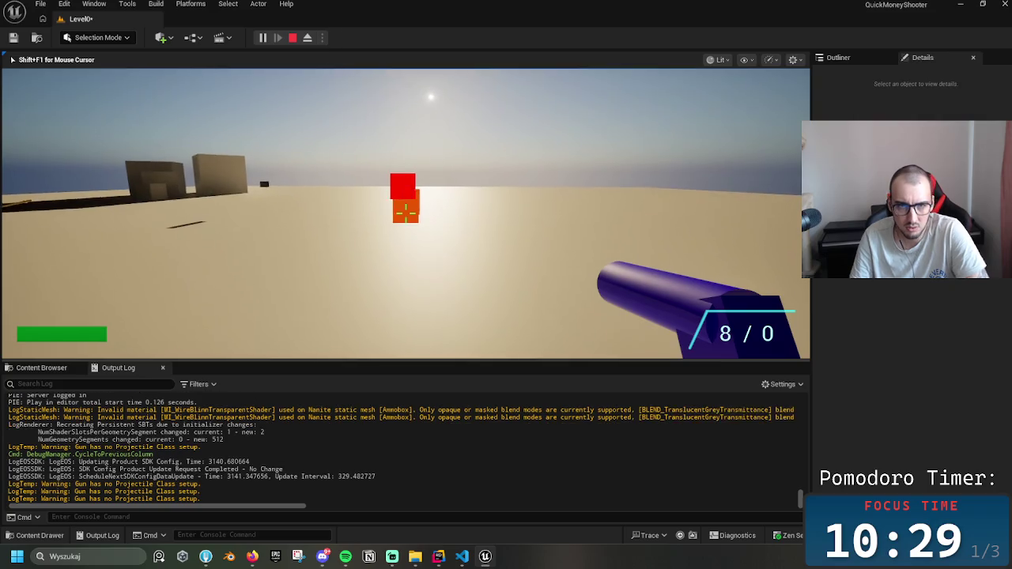
{"action": "left_click", "coordinate": [406, 212]}
{"action": "left_click", "coordinate": [405, 211]}
{"action": "left_click", "coordinate": [406, 212]}
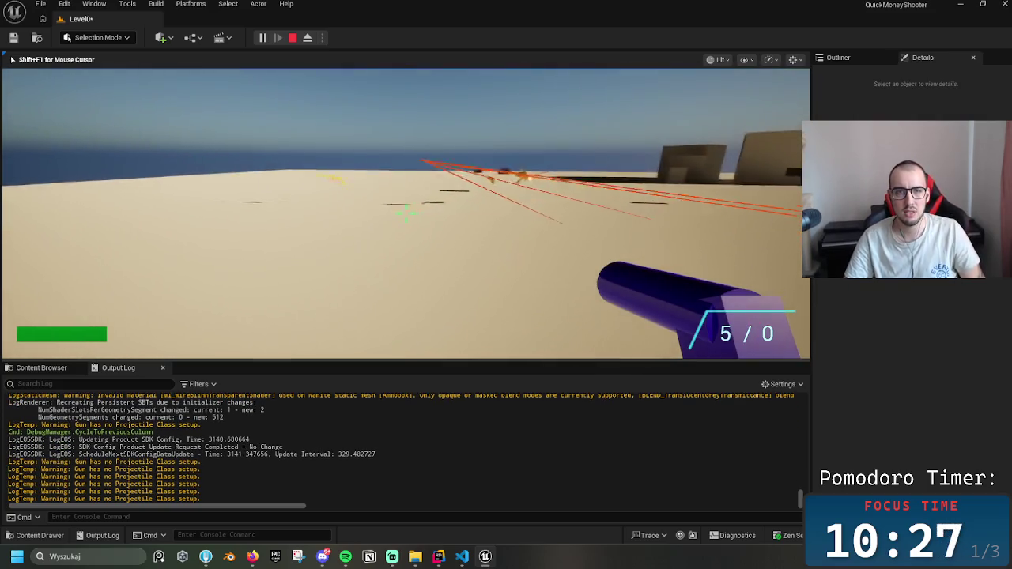
{"action": "left_click", "coordinate": [406, 212]}
{"action": "left_click", "coordinate": [405, 212]}
{"action": "left_click", "coordinate": [405, 212]}
{"action": "left_click", "coordinate": [406, 212]}
{"action": "left_click", "coordinate": [406, 212]}
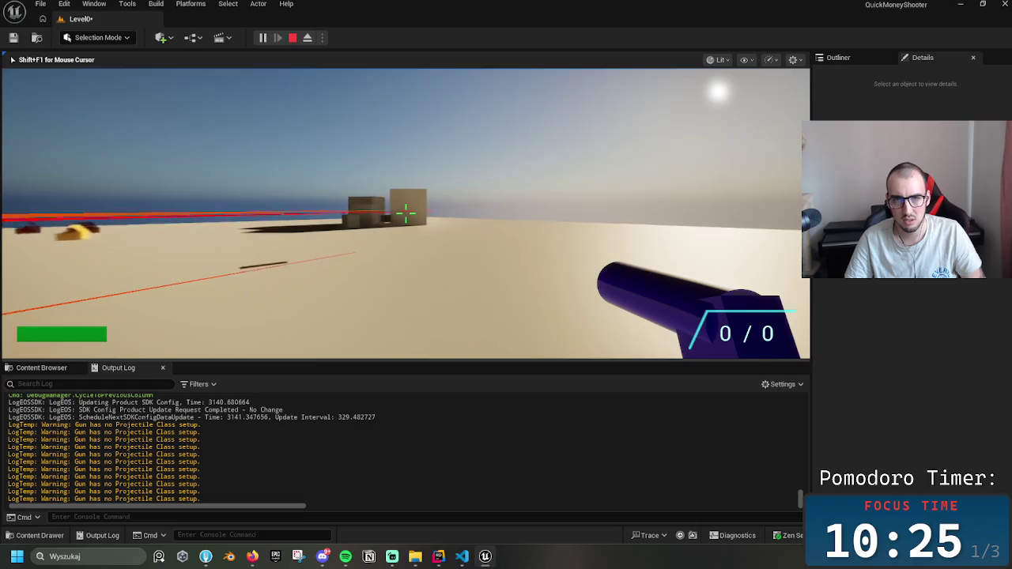
{"action": "key", "text": "Escape"}
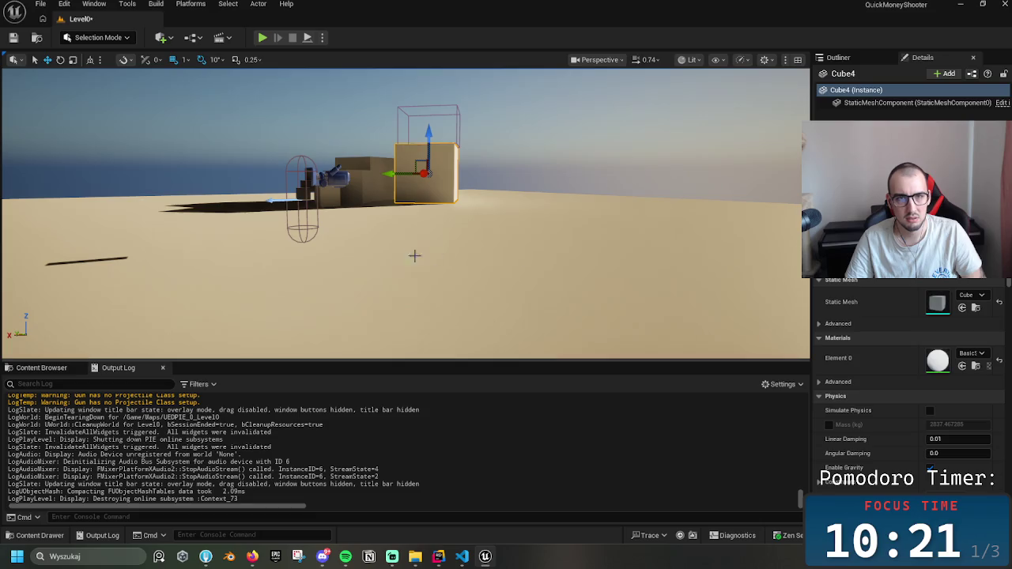
- Inspect Gun.cpp's line 160 warning and line 158 GunData / ProjectileClass check, then reopen Unreal's Guns folder
{"action": "left_click", "coordinate": [438, 556]}
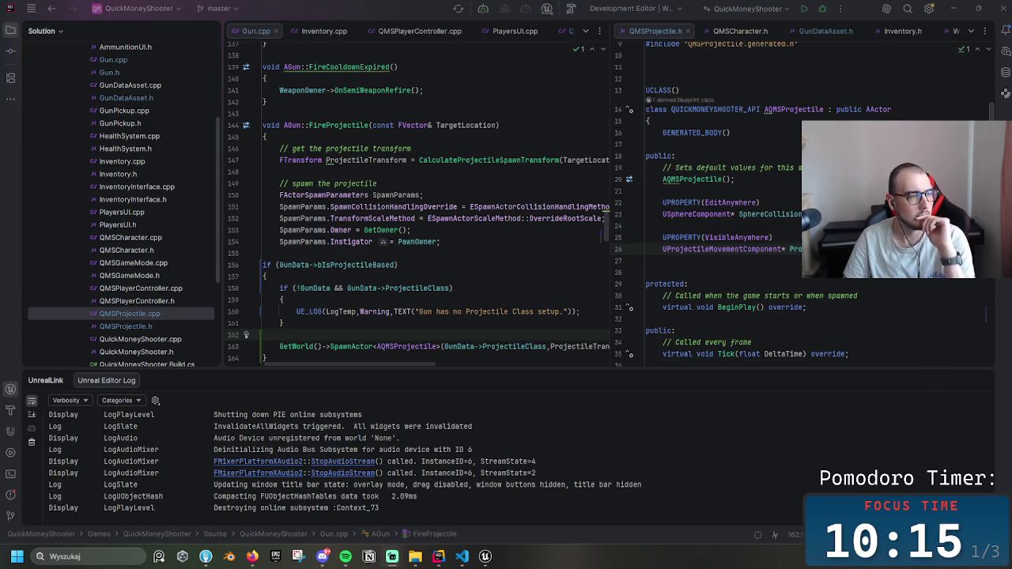
{"action": "left_click", "coordinate": [492, 311]}
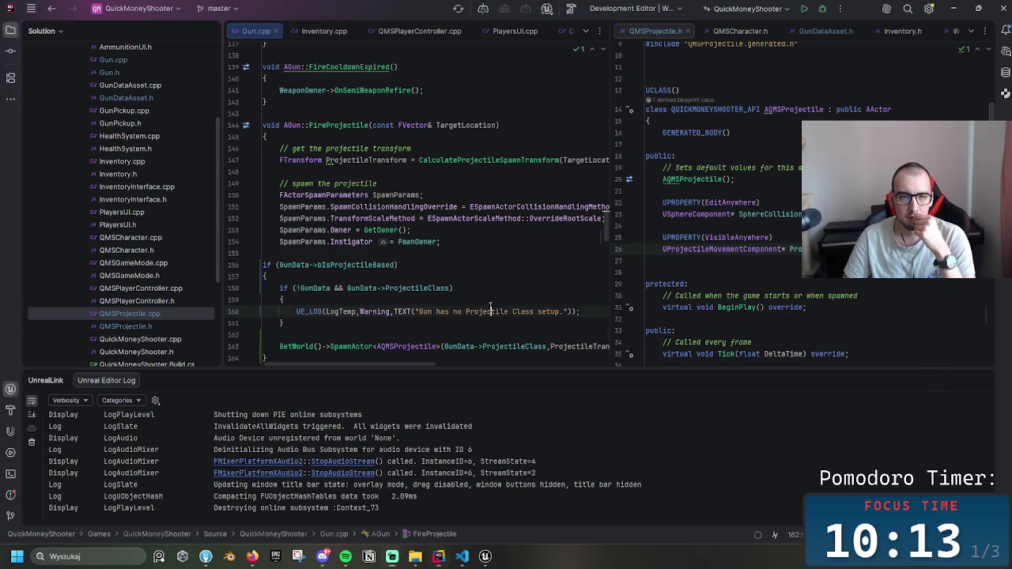
{"action": "left_click", "coordinate": [408, 289]}
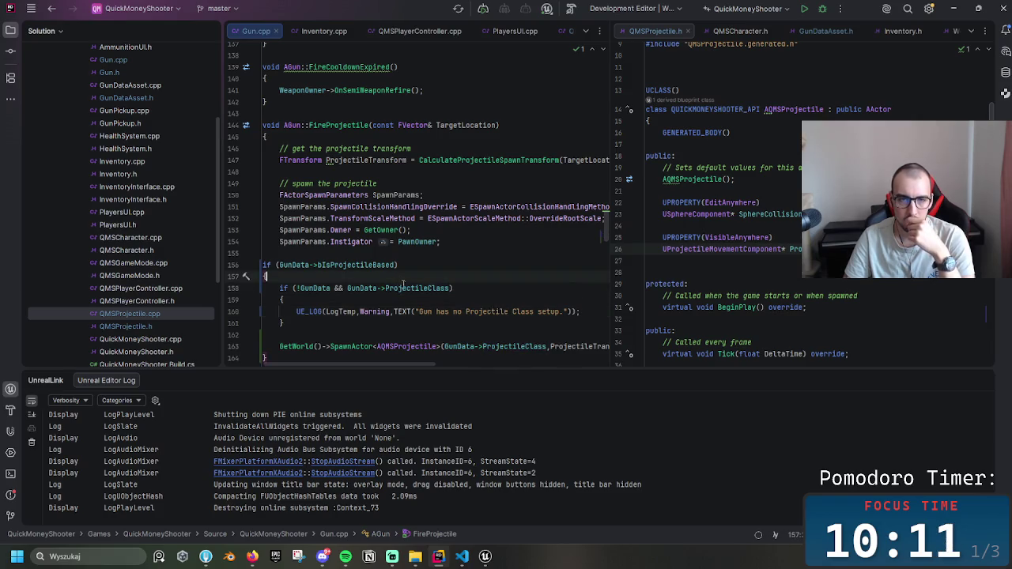
{"action": "left_click", "coordinate": [372, 288]}
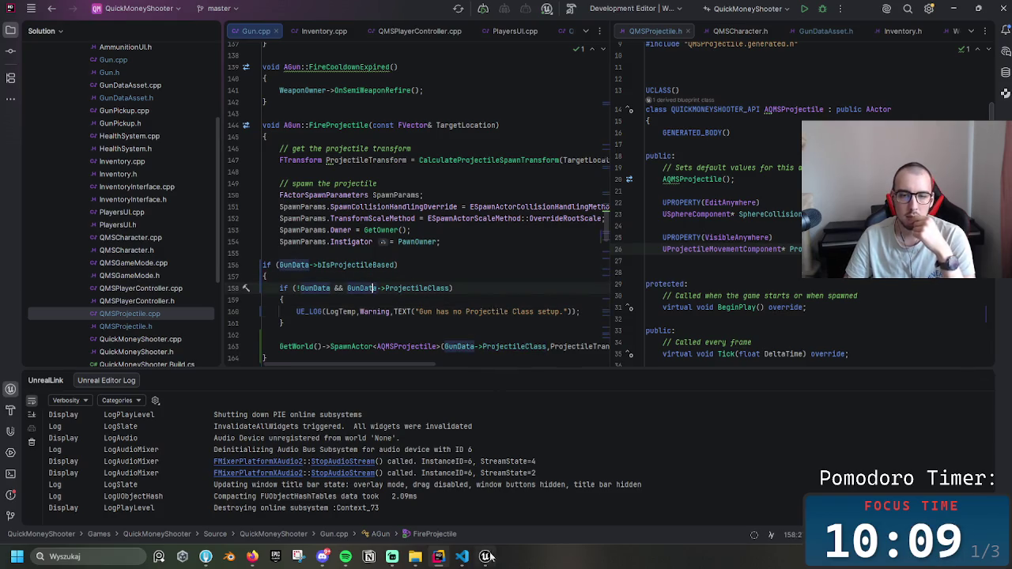
{"action": "left_click", "coordinate": [485, 557]}
{"action": "left_click", "coordinate": [41, 367]}
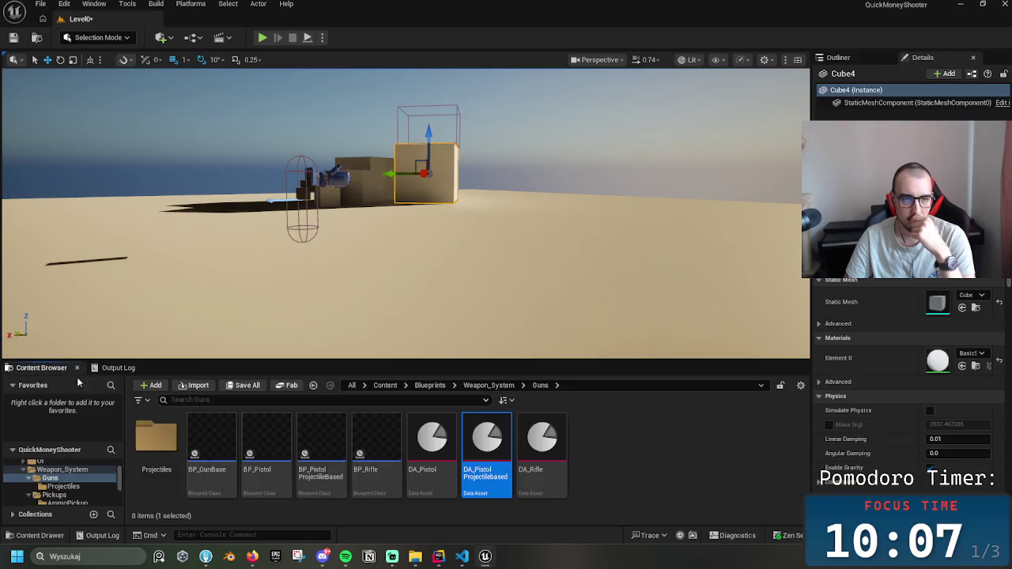
- Open DA_PistolProjectileBased, choose BP_ProjectileBase as its Projectile Class, and close the editor
{"action": "double_click", "coordinate": [486, 447]}
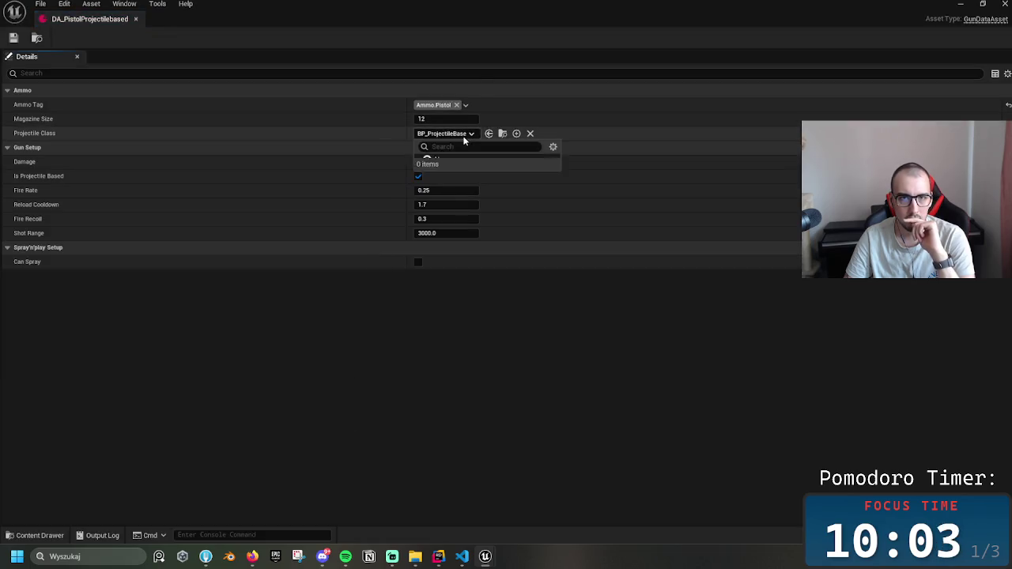
{"action": "left_click", "coordinate": [443, 133]}
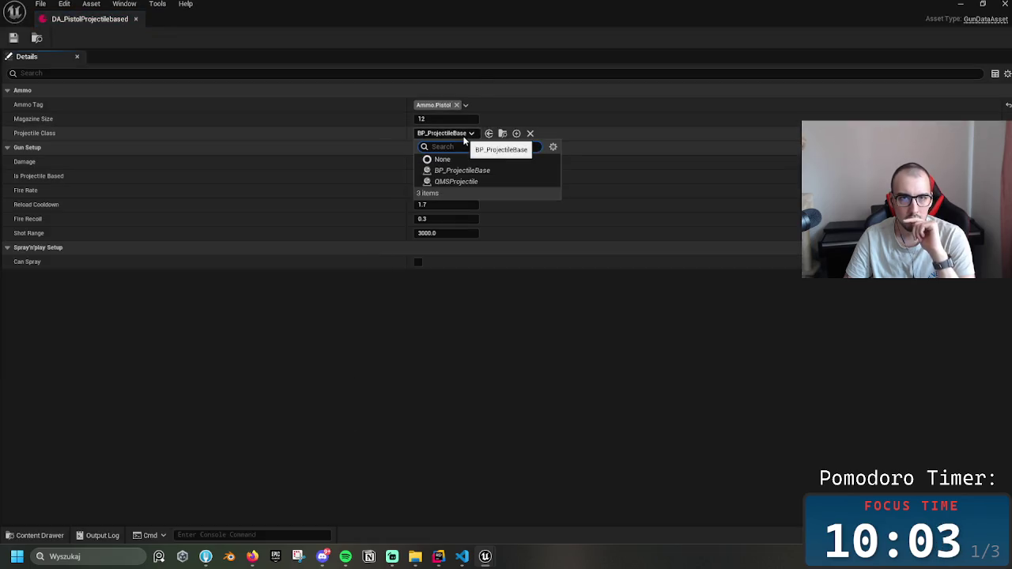
{"action": "left_click", "coordinate": [469, 170]}
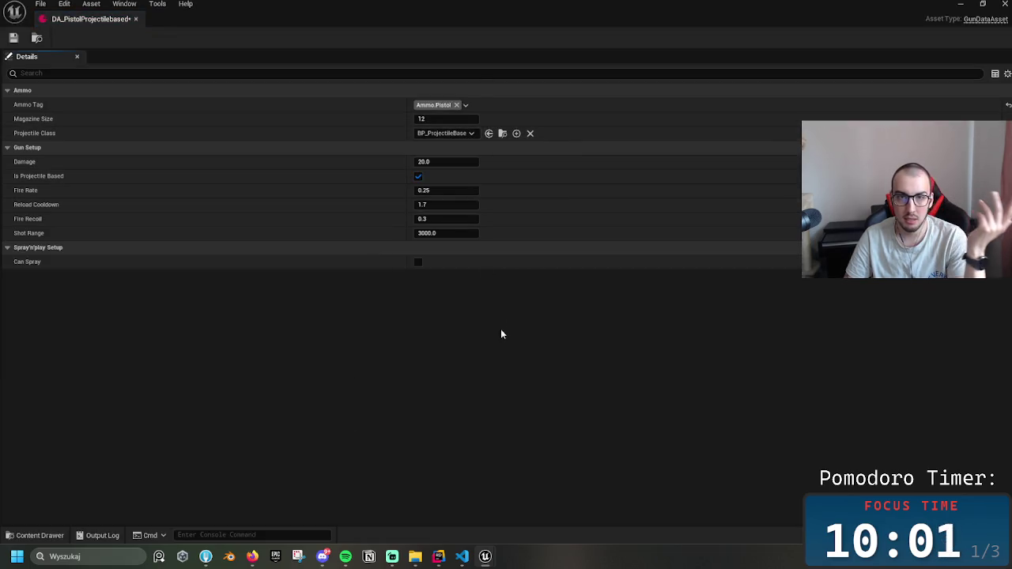
{"action": "left_click", "coordinate": [136, 18]}
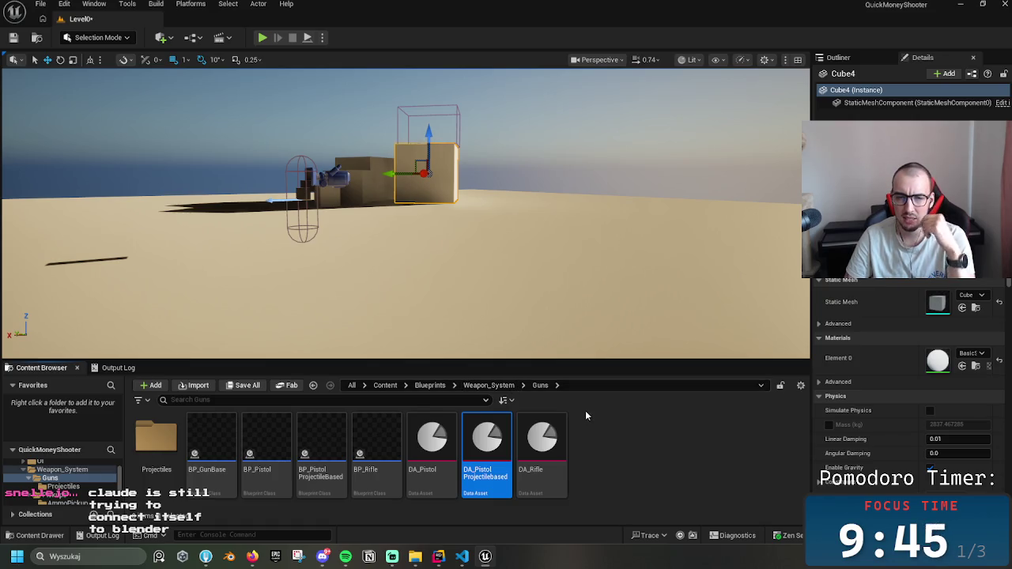
{"action": "left_click", "coordinate": [628, 429]}
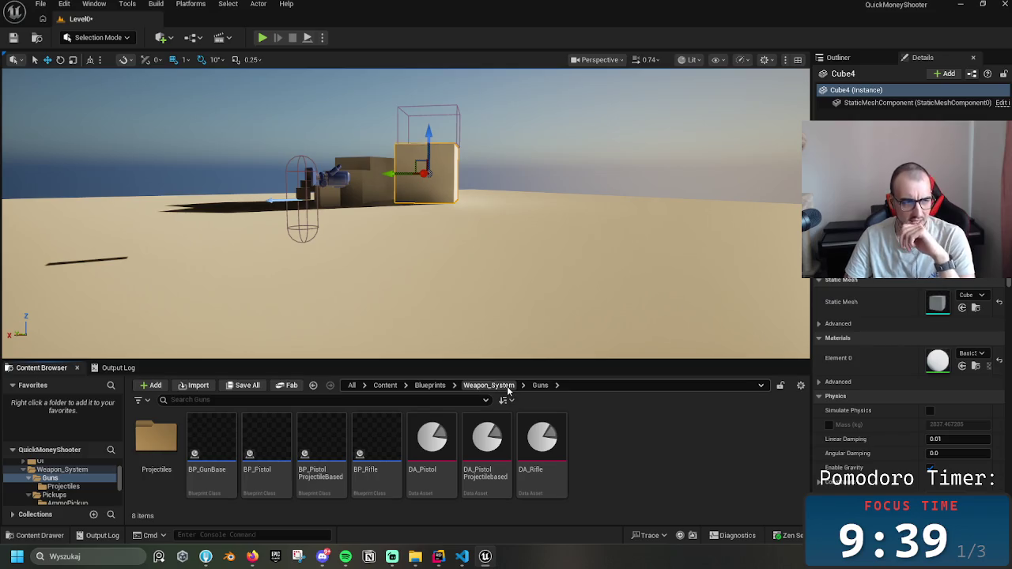
{"action": "left_click", "coordinate": [168, 440]}
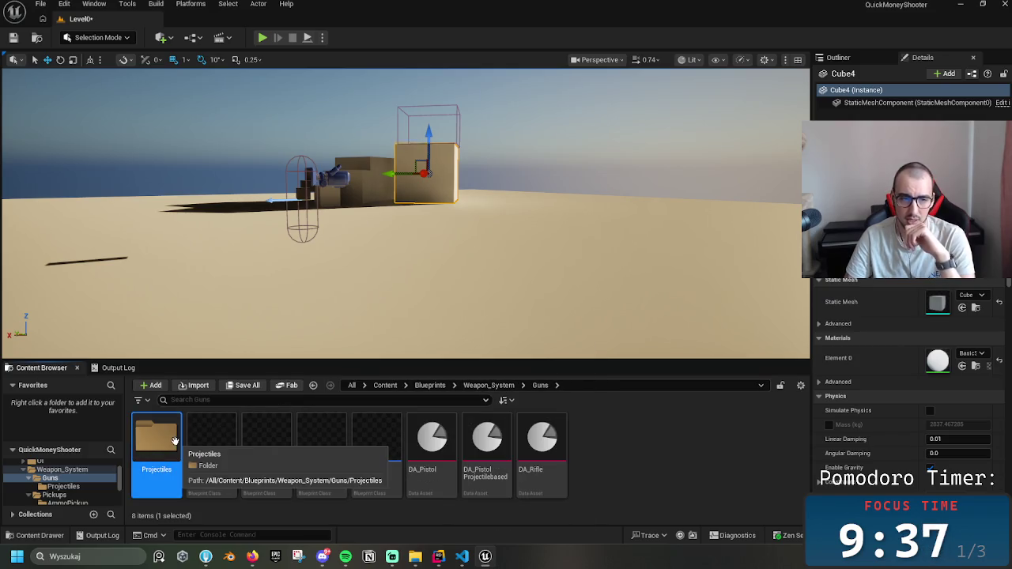
{"action": "double_click", "coordinate": [174, 441]}
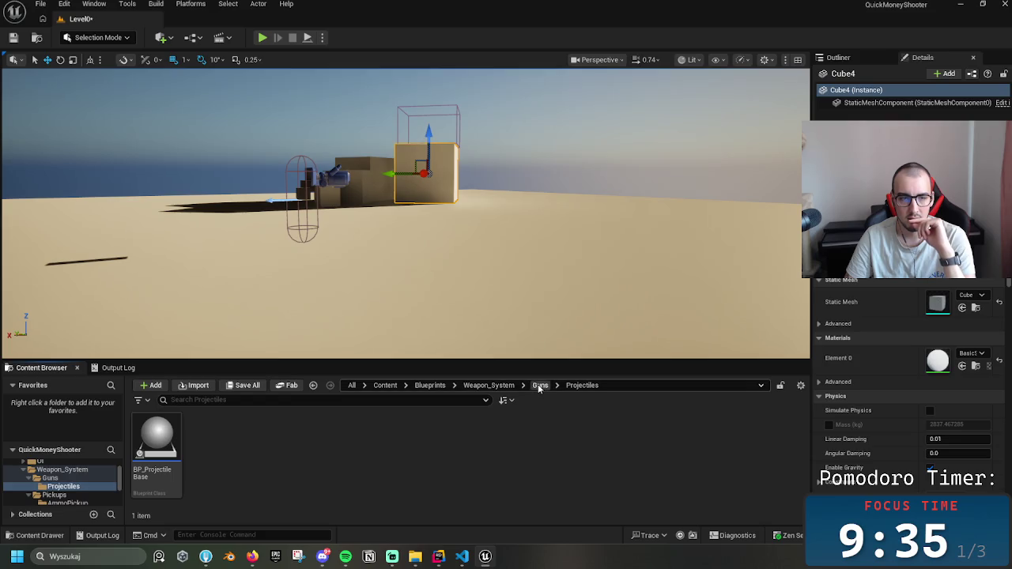
{"action": "left_click", "coordinate": [162, 432]}
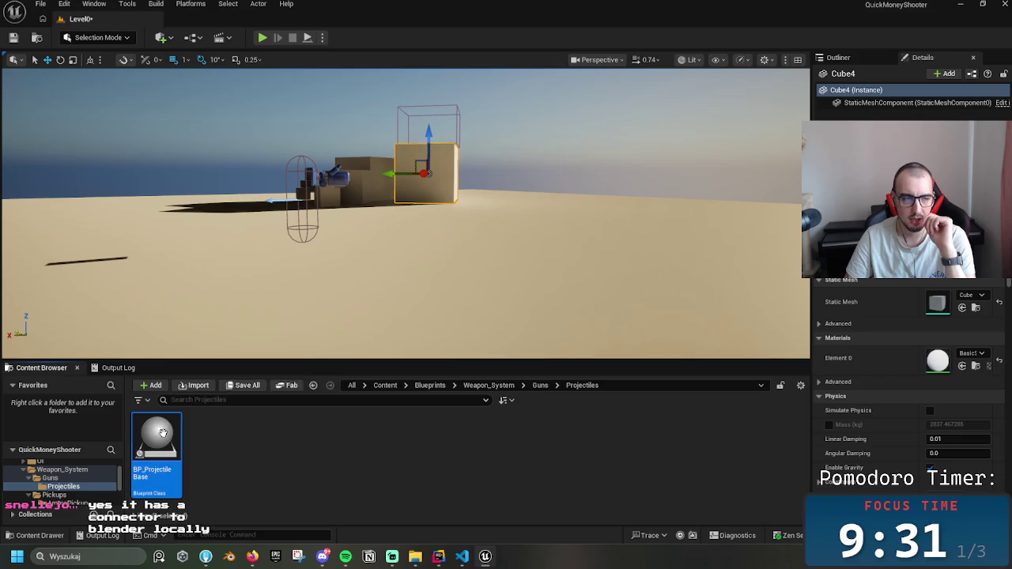
{"action": "double_click", "coordinate": [162, 432]}
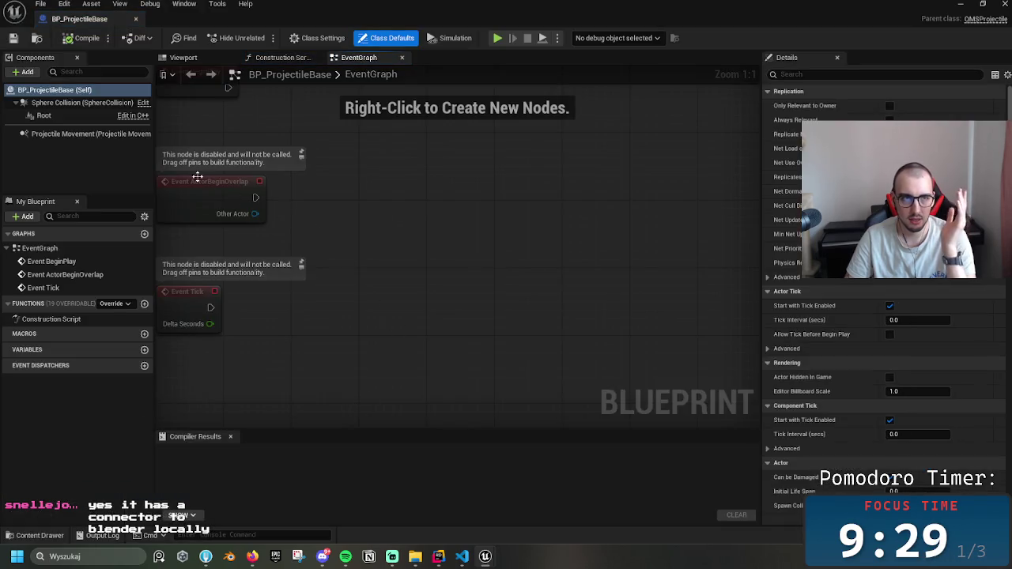
{"action": "left_click", "coordinate": [76, 135]}
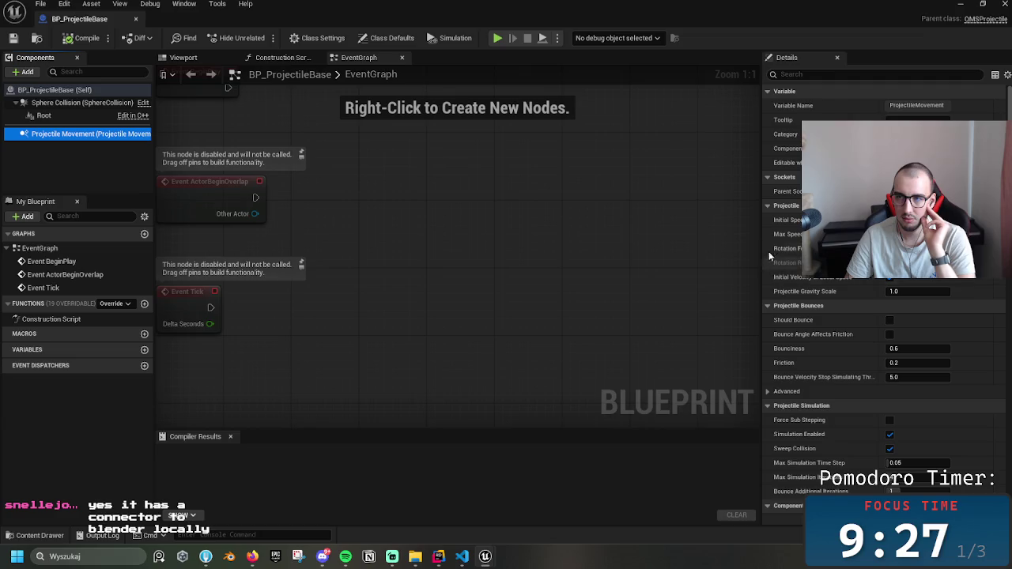
{"action": "left_click", "coordinate": [135, 18]}
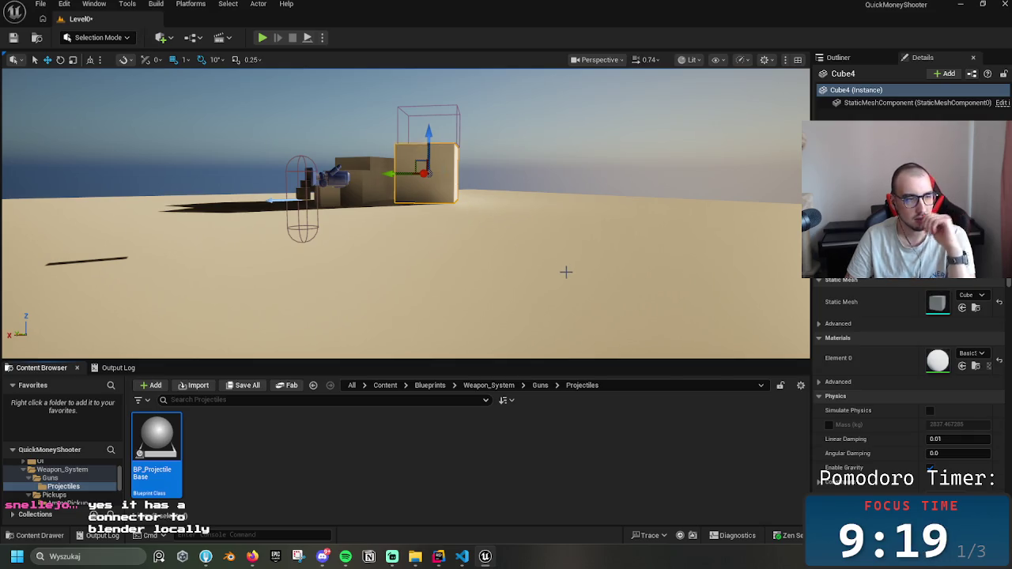
{"action": "left_click", "coordinate": [382, 445]}
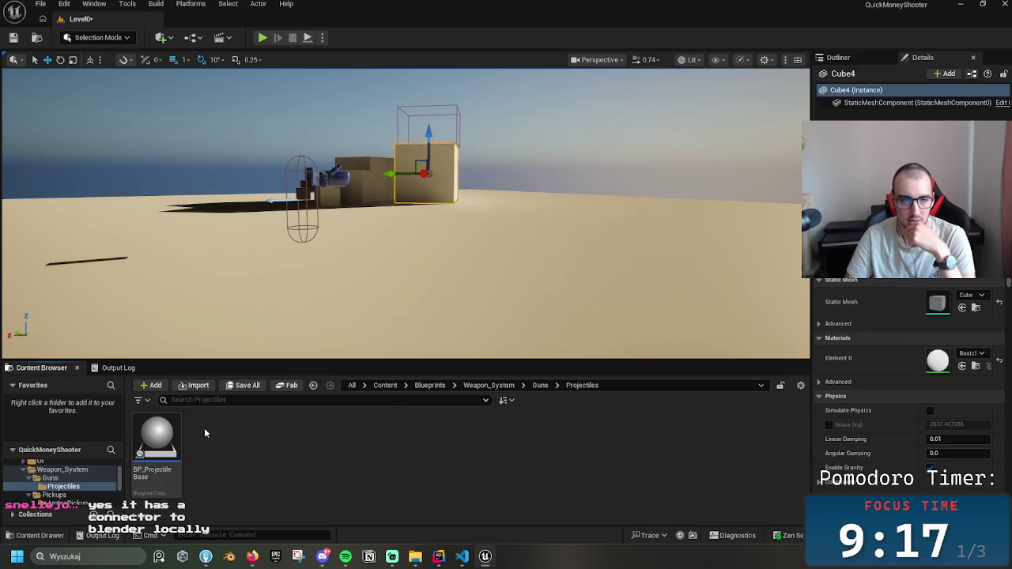
{"action": "left_click", "coordinate": [539, 386]}
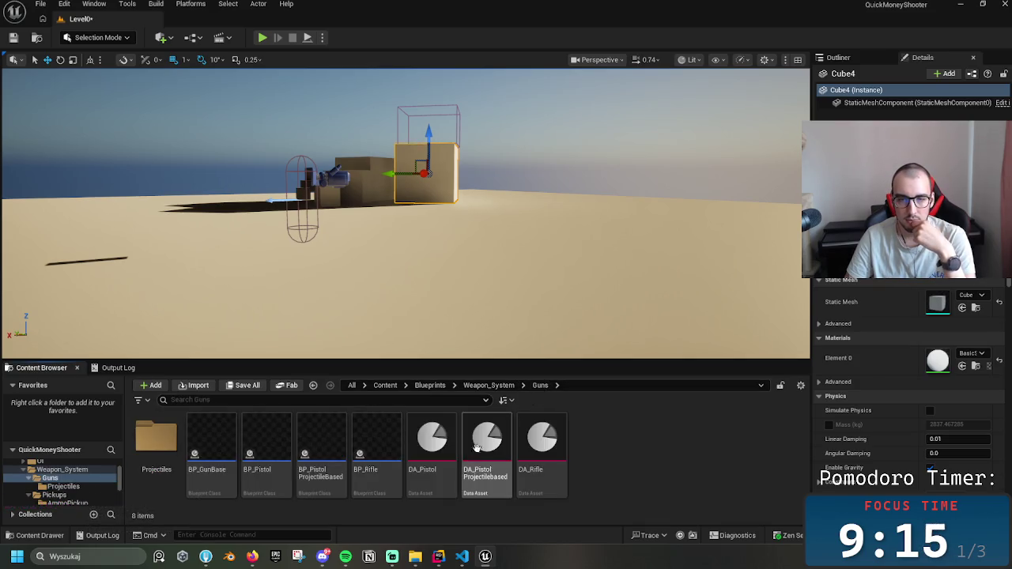
{"action": "double_click", "coordinate": [157, 439]}
{"action": "left_click", "coordinate": [170, 447]}
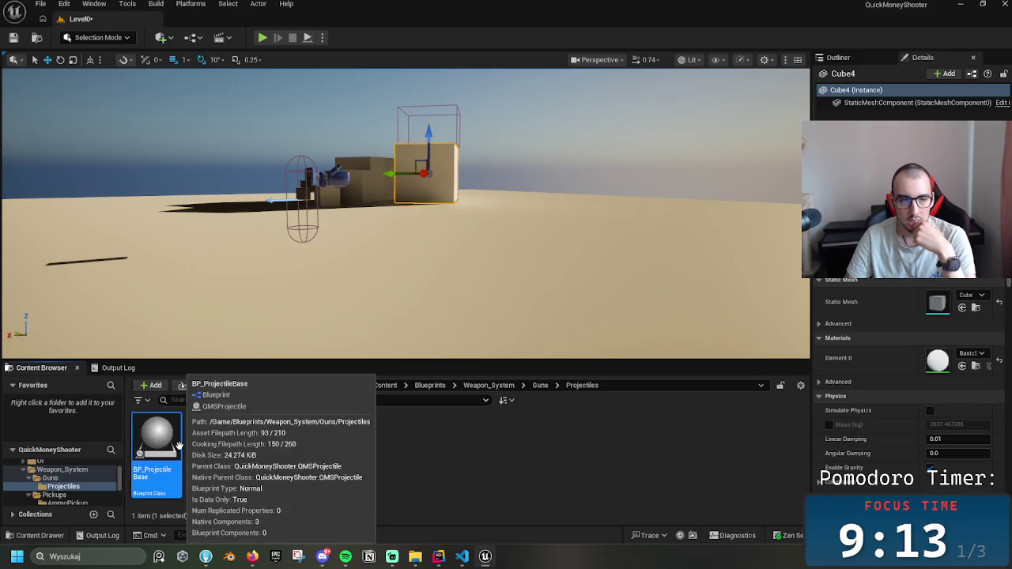
{"action": "left_click", "coordinate": [455, 461]}
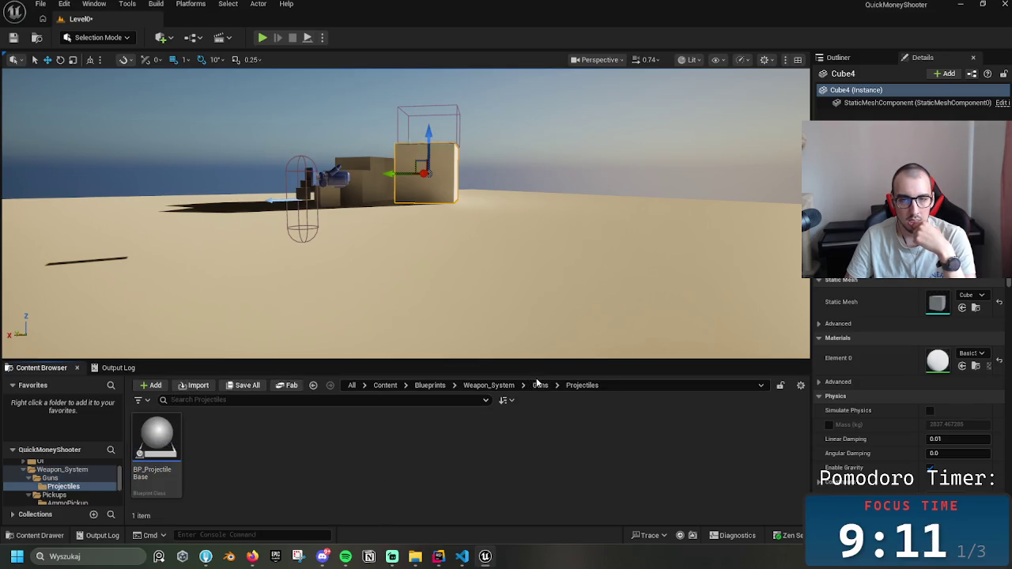
{"action": "left_click", "coordinate": [540, 386]}
{"action": "left_click", "coordinate": [542, 451]}
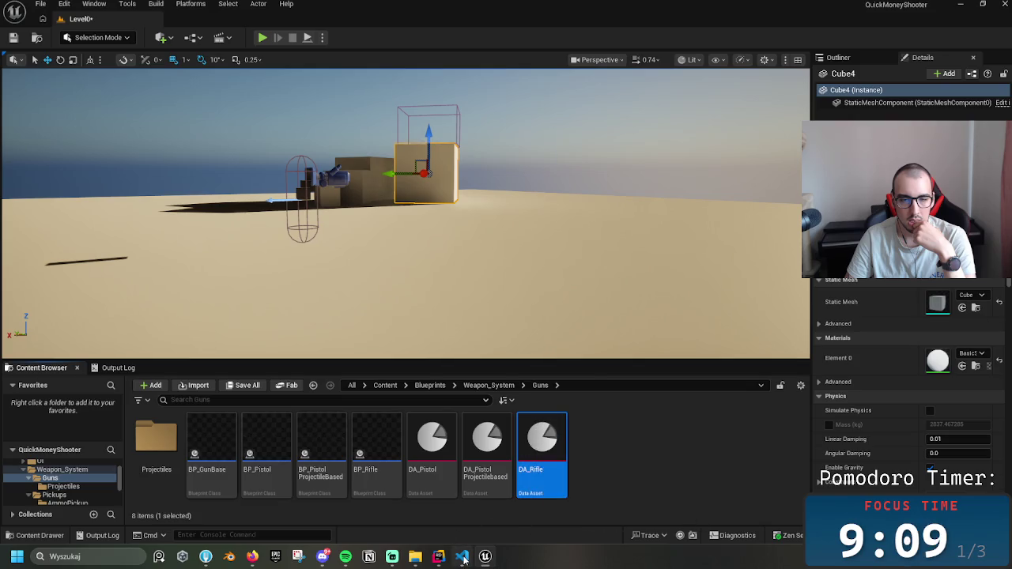
{"action": "mouse_move", "coordinate": [253, 560]}
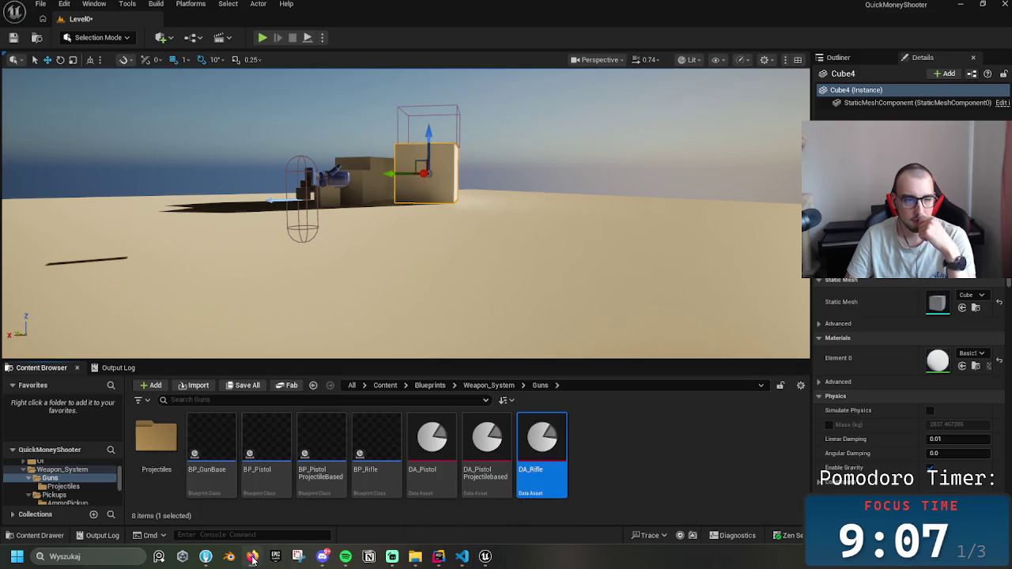
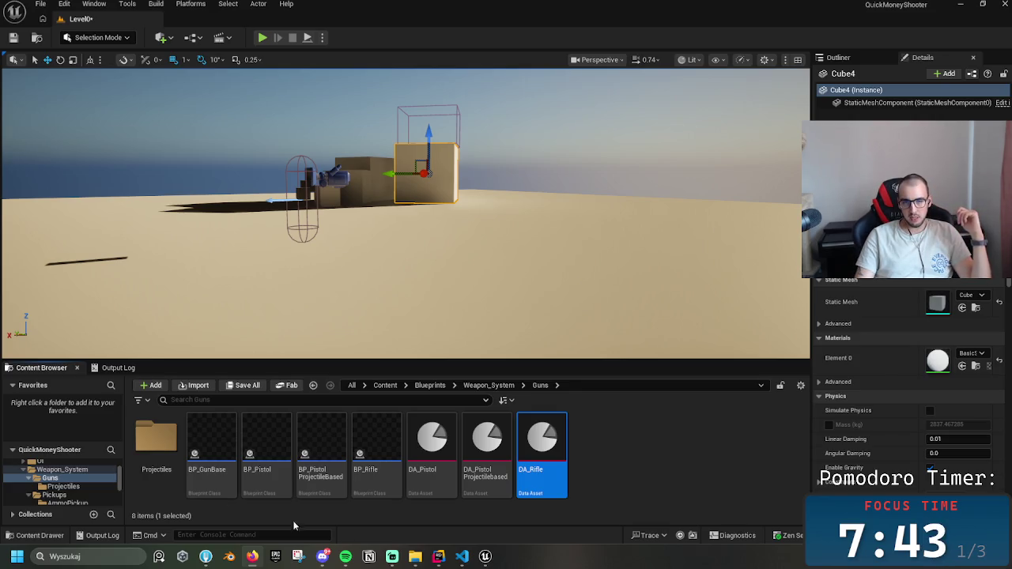
- Change the projectile class check on Gun.cpp line 158 from && to ||
{"action": "mouse_move", "coordinate": [439, 557]}
{"action": "left_click", "coordinate": [417, 506]}
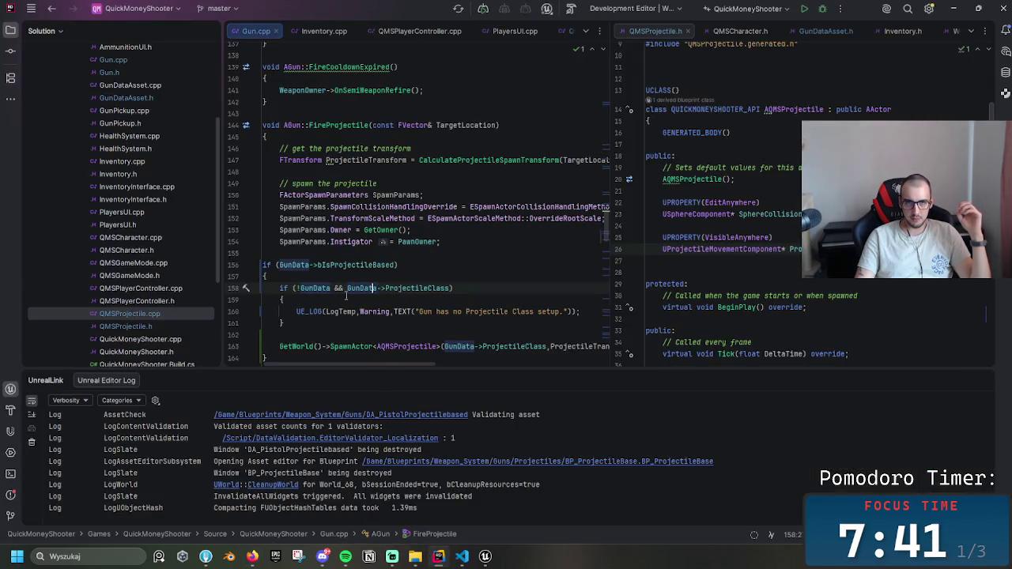
{"action": "double_click", "coordinate": [338, 288]}
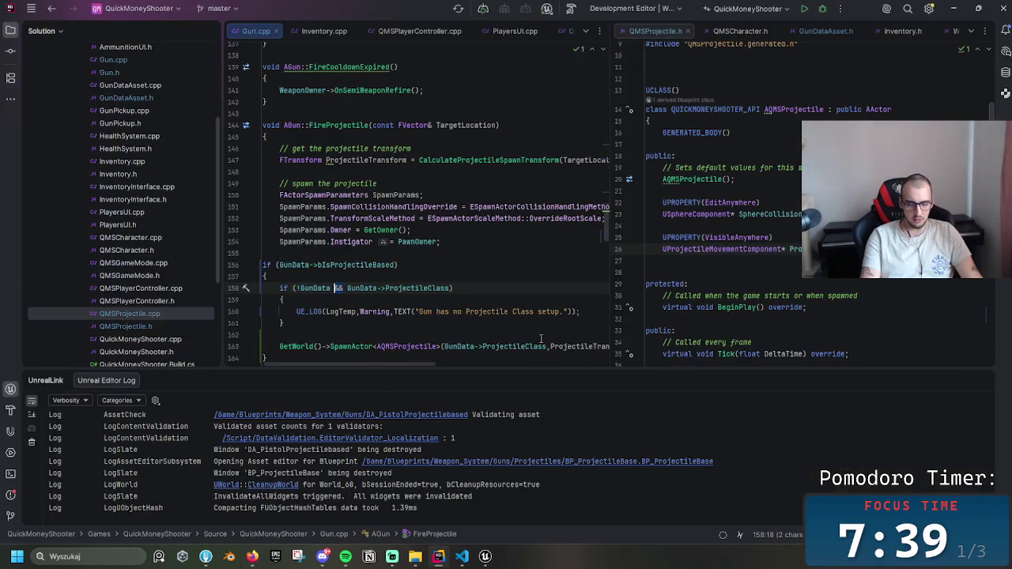
{"action": "type", "text": "||"}
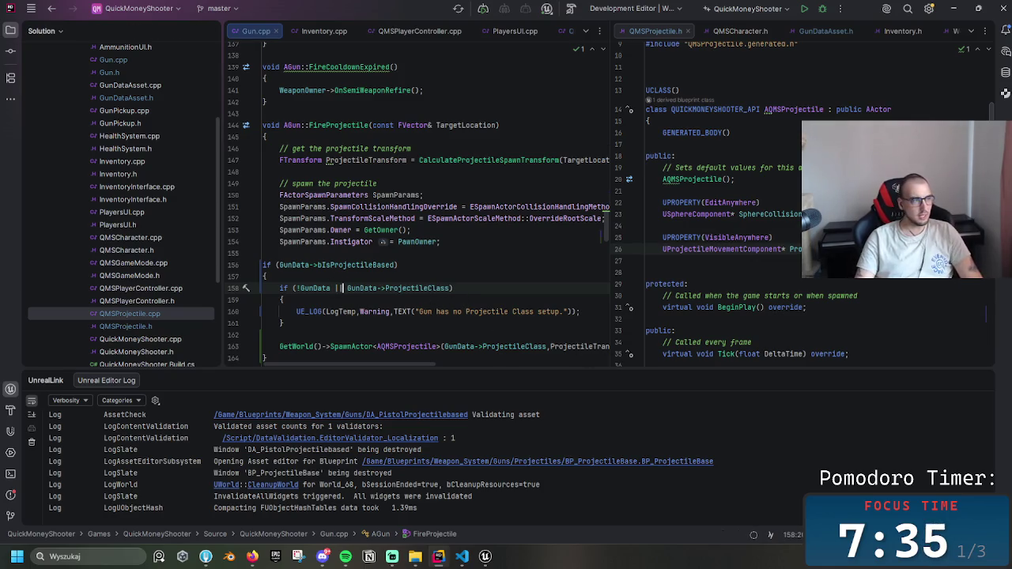
- Review the UE_LOG warning line and the !GunData check, then return to Unreal Editor
{"action": "key", "text": "alt+Tab"}
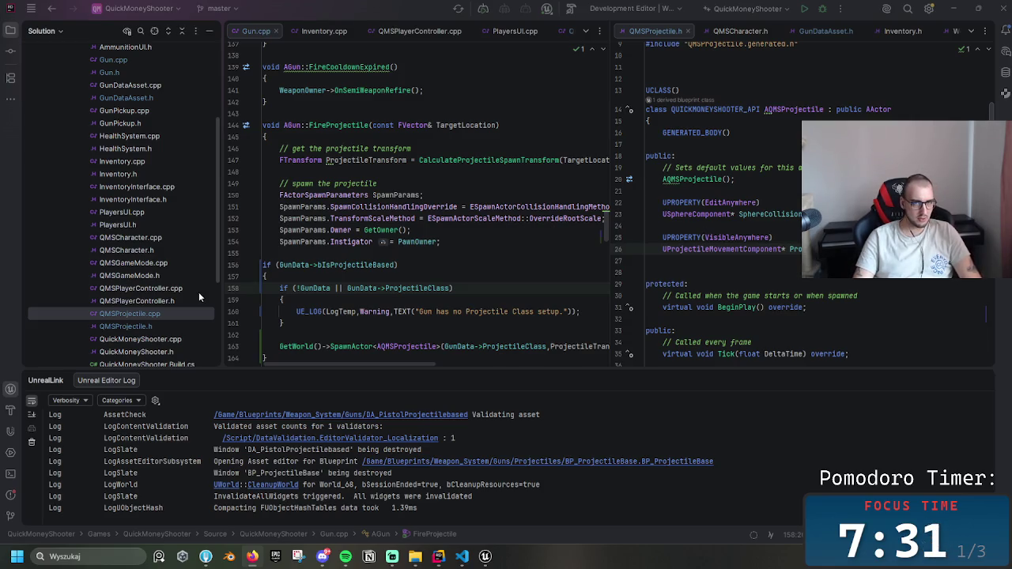
{"action": "left_click", "coordinate": [295, 312]}
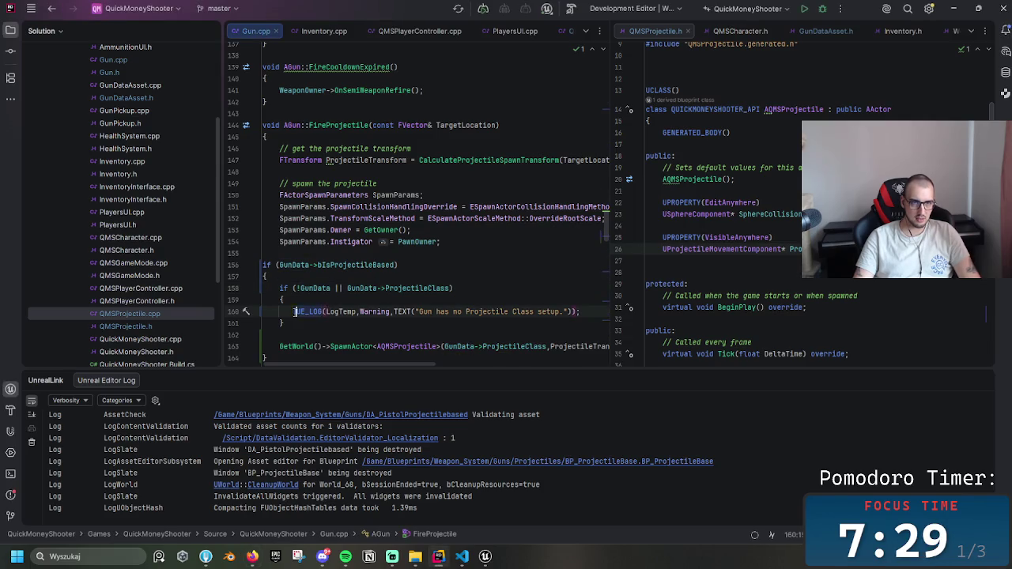
{"action": "left_click_drag", "start_coordinate": [295, 311], "coordinate": [582, 312]}
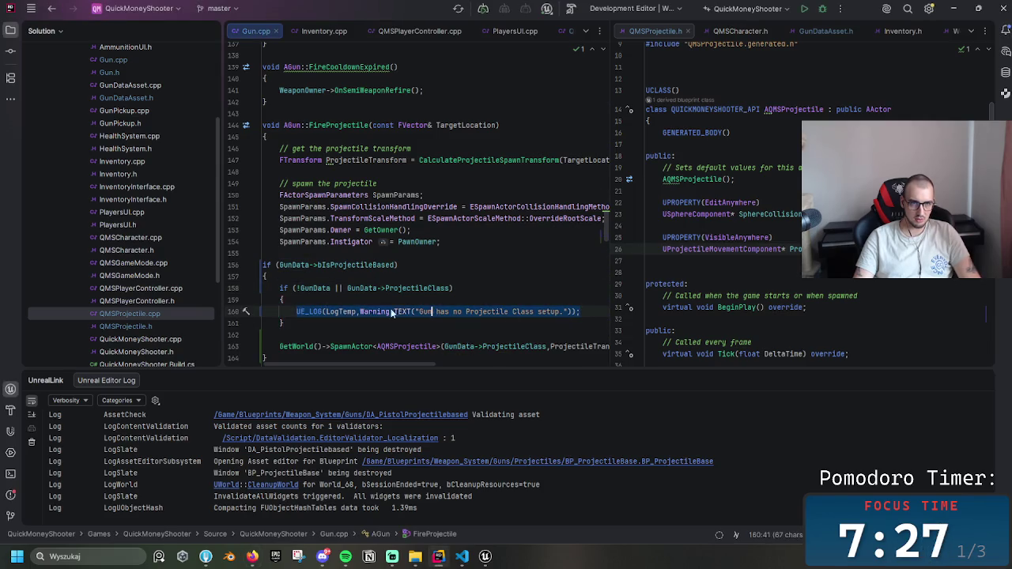
{"action": "left_click", "coordinate": [418, 311]}
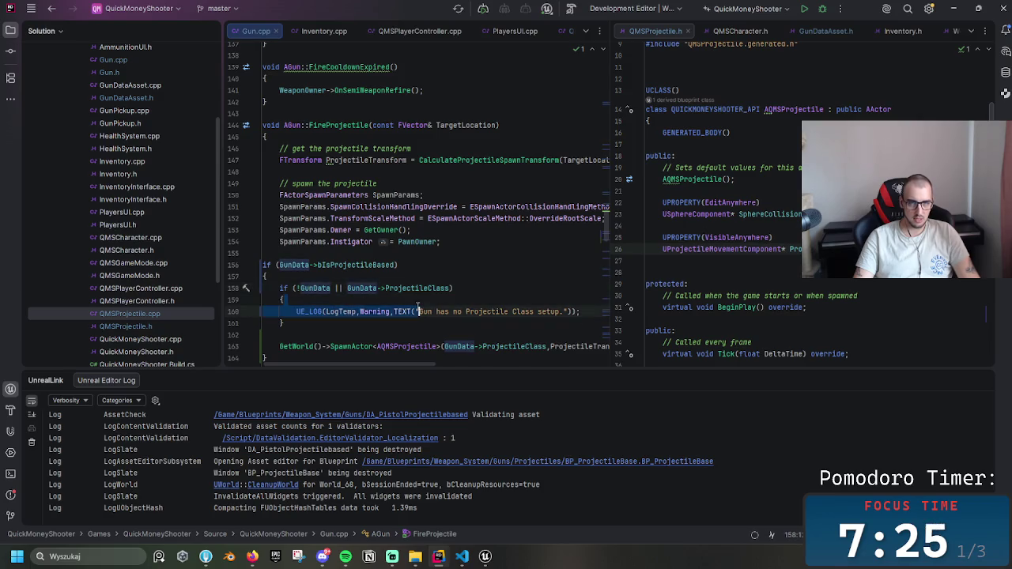
{"action": "left_click", "coordinate": [333, 288]}
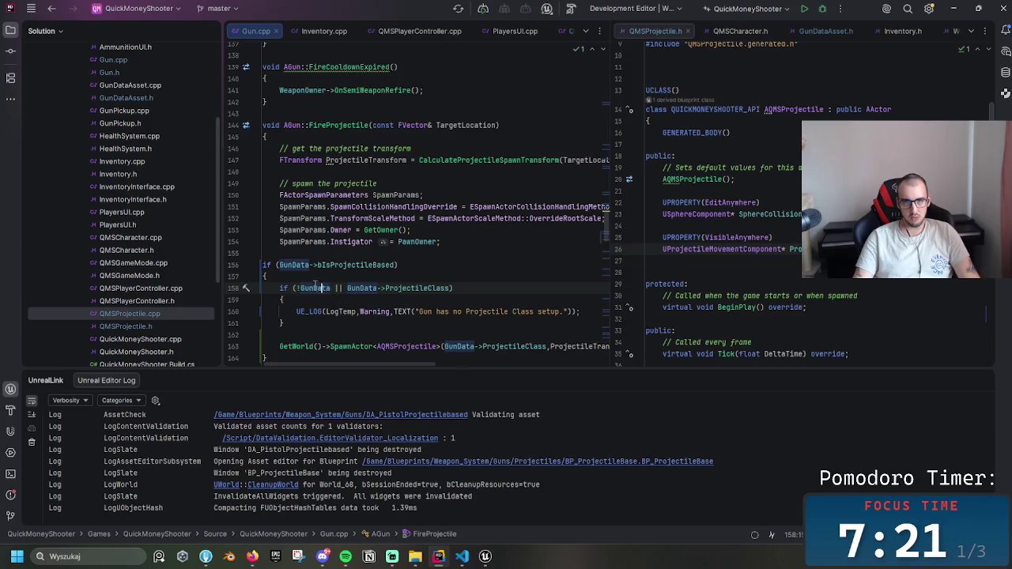
{"action": "left_click", "coordinate": [488, 558]}
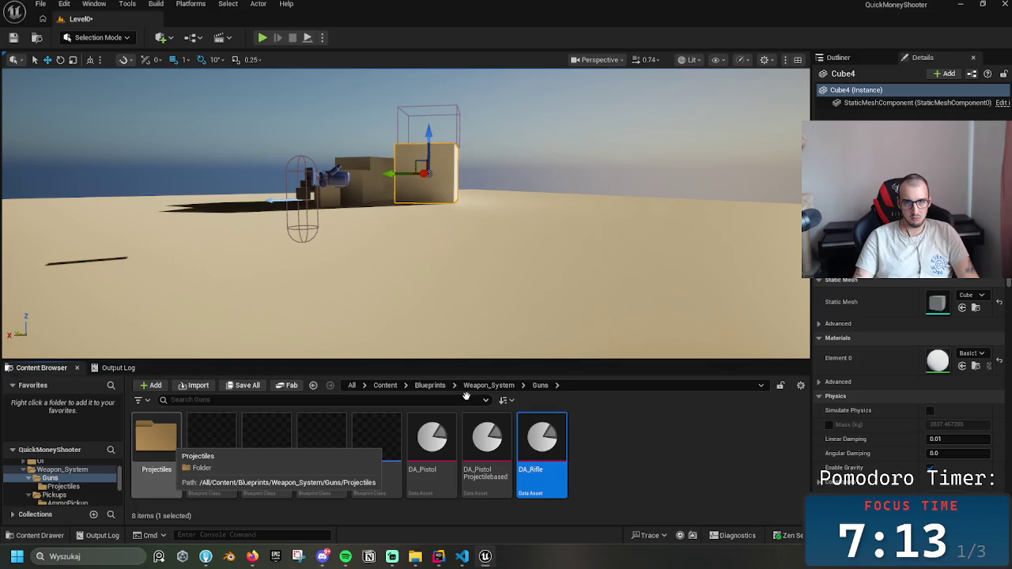
- Look over DA_Rifle and the BP_PistolProjectileBased pickup blueprint in Pickups/GunPickup
{"action": "key", "text": "Return"}
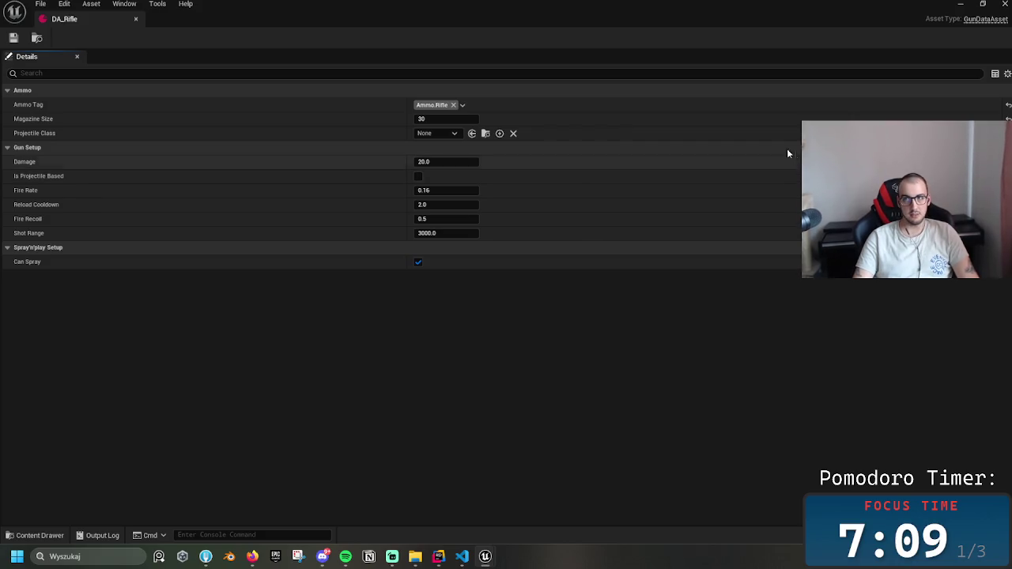
{"action": "left_click", "coordinate": [961, 3]}
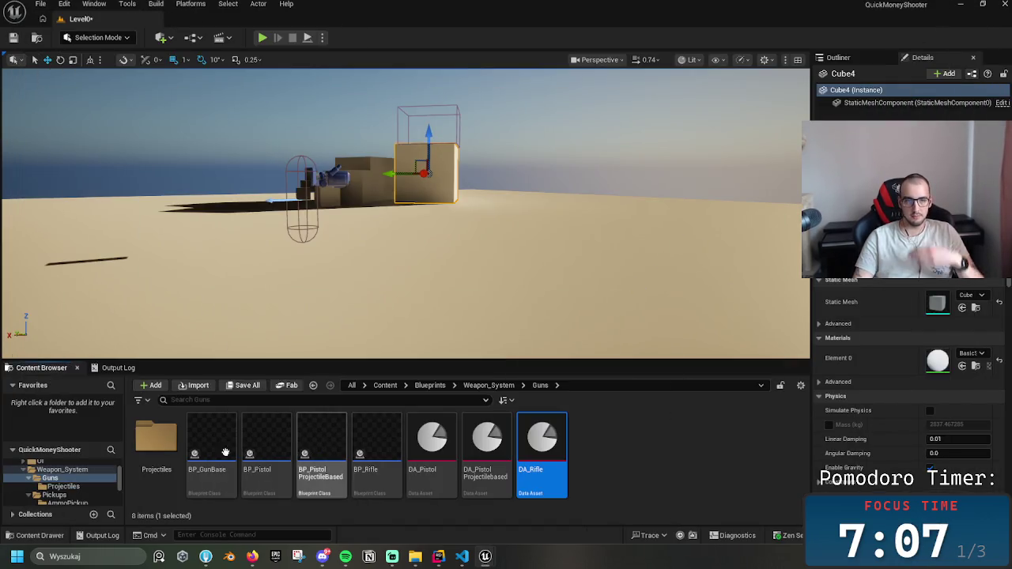
{"action": "double_click", "coordinate": [156, 439]}
{"action": "left_click", "coordinate": [540, 385]}
{"action": "left_click", "coordinate": [489, 385]}
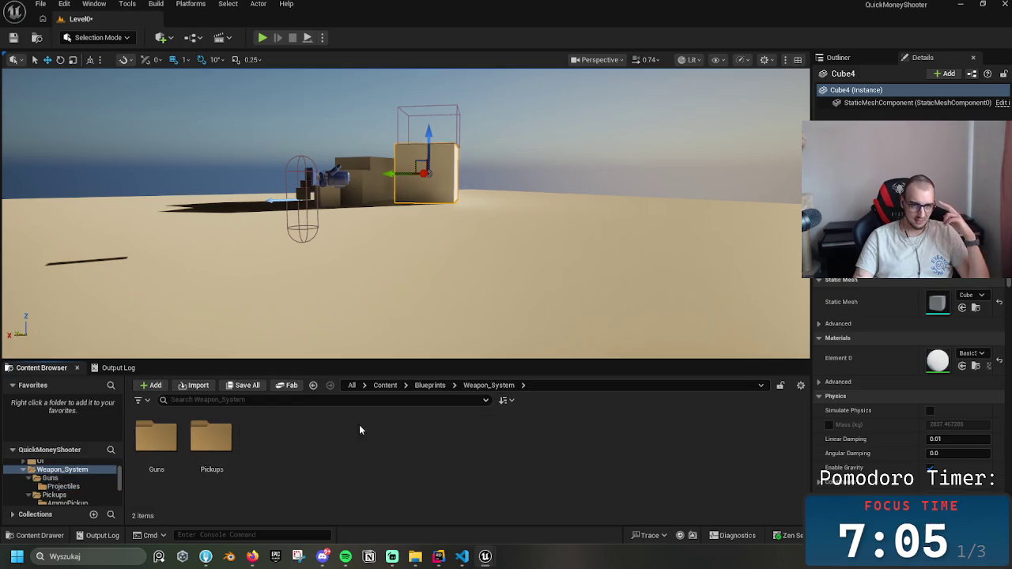
{"action": "double_click", "coordinate": [211, 439]}
{"action": "double_click", "coordinate": [211, 438]}
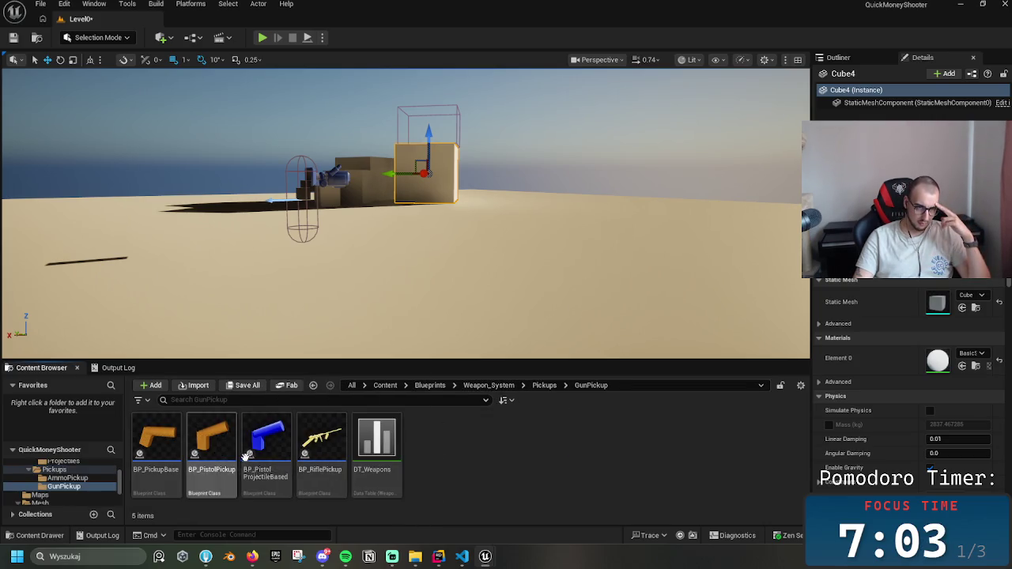
{"action": "double_click", "coordinate": [247, 456]}
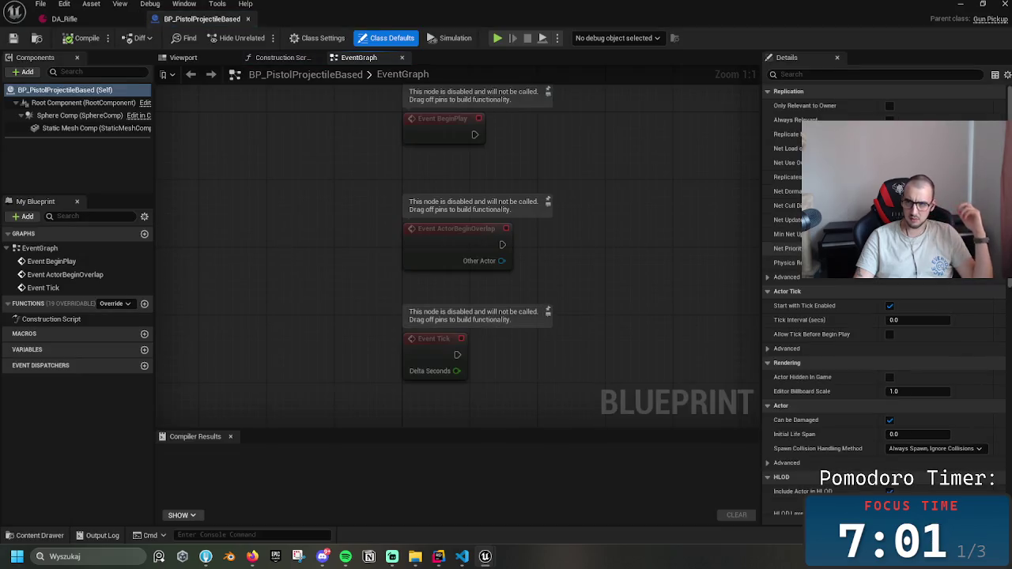
{"action": "scroll", "coordinate": [899, 479], "scroll_direction": "down", "scroll_amount": 10}
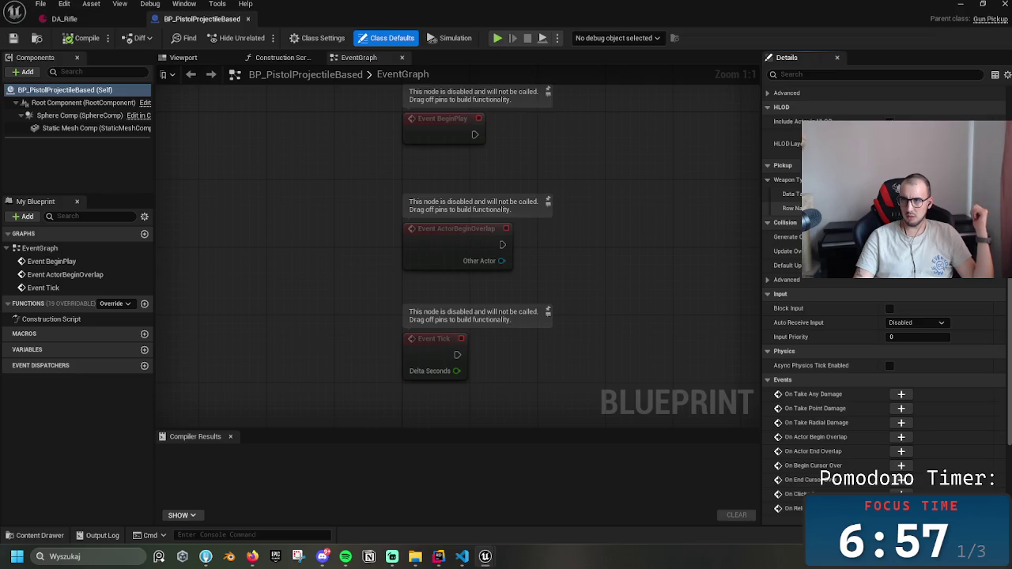
{"action": "left_click", "coordinate": [248, 18]}
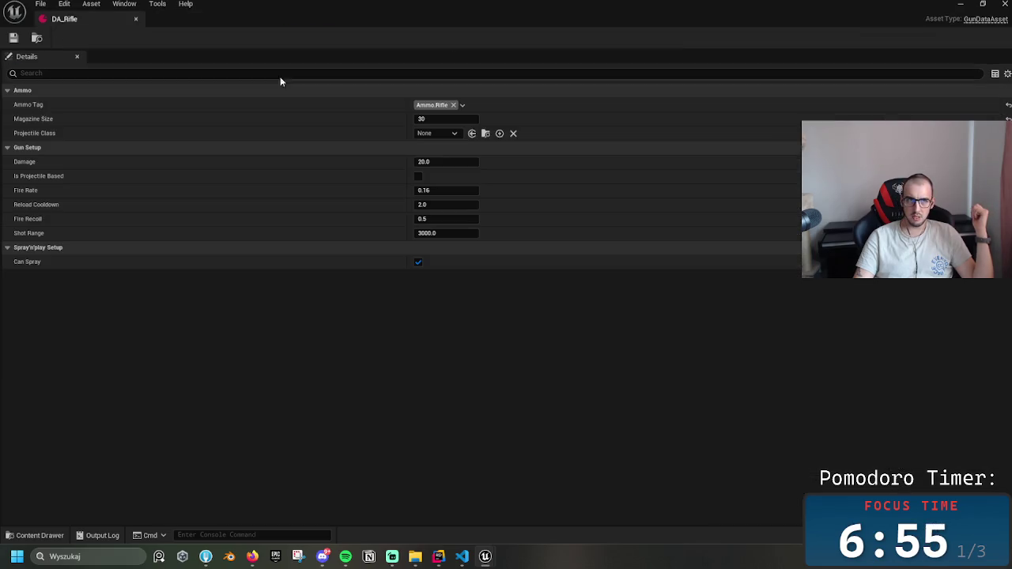
- Check DT_Weapons' PistolProjectileBased row, close the editors, and move back up the folders
{"action": "left_click", "coordinate": [961, 3]}
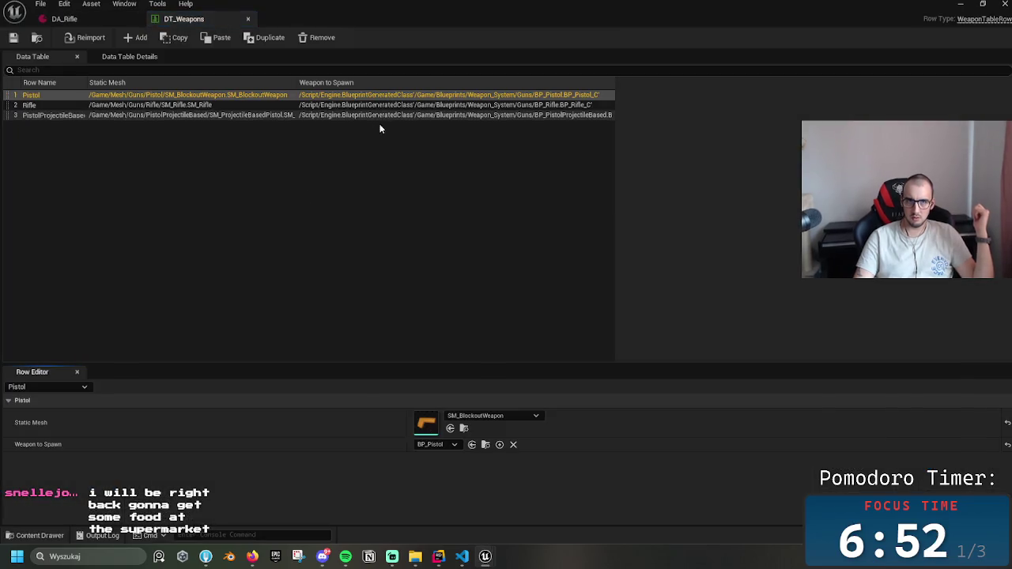
{"action": "left_click", "coordinate": [388, 115]}
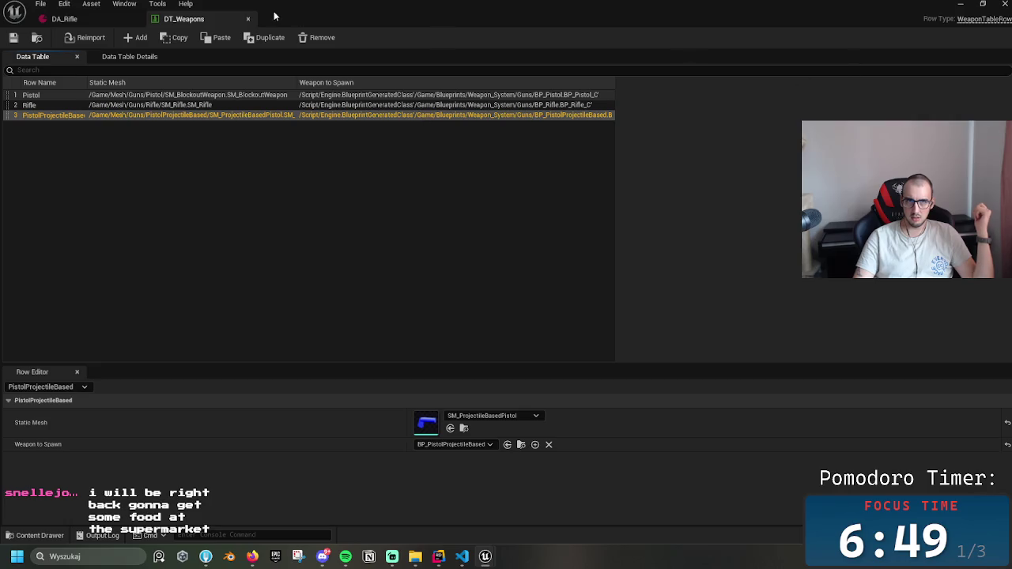
{"action": "left_click", "coordinate": [249, 19]}
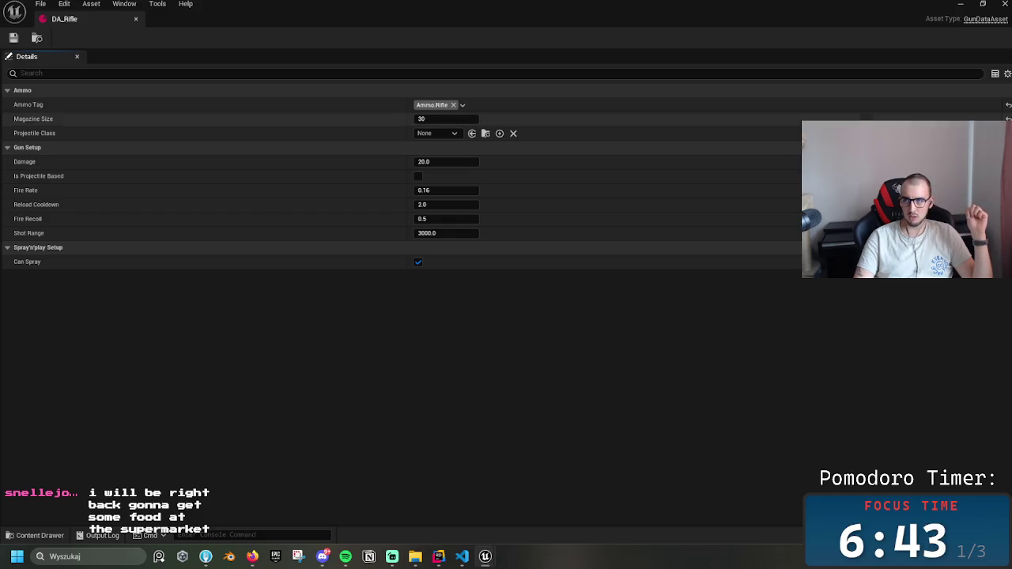
{"action": "left_click", "coordinate": [135, 18]}
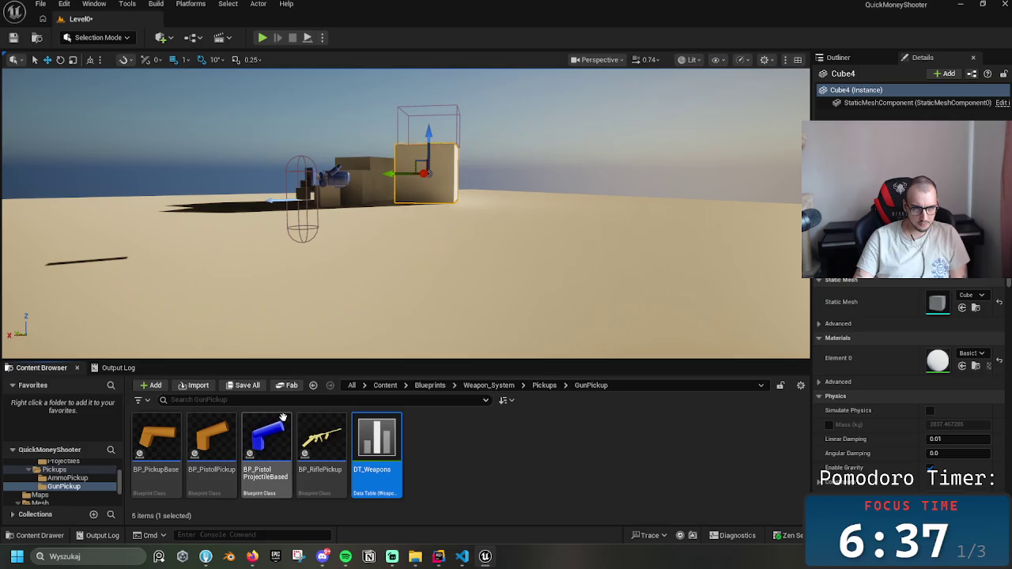
{"action": "left_click", "coordinate": [544, 385]}
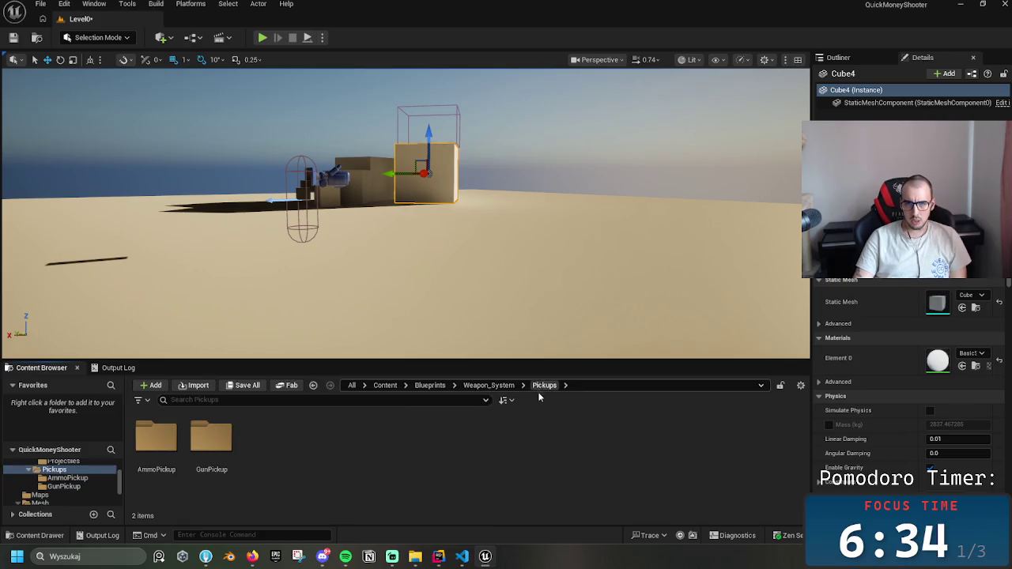
{"action": "left_click", "coordinate": [489, 386]}
- Open the BP_PistolProjectileBased gun blueprint from the Guns folder and scan its Details
{"action": "double_click", "coordinate": [155, 439]}
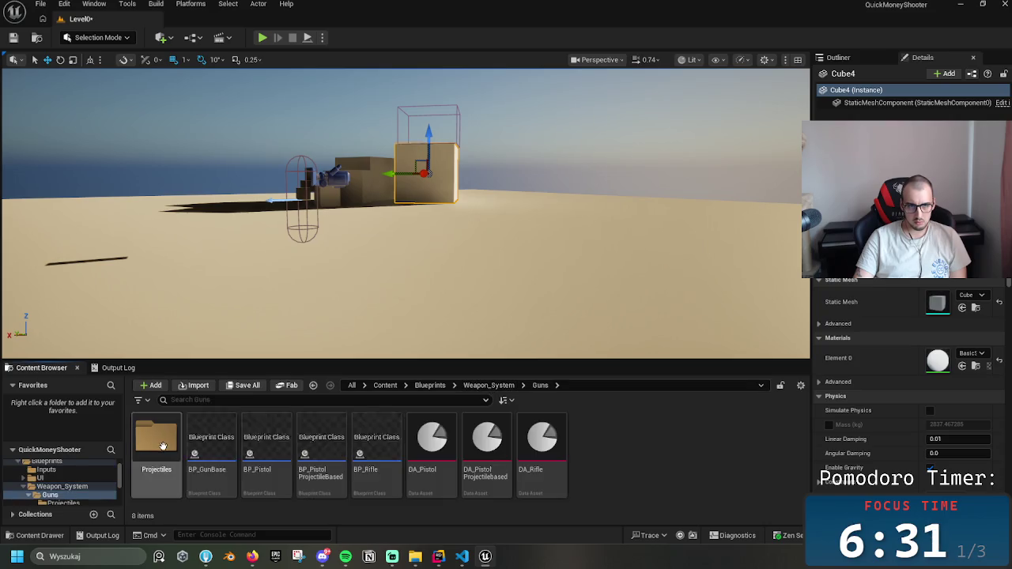
{"action": "left_click", "coordinate": [372, 447]}
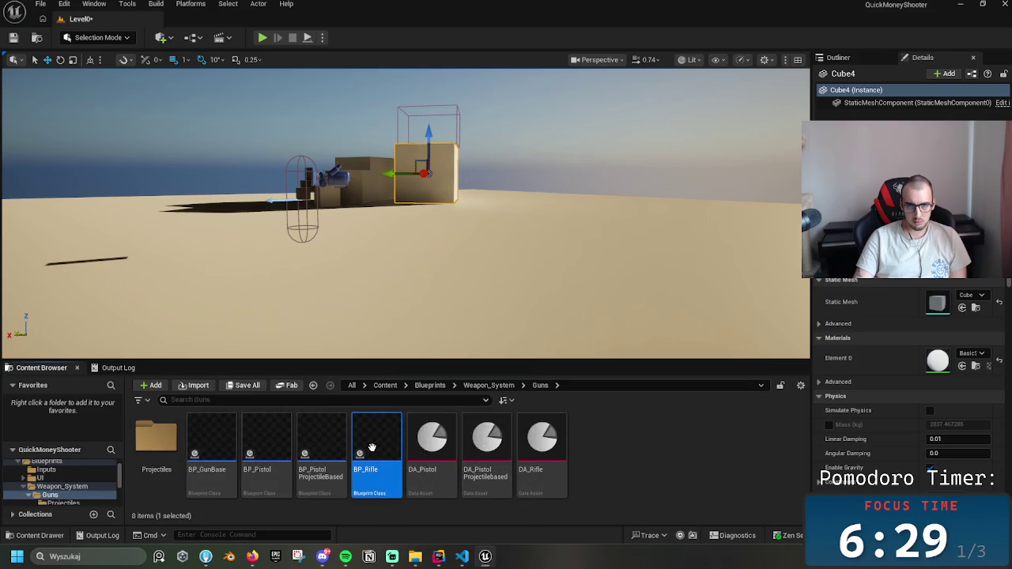
{"action": "double_click", "coordinate": [342, 456]}
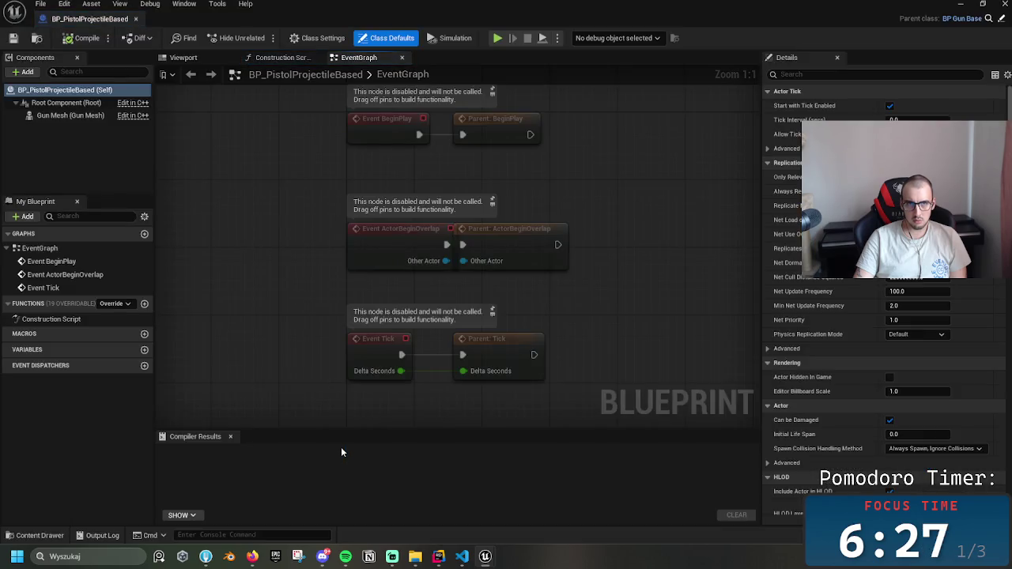
{"action": "scroll", "coordinate": [1008, 281], "scroll_direction": "down", "scroll_amount": 2}
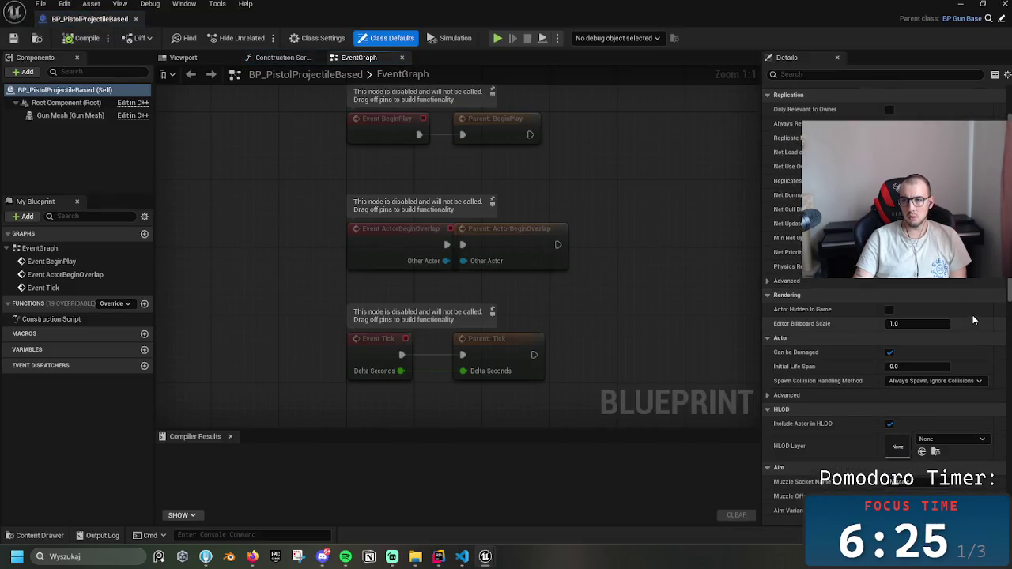
{"action": "scroll", "coordinate": [1008, 281], "scroll_direction": "down", "scroll_amount": 9}
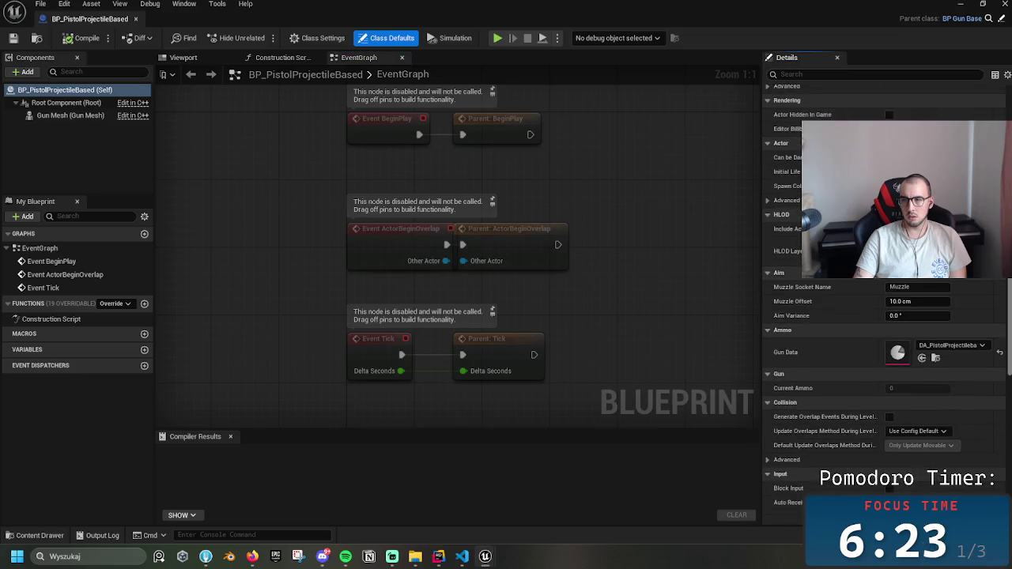
{"action": "scroll", "coordinate": [885, 290], "scroll_direction": "up", "scroll_amount": 2}
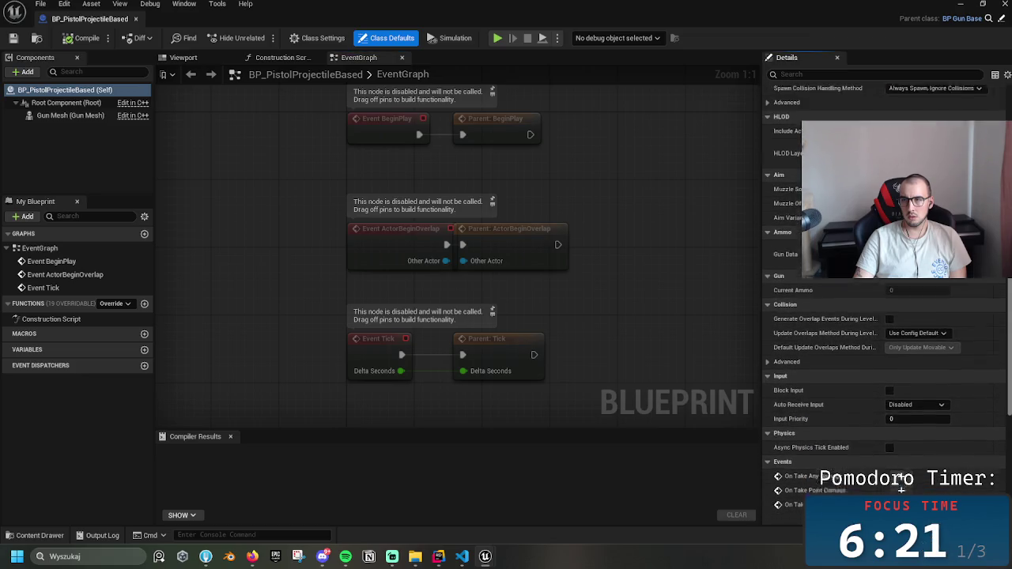
{"action": "scroll", "coordinate": [886, 316], "scroll_direction": "up", "scroll_amount": 1}
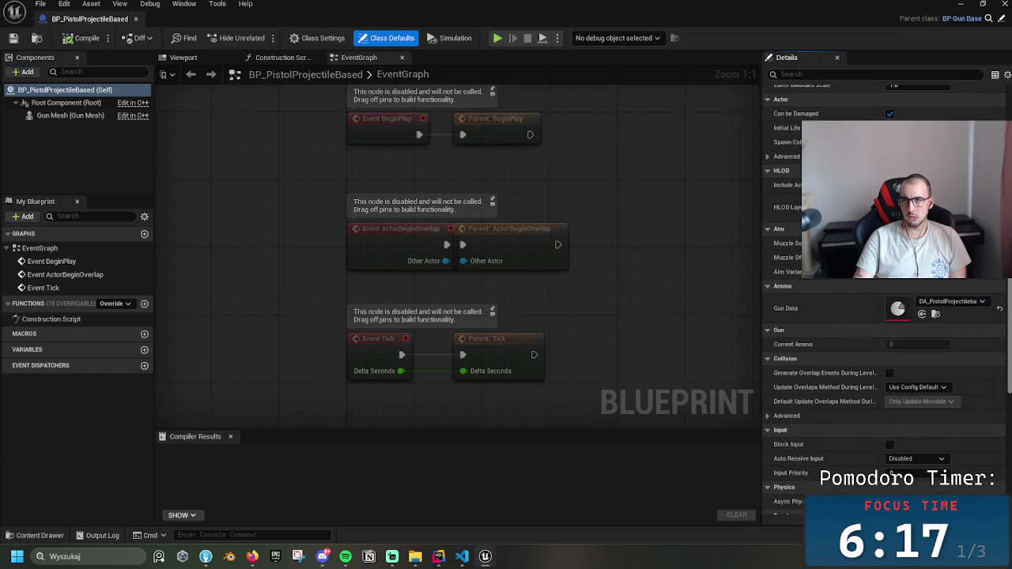
- Check its Gun Data reference and open the DA_PistolProjectileBased data asset
{"action": "right_click", "coordinate": [957, 308]}
{"action": "key", "text": "Escape"}
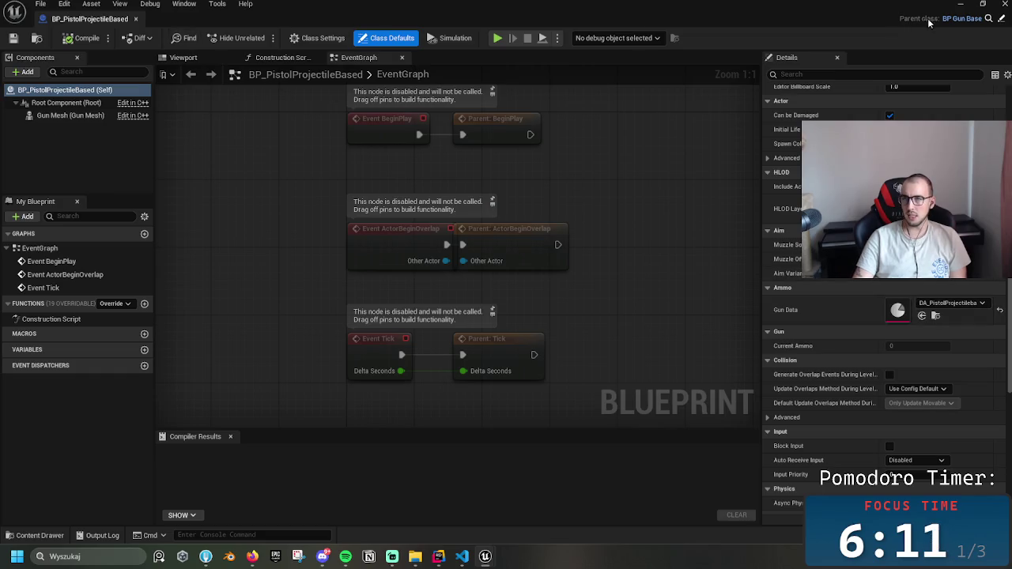
{"action": "left_click", "coordinate": [960, 4]}
{"action": "double_click", "coordinate": [490, 439]}
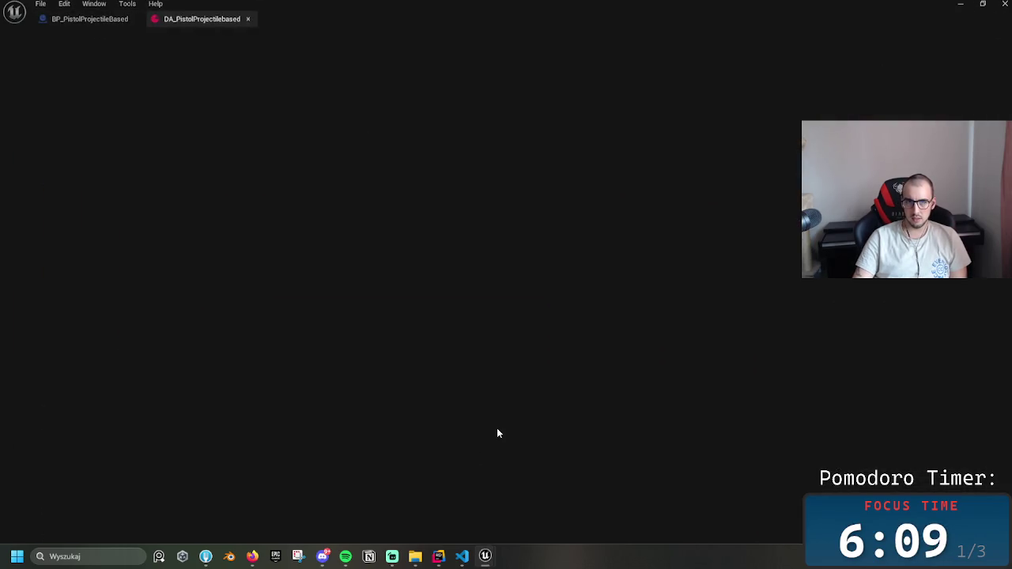